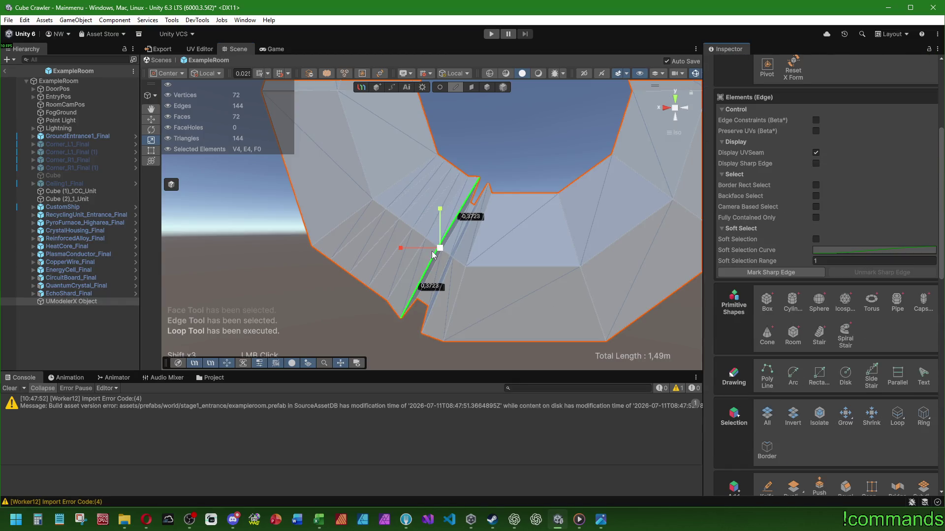
Step: Shrink the diagonal edge loop in the notch slightly, nudge it, and reselect the full loop
{"action": "left_click_drag", "start_coordinate": [440, 249], "coordinate": [439, 249]}
{"action": "left_click", "coordinate": [151, 119]}
{"action": "left_click_drag", "start_coordinate": [449, 256], "coordinate": [452, 258]}
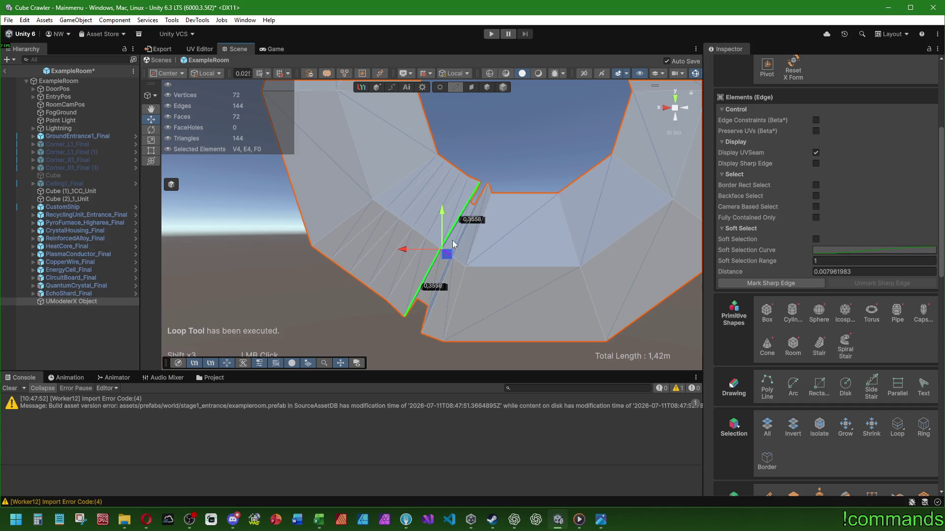
{"action": "left_click", "coordinate": [532, 271]}
{"action": "left_click", "coordinate": [897, 416]}
{"action": "mouse_move", "coordinate": [604, 157]}
{"action": "left_mouse_down"}
{"action": "mouse_move", "coordinate": [536, 120]}
{"action": "mouse_move", "coordinate": [254, 142]}
{"action": "left_mouse_up"}
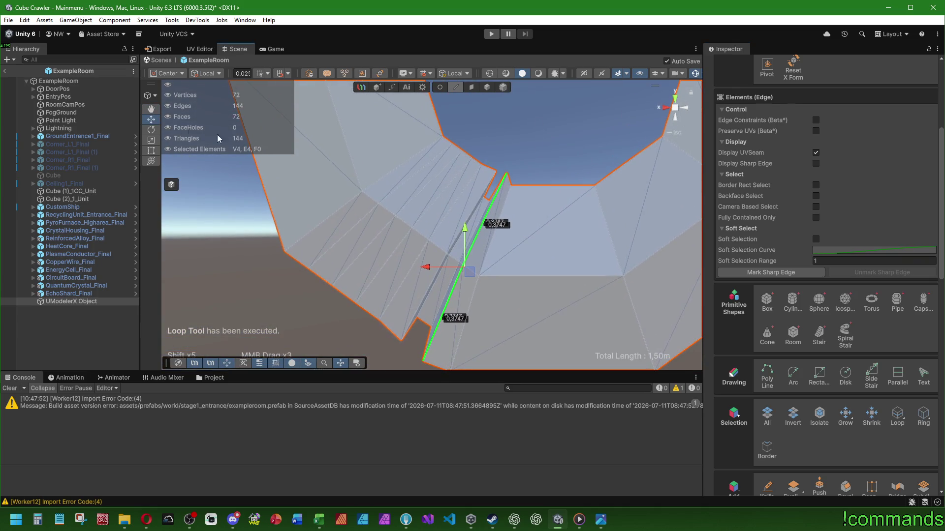
Step: Shift and tilt the edge loop with several small Move and Rotate adjustments
{"action": "left_click_drag", "start_coordinate": [467, 269], "coordinate": [468, 276]}
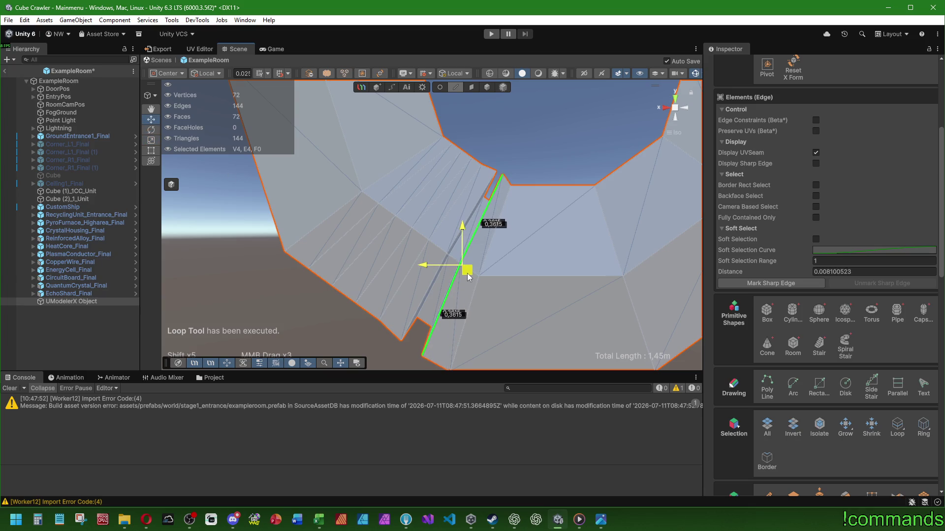
{"action": "left_click", "coordinate": [151, 130]}
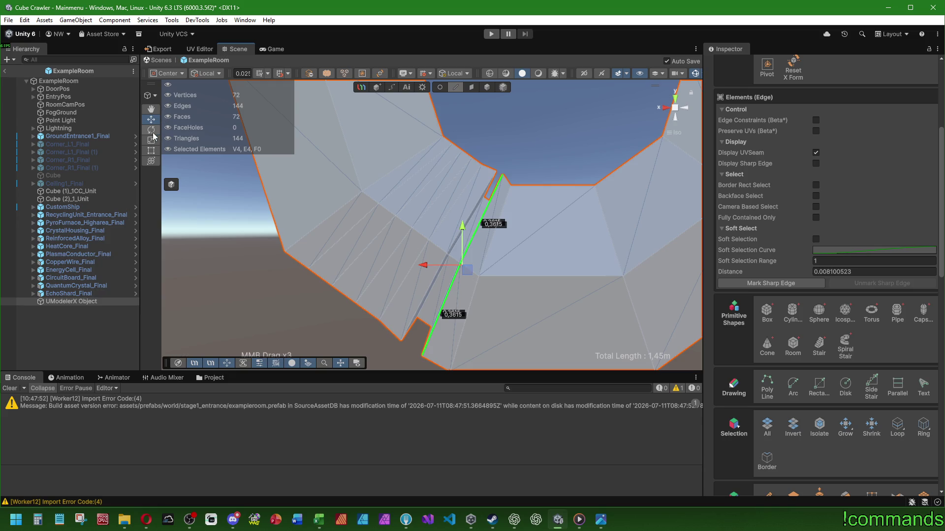
{"action": "left_click_drag", "start_coordinate": [483, 234], "coordinate": [486, 236]}
{"action": "left_click", "coordinate": [150, 120]}
{"action": "left_click_drag", "start_coordinate": [468, 273], "coordinate": [469, 275]}
{"action": "key", "text": "e"}
{"action": "left_click_drag", "start_coordinate": [481, 238], "coordinate": [486, 228]}
{"action": "left_click", "coordinate": [150, 120]}
{"action": "left_click_drag", "start_coordinate": [469, 274], "coordinate": [471, 275]}
Step: Deselect the mesh, view the whole ring, and reselect the UModelerX Object
{"action": "left_click", "coordinate": [246, 299]}
{"action": "mouse_move", "coordinate": [246, 299]}
{"action": "left_mouse_down"}
{"action": "mouse_move", "coordinate": [394, 299]}
{"action": "mouse_move", "coordinate": [471, 182]}
{"action": "mouse_move", "coordinate": [491, 196]}
{"action": "mouse_move", "coordinate": [461, 238]}
{"action": "mouse_move", "coordinate": [485, 205]}
{"action": "mouse_move", "coordinate": [520, 202]}
{"action": "mouse_move", "coordinate": [491, 148]}
{"action": "mouse_move", "coordinate": [512, 211]}
{"action": "mouse_move", "coordinate": [480, 215]}
{"action": "mouse_move", "coordinate": [439, 286]}
{"action": "left_mouse_up"}
{"action": "left_click", "coordinate": [76, 303]}
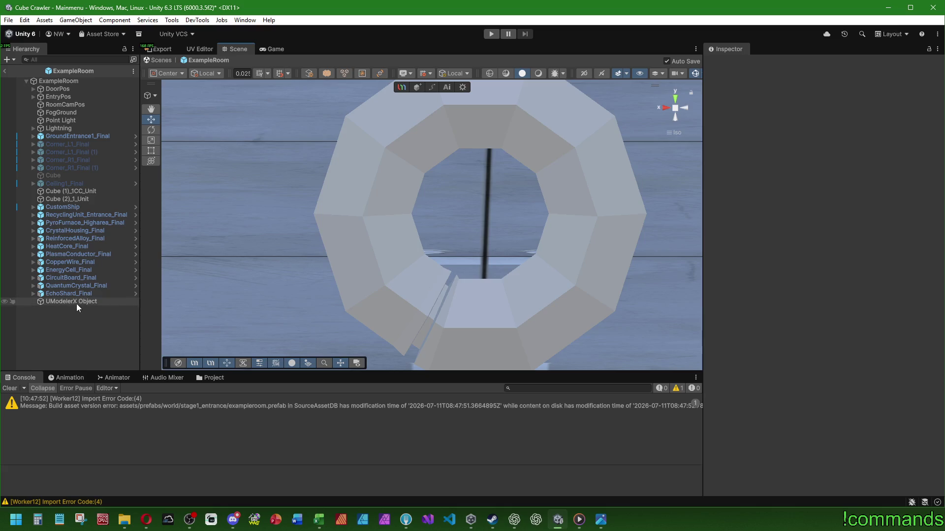
Step: Select two neighbouring strip faces inside the ring's notch
{"action": "scroll", "coordinate": [481, 198], "scroll_direction": "up", "scroll_amount": 3}
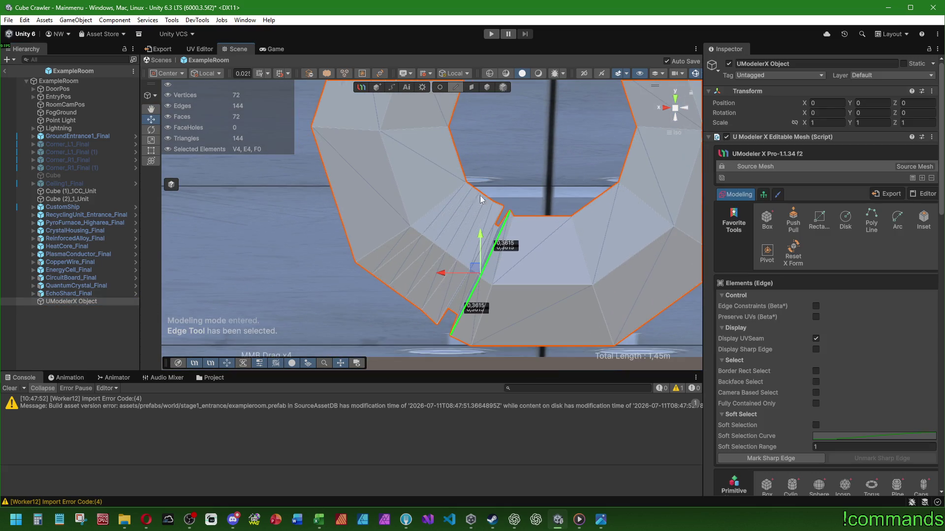
{"action": "left_click", "coordinate": [471, 88]}
{"action": "left_click", "coordinate": [411, 274]}
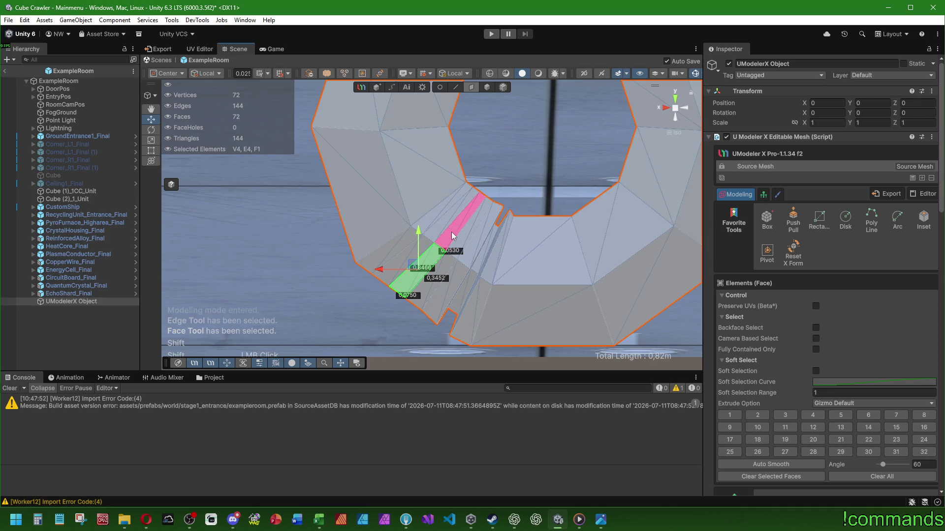
{"action": "left_click", "coordinate": [462, 216], "text": "shift"}
{"action": "scroll", "coordinate": [533, 303], "scroll_direction": "up", "scroll_amount": 2}
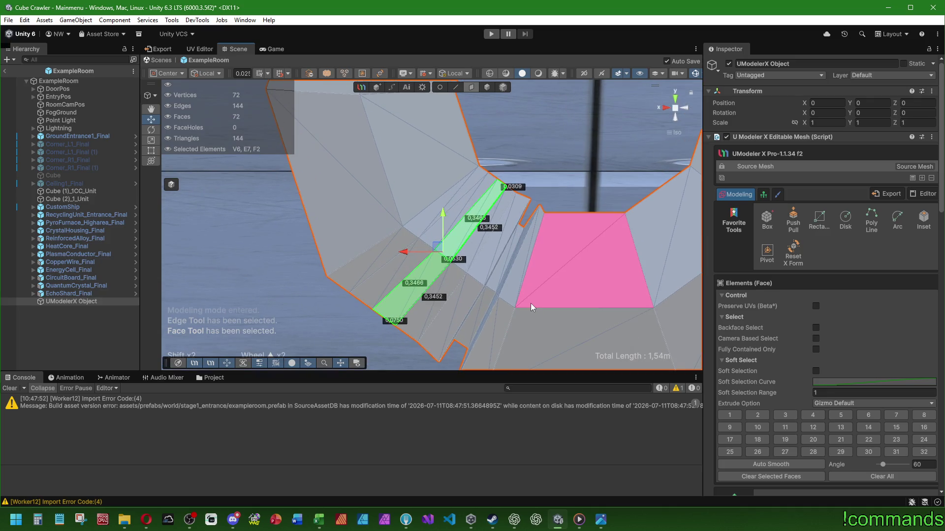
{"action": "left_click_drag", "start_coordinate": [523, 303], "coordinate": [455, 295]}
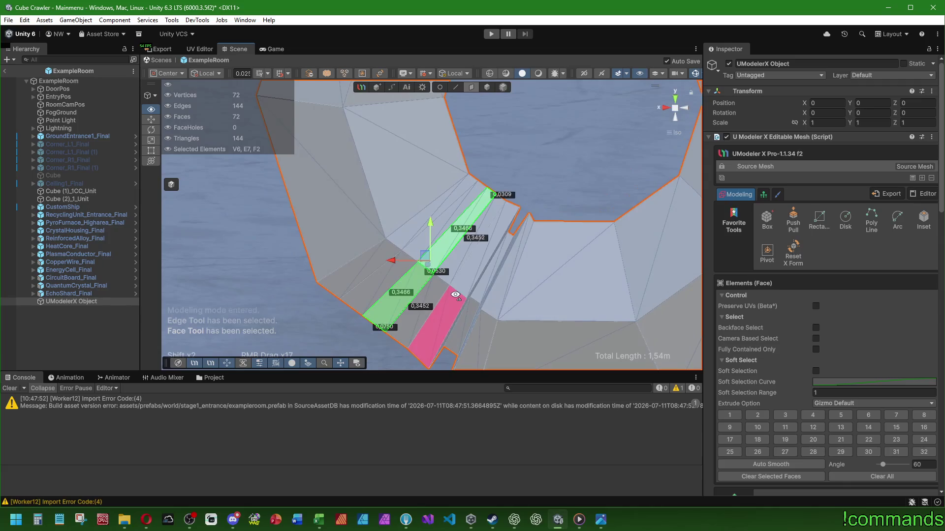
Step: Select the lower edge loop, then shift the adjacent edge loop slightly
{"action": "left_click", "coordinate": [455, 87]}
{"action": "left_click", "coordinate": [404, 277], "text": "shift"}
{"action": "scroll", "coordinate": [782, 368], "scroll_direction": "down", "scroll_amount": 5}
{"action": "left_click", "coordinate": [897, 443]}
{"action": "mouse_move", "coordinate": [539, 213]}
{"action": "left_mouse_down"}
{"action": "mouse_move", "coordinate": [661, 116]}
{"action": "mouse_move", "coordinate": [657, 134]}
{"action": "mouse_move", "coordinate": [421, 227]}
{"action": "left_mouse_up"}
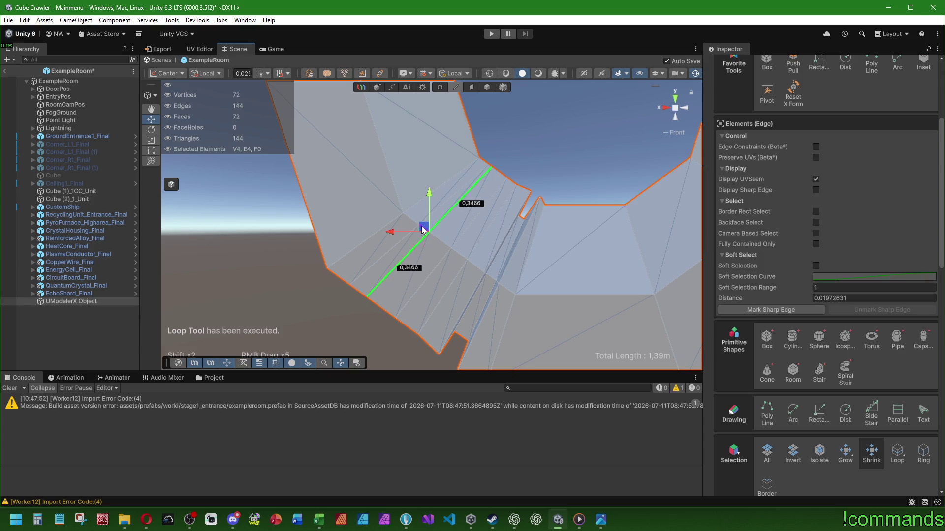
{"action": "left_click", "coordinate": [453, 247]}
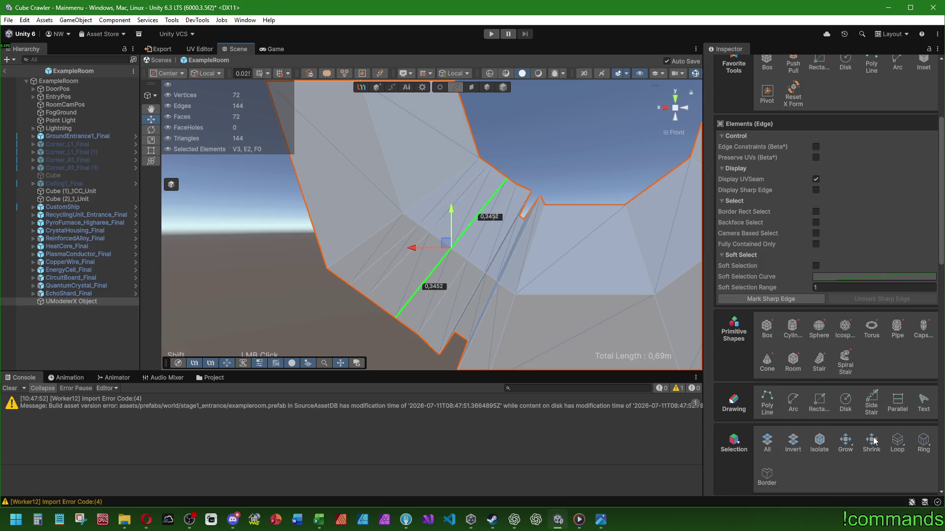
{"action": "left_click_drag", "start_coordinate": [446, 246], "coordinate": [452, 250]}
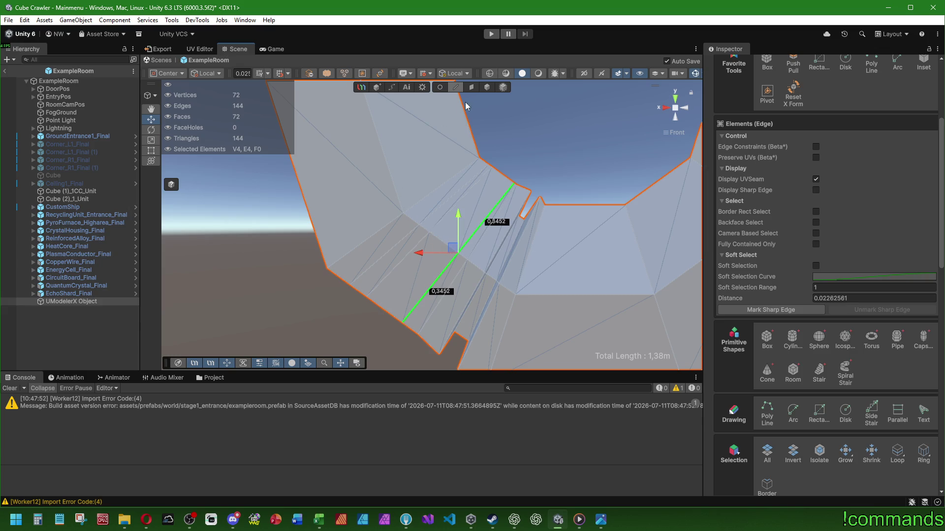
Step: Loop-select the four-face strip across the notch and scale it up
{"action": "key", "text": "3"}
{"action": "left_click", "coordinate": [448, 260]}
{"action": "left_click", "coordinate": [408, 285], "text": "shift"}
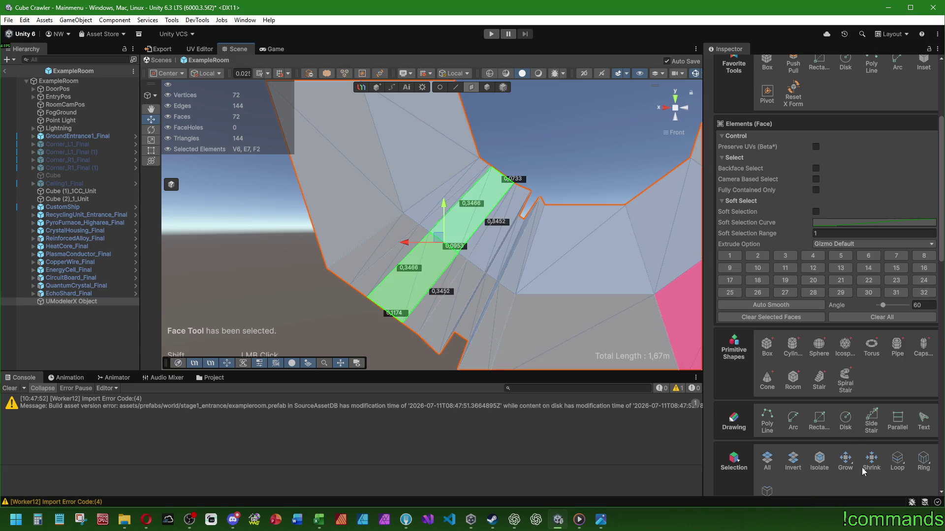
{"action": "left_click", "coordinate": [895, 466]}
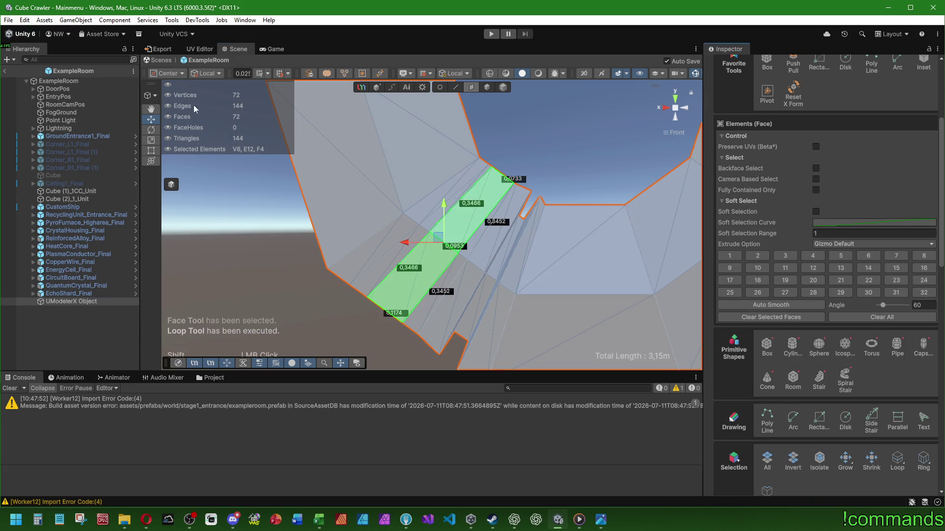
{"action": "left_click", "coordinate": [151, 141]}
{"action": "left_click_drag", "start_coordinate": [445, 245], "coordinate": [453, 229]}
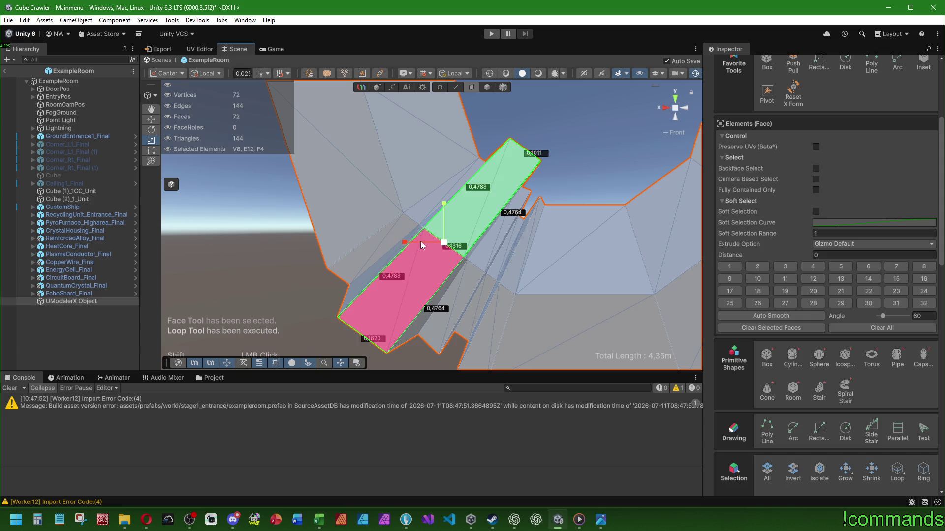
Step: Select only the upper face and return to edge selection
{"action": "left_click", "coordinate": [429, 126]}
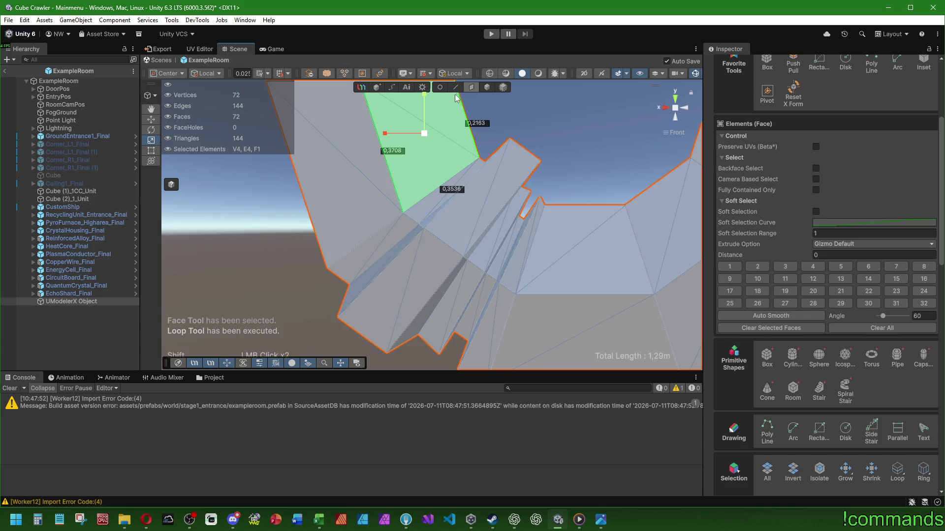
{"action": "key", "text": "2"}
{"action": "left_click_drag", "start_coordinate": [320, 248], "coordinate": [421, 239]}
Step: In front view, move the notch's lower-left outer edge into a new position
{"action": "left_click", "coordinate": [435, 320]}
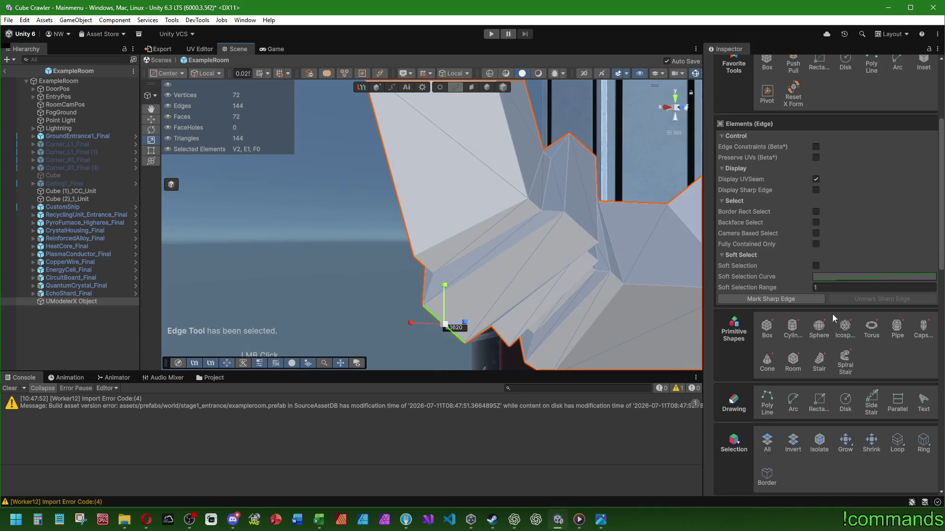
{"action": "left_click_drag", "start_coordinate": [436, 319], "coordinate": [630, 329]}
{"action": "left_click", "coordinate": [686, 115]}
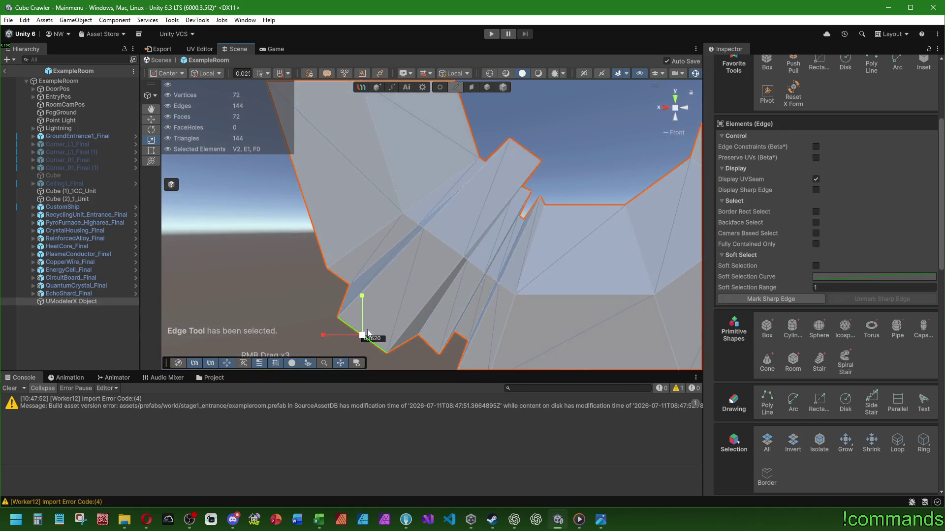
{"action": "left_click_drag", "start_coordinate": [362, 338], "coordinate": [375, 329]}
Step: Shift the notch's top edge slightly to the left
{"action": "left_click", "coordinate": [524, 150]}
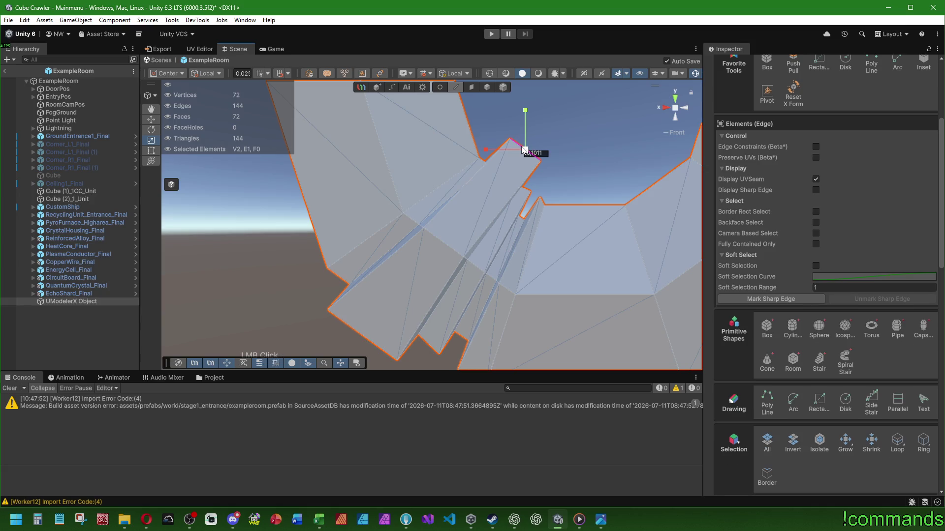
{"action": "left_click_drag", "start_coordinate": [527, 153], "coordinate": [503, 157]}
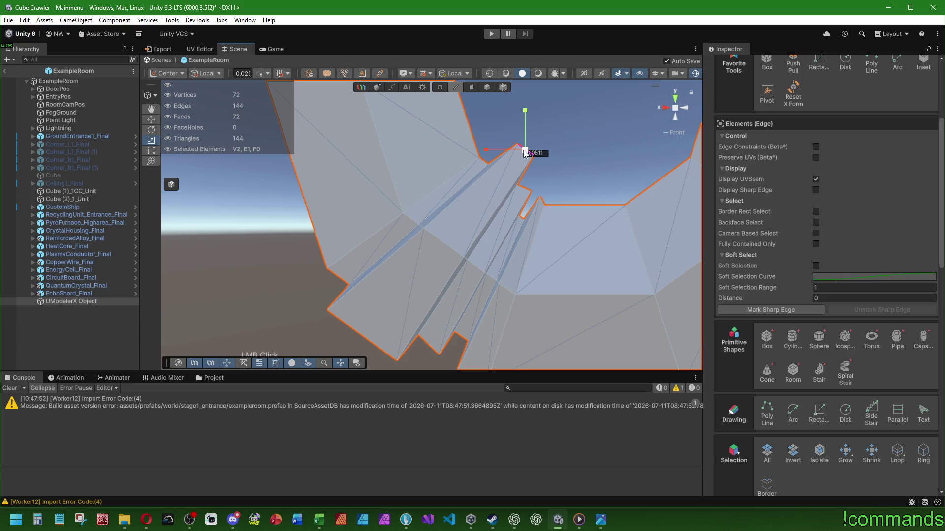
{"action": "key", "text": "e"}
{"action": "key", "text": "w"}
{"action": "left_click_drag", "start_coordinate": [521, 146], "coordinate": [517, 145]}
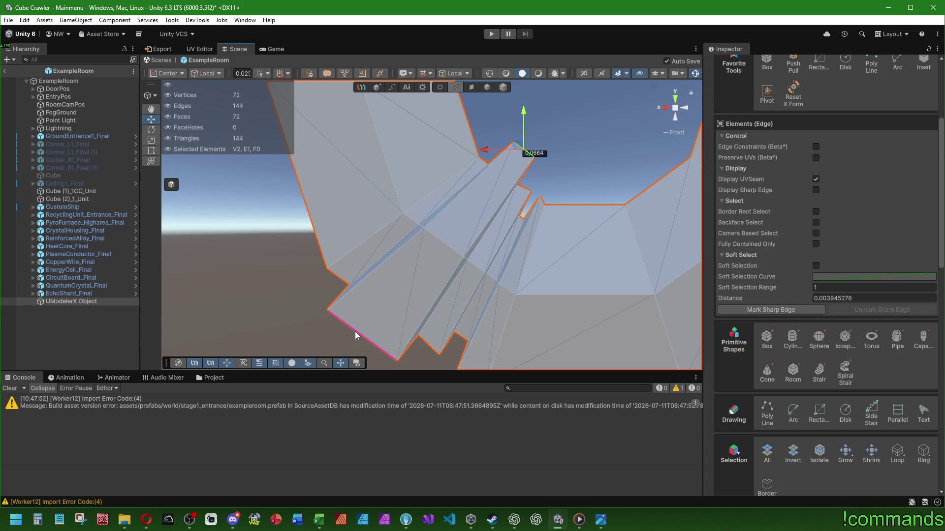
Step: Deselect the mesh, view the whole ring, and reselect it for mesh editing
{"action": "scroll", "coordinate": [351, 333], "scroll_direction": "down", "scroll_amount": 3}
{"action": "left_click", "coordinate": [190, 317]}
{"action": "mouse_move", "coordinate": [376, 212]}
{"action": "left_mouse_down"}
{"action": "mouse_move", "coordinate": [486, 202]}
{"action": "mouse_move", "coordinate": [403, 189]}
{"action": "mouse_move", "coordinate": [302, 217]}
{"action": "mouse_move", "coordinate": [188, 268]}
{"action": "mouse_move", "coordinate": [177, 190]}
{"action": "mouse_move", "coordinate": [322, 230]}
{"action": "mouse_move", "coordinate": [295, 196]}
{"action": "mouse_move", "coordinate": [211, 169]}
{"action": "mouse_move", "coordinate": [349, 147]}
{"action": "mouse_move", "coordinate": [485, 200]}
{"action": "mouse_move", "coordinate": [496, 259]}
{"action": "mouse_move", "coordinate": [363, 161]}
{"action": "mouse_move", "coordinate": [415, 217]}
{"action": "mouse_move", "coordinate": [476, 161]}
{"action": "mouse_move", "coordinate": [381, 217]}
{"action": "mouse_move", "coordinate": [371, 236]}
{"action": "mouse_move", "coordinate": [392, 251]}
{"action": "mouse_move", "coordinate": [481, 247]}
{"action": "mouse_move", "coordinate": [411, 200]}
{"action": "mouse_move", "coordinate": [362, 221]}
{"action": "mouse_move", "coordinate": [375, 217]}
{"action": "mouse_move", "coordinate": [375, 244]}
{"action": "mouse_move", "coordinate": [407, 258]}
{"action": "mouse_move", "coordinate": [415, 211]}
{"action": "mouse_move", "coordinate": [382, 209]}
{"action": "mouse_move", "coordinate": [401, 191]}
{"action": "left_mouse_up"}
{"action": "scroll", "coordinate": [403, 189], "scroll_direction": "down", "scroll_amount": 3}
{"action": "left_click", "coordinate": [71, 301]}
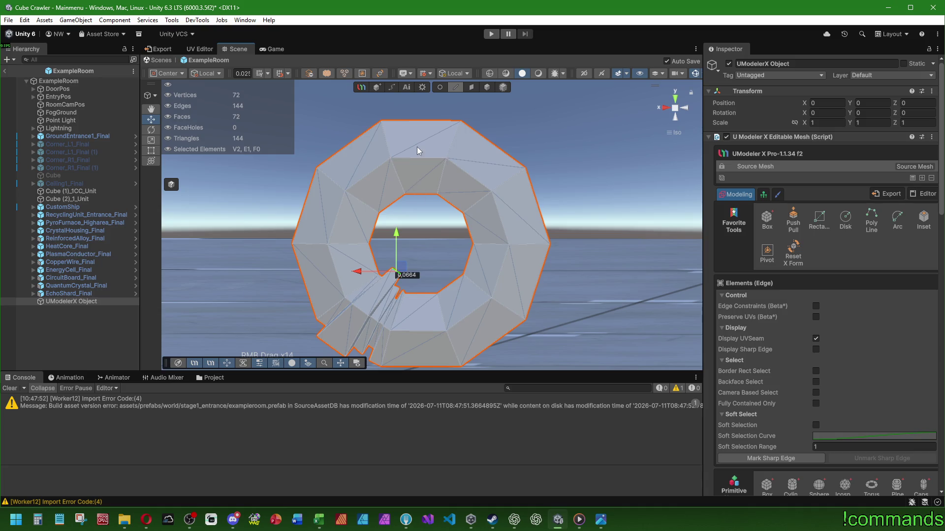
{"action": "scroll", "coordinate": [762, 346], "scroll_direction": "down", "scroll_amount": 10}
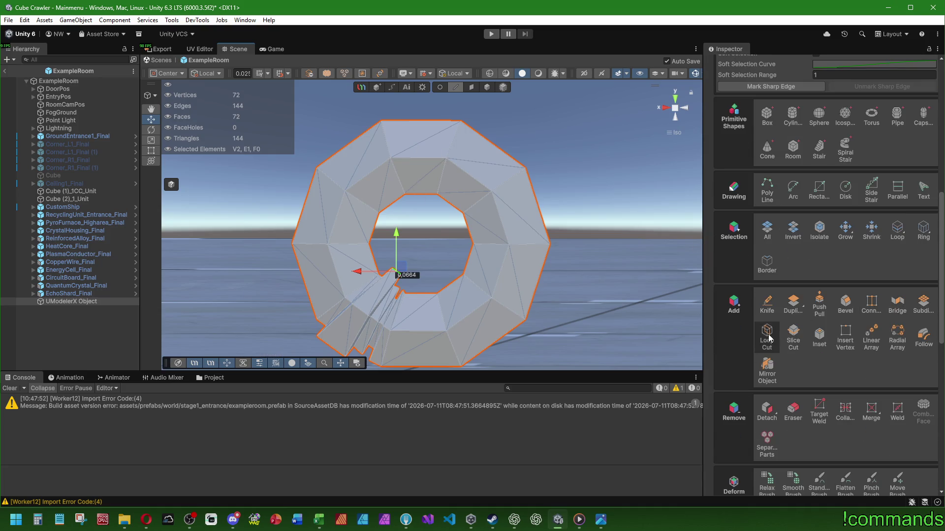
Step: Add two Loop Cuts across the ring's top, with Pinch 0.8 and then 0.9
{"action": "left_click", "coordinate": [766, 189]}
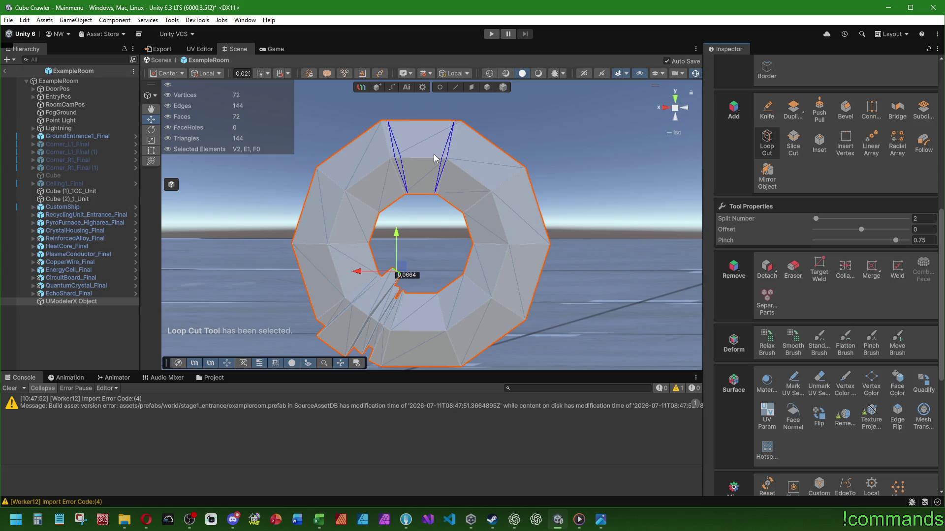
{"action": "double_click", "coordinate": [925, 240]}
{"action": "type", "text": "0.8"}
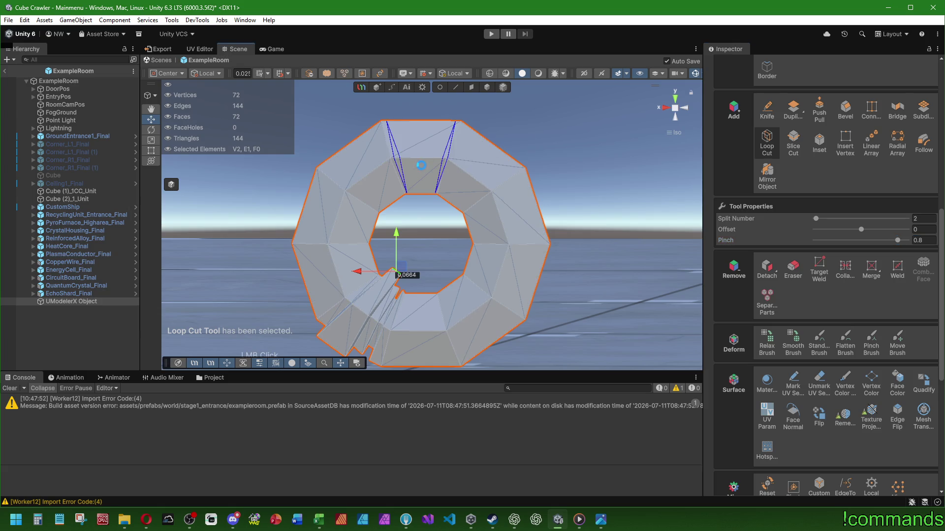
{"action": "left_click", "coordinate": [421, 136]}
{"action": "left_click", "coordinate": [905, 241]}
{"action": "left_click", "coordinate": [421, 138]}
{"action": "left_click", "coordinate": [472, 88]}
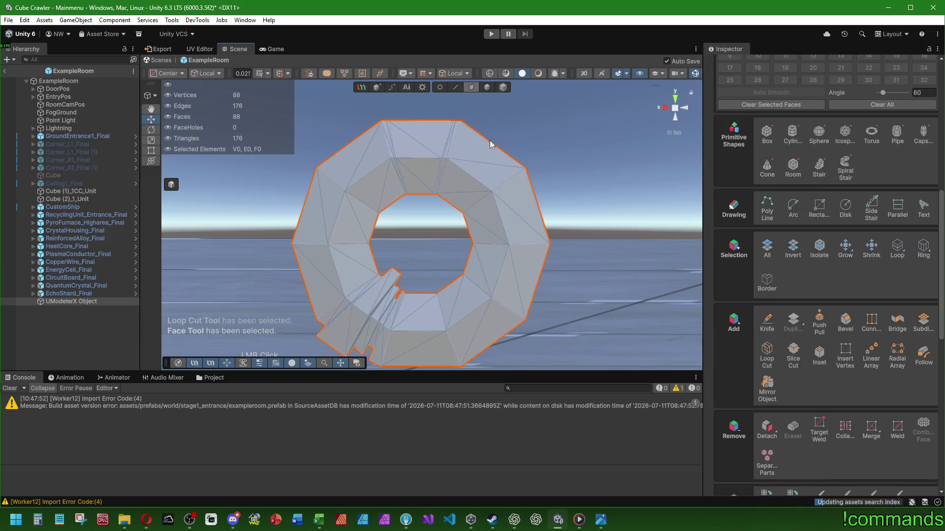
{"action": "scroll", "coordinate": [462, 179], "scroll_direction": "up", "scroll_amount": 3}
{"action": "scroll", "coordinate": [448, 180], "scroll_direction": "up", "scroll_amount": 2}
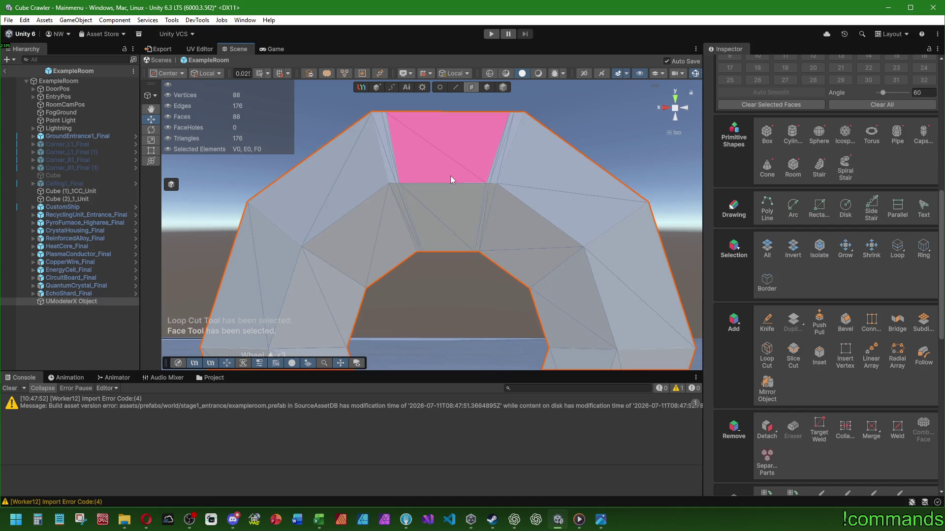
Step: Align a new loop cut's vertices on the X axis using TowardsMax
{"action": "left_click", "coordinate": [458, 87]}
{"action": "left_click", "coordinate": [500, 144]}
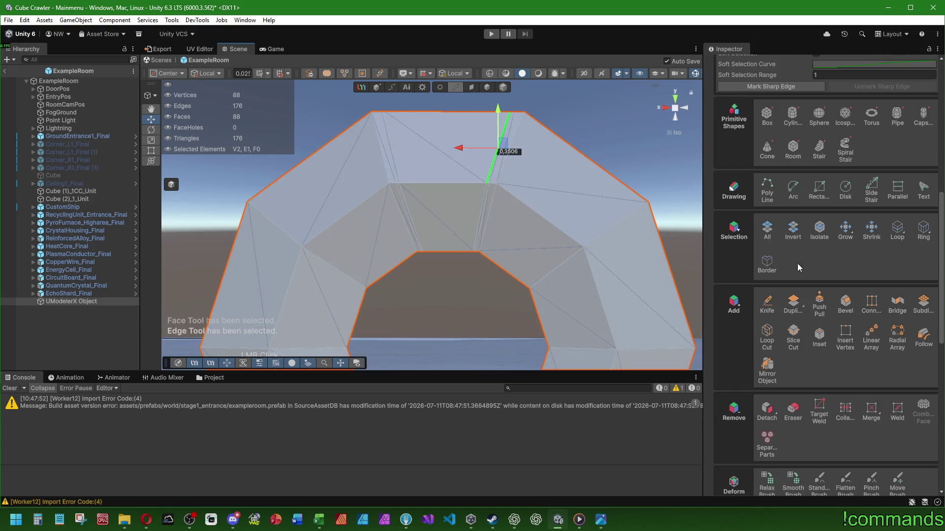
{"action": "left_click", "coordinate": [894, 231]}
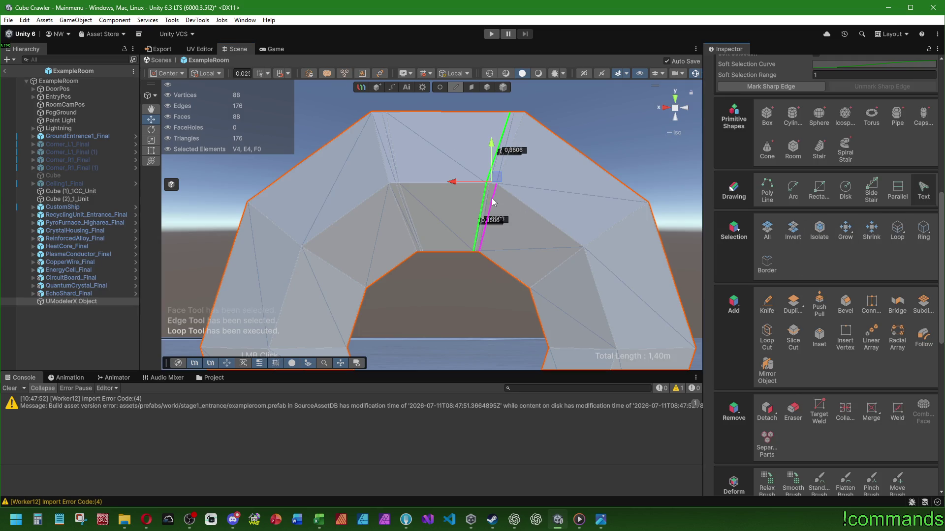
{"action": "left_click", "coordinate": [441, 89]}
{"action": "scroll", "coordinate": [859, 388], "scroll_direction": "down", "scroll_amount": 10}
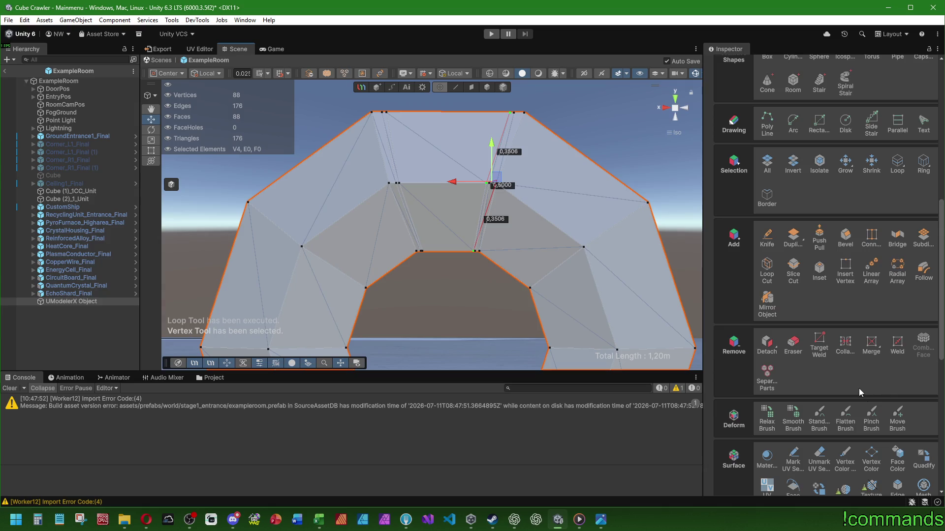
{"action": "left_click", "coordinate": [894, 354]}
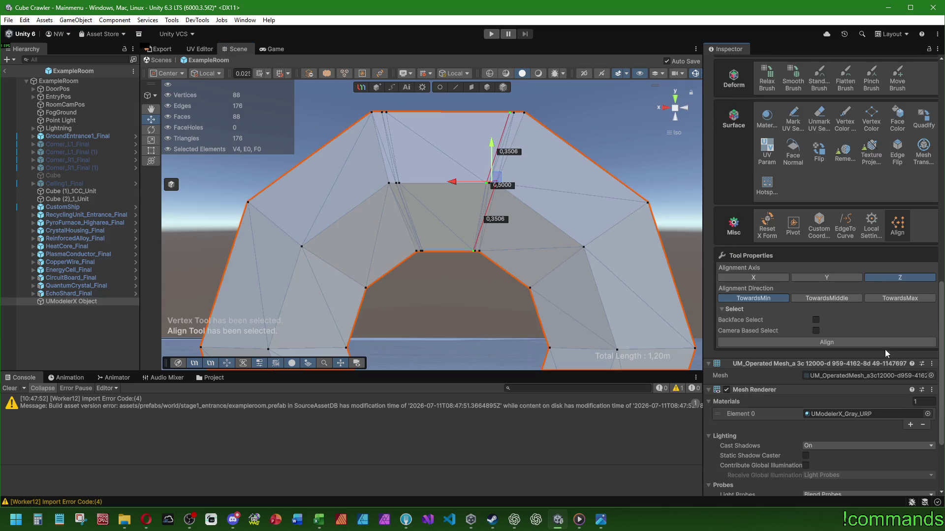
{"action": "left_click", "coordinate": [826, 344]}
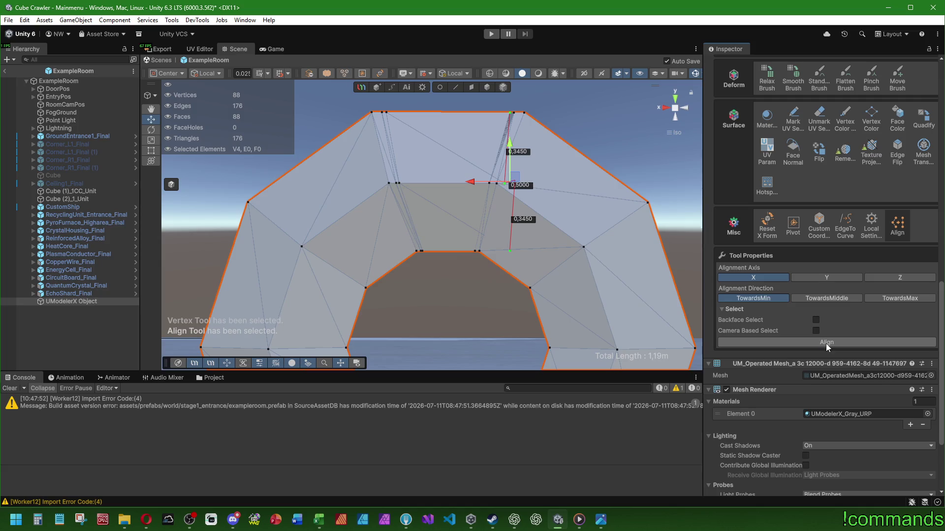
{"action": "key", "text": "ctrl+z"}
{"action": "left_click", "coordinate": [890, 297]}
{"action": "left_click", "coordinate": [865, 341]}
Step: In front view, align the left slanted edge's vertices on X so it runs vertical
{"action": "mouse_move", "coordinate": [513, 249]}
{"action": "left_mouse_down"}
{"action": "mouse_move", "coordinate": [668, 292]}
{"action": "mouse_move", "coordinate": [838, 280]}
{"action": "mouse_move", "coordinate": [738, 197]}
{"action": "mouse_move", "coordinate": [689, 129]}
{"action": "left_mouse_up"}
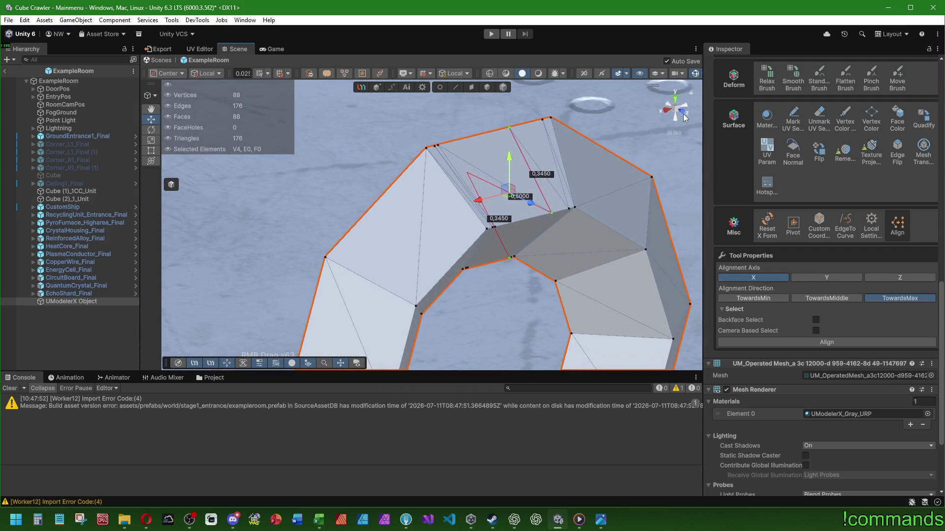
{"action": "left_click", "coordinate": [683, 115]}
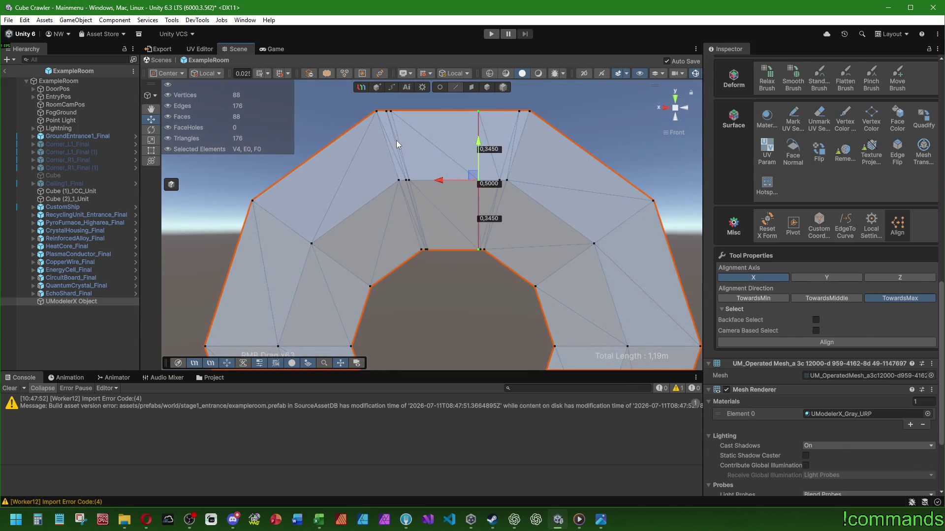
{"action": "key", "text": "2"}
{"action": "double_click", "coordinate": [397, 135]}
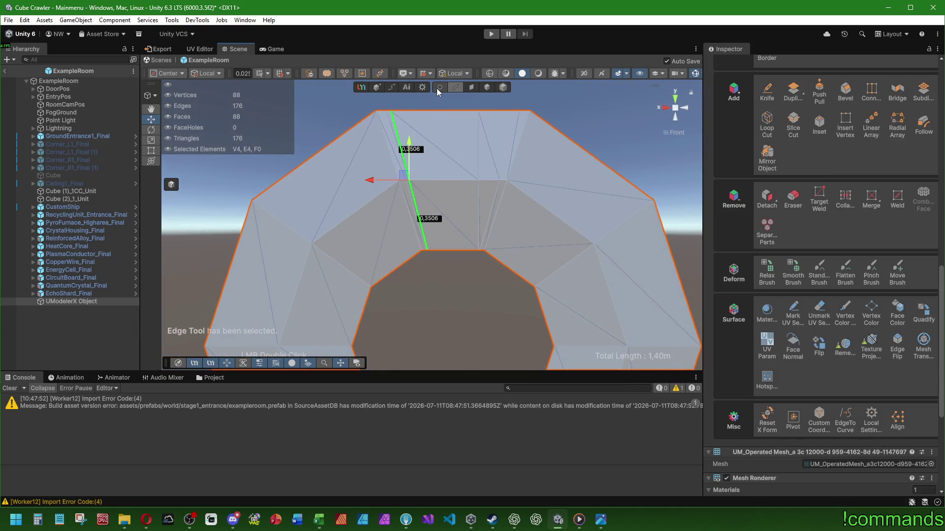
{"action": "left_click", "coordinate": [439, 89]}
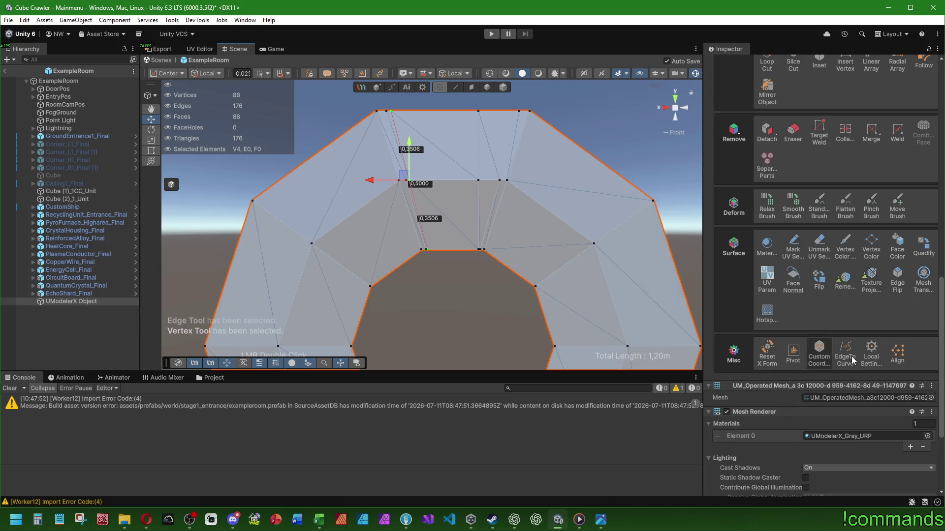
{"action": "left_click", "coordinate": [899, 353]}
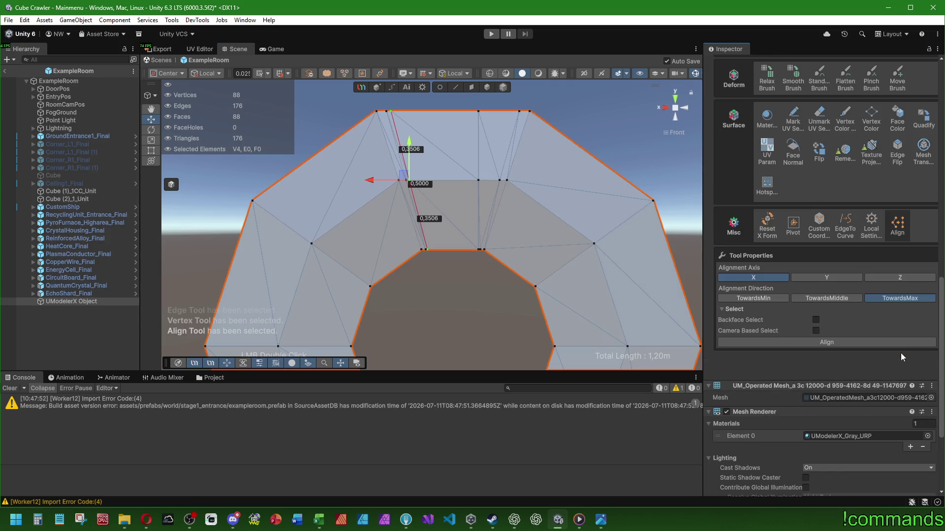
{"action": "left_click", "coordinate": [784, 341]}
{"action": "left_click", "coordinate": [470, 88]}
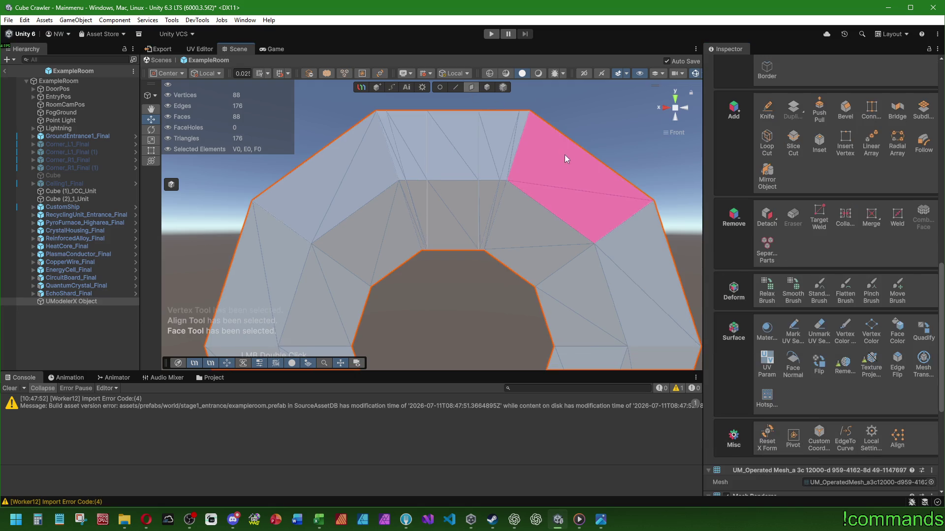
Step: Loop-select the strip of faces at the top of the ring in front view
{"action": "scroll", "coordinate": [531, 186], "scroll_direction": "down", "scroll_amount": 3}
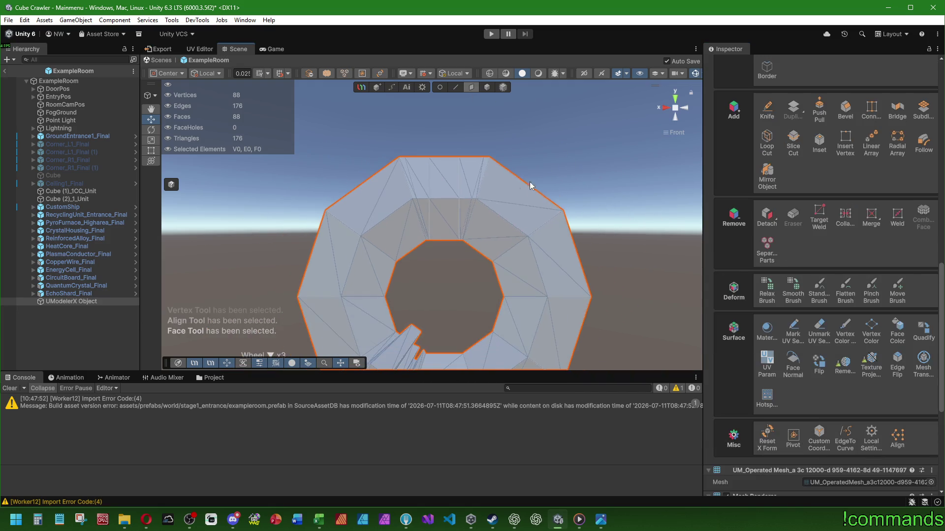
{"action": "left_click", "coordinate": [439, 185], "text": "shift"}
{"action": "left_click", "coordinate": [449, 217], "text": "shift"}
{"action": "scroll", "coordinate": [790, 327], "scroll_direction": "up", "scroll_amount": 5}
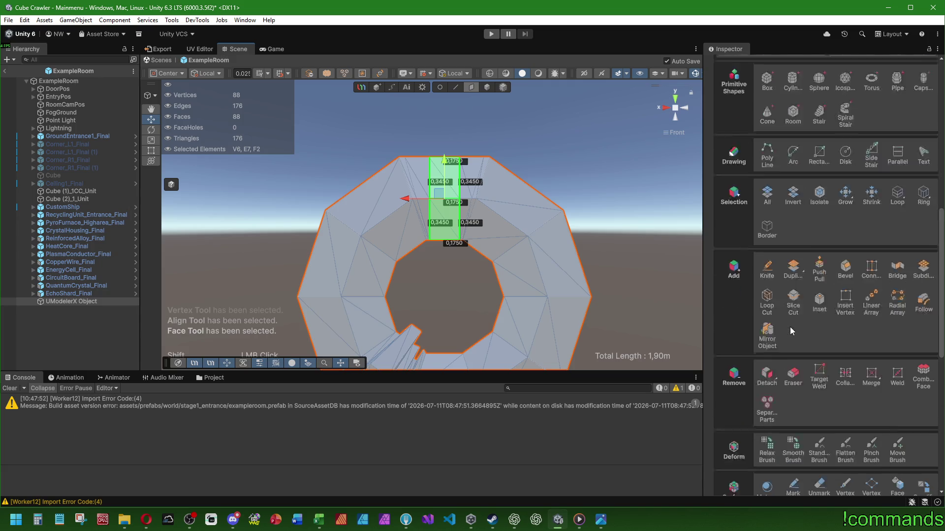
{"action": "left_click", "coordinate": [897, 301]}
{"action": "left_click_drag", "start_coordinate": [510, 182], "coordinate": [679, 124]}
{"action": "left_click", "coordinate": [678, 124]}
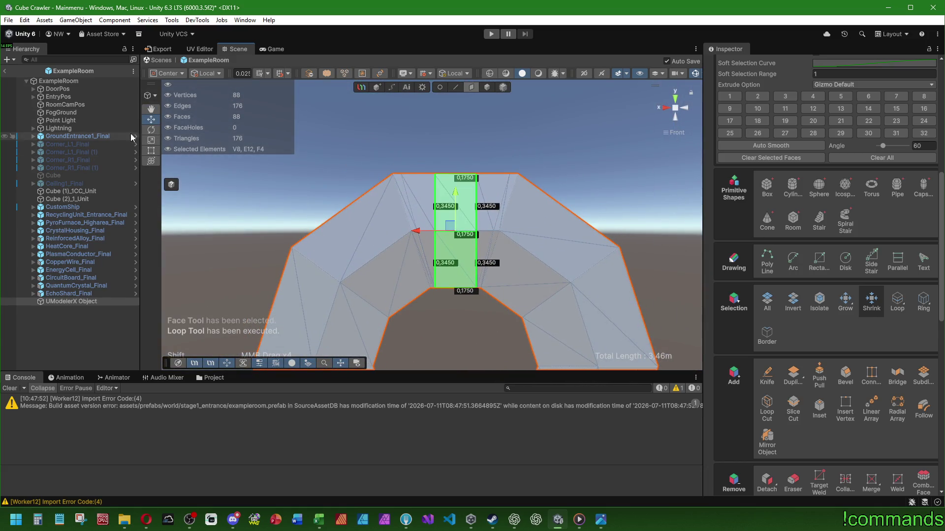
Step: Scale the strip into a thin upright column about 0.0627 wide, then save the scene
{"action": "left_click", "coordinate": [151, 140]}
{"action": "scroll", "coordinate": [453, 232], "scroll_direction": "up", "scroll_amount": 2}
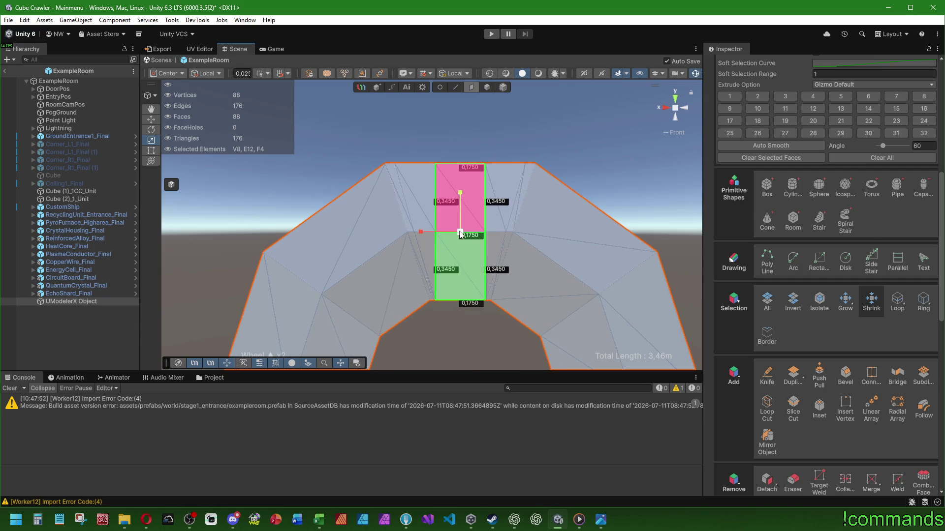
{"action": "mouse_move", "coordinate": [462, 235]}
{"action": "left_mouse_down"}
{"action": "mouse_move", "coordinate": [469, 227]}
{"action": "mouse_move", "coordinate": [417, 235]}
{"action": "mouse_move", "coordinate": [456, 231]}
{"action": "left_mouse_up"}
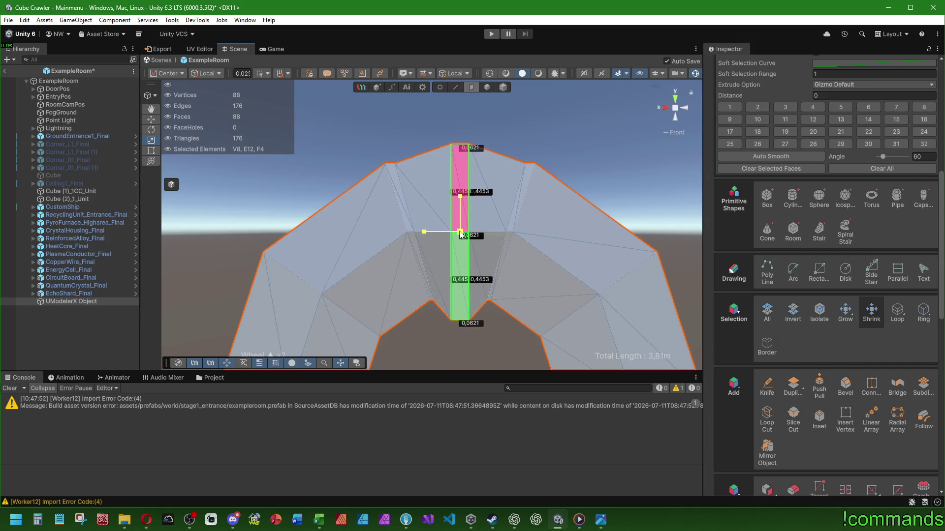
{"action": "left_click_drag", "start_coordinate": [460, 195], "coordinate": [462, 204]}
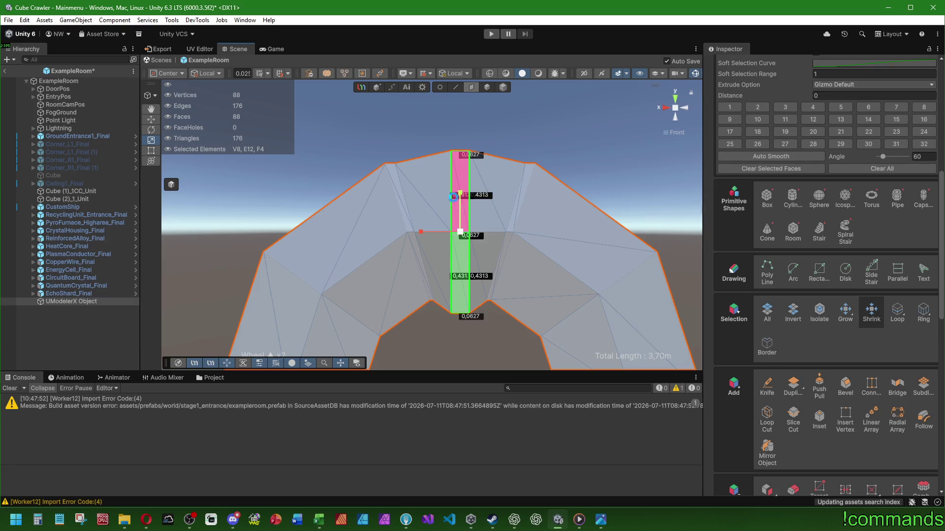
{"action": "key", "text": "ctrl+s"}
{"action": "left_click", "coordinate": [455, 88]}
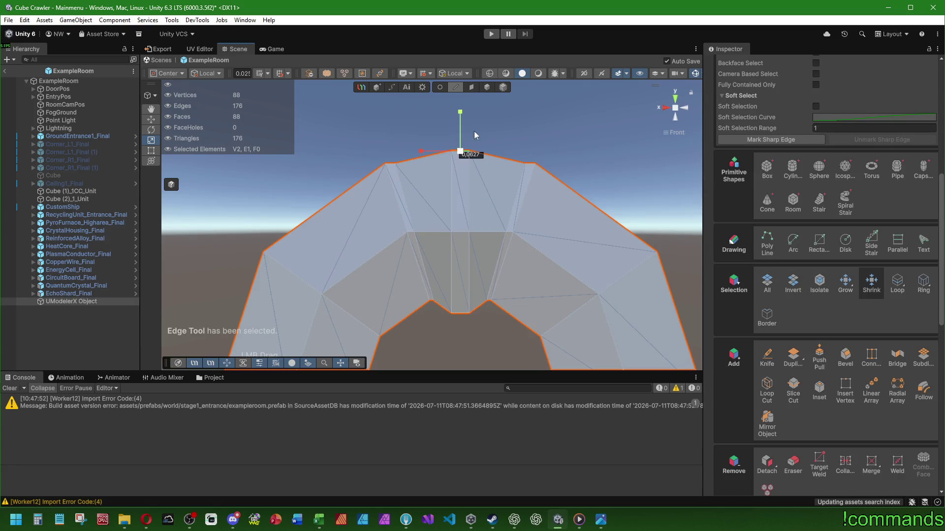
Step: Raise the peak above the column and align the left side edge vertically on X
{"action": "left_click", "coordinate": [151, 119]}
{"action": "left_click_drag", "start_coordinate": [459, 120], "coordinate": [459, 109]}
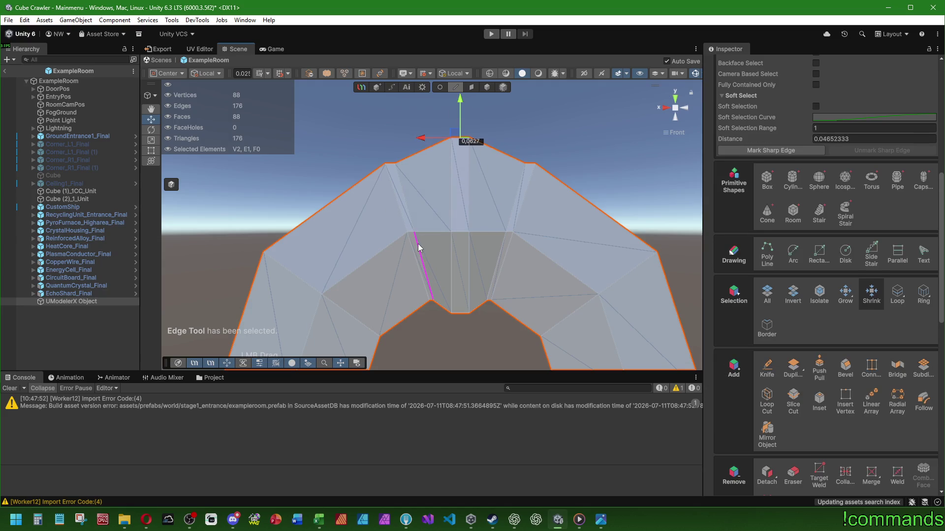
{"action": "left_click", "coordinate": [412, 215]}
{"action": "left_click", "coordinate": [440, 87]}
{"action": "scroll", "coordinate": [831, 415], "scroll_direction": "down", "scroll_amount": 5}
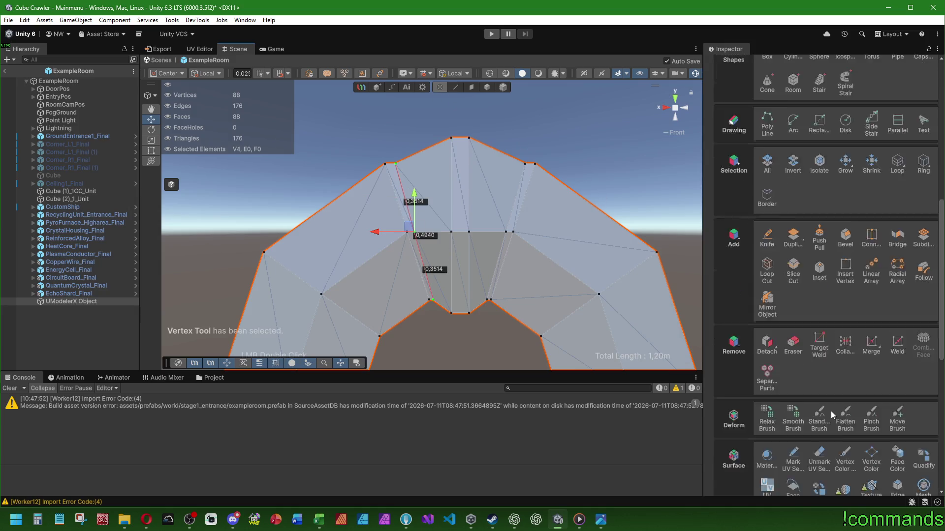
{"action": "left_click", "coordinate": [897, 370]}
{"action": "scroll", "coordinate": [814, 379], "scroll_direction": "down", "scroll_amount": 3}
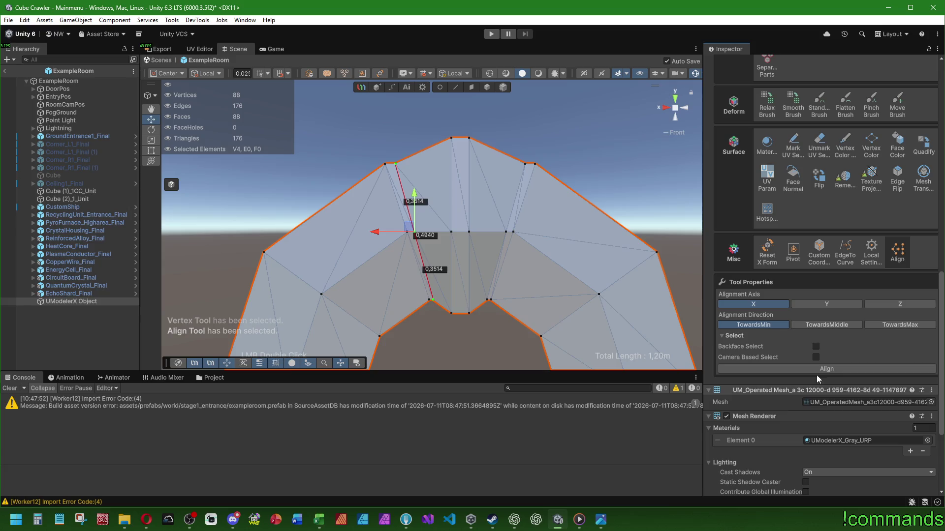
{"action": "left_click", "coordinate": [817, 369]}
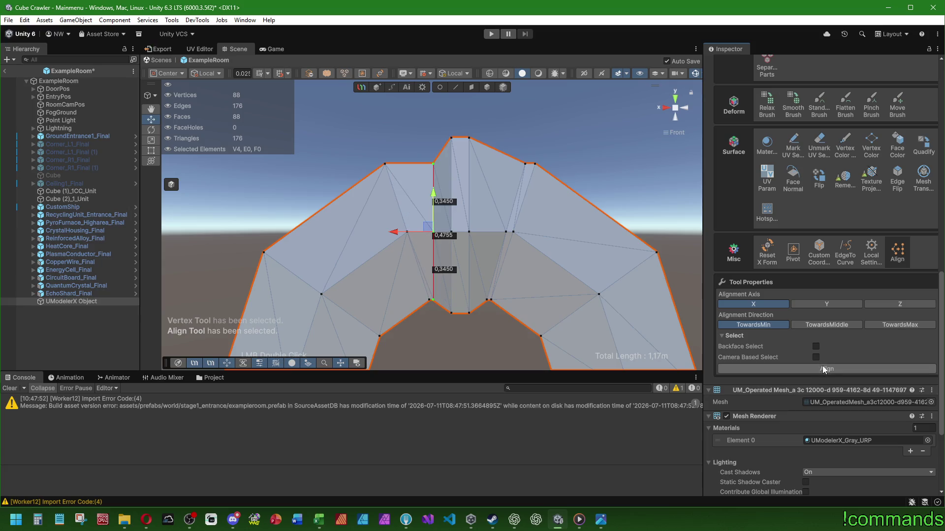
Step: Straighten the column's right side edge vertically with Align TowardsMax, then clear the selection
{"action": "left_click", "coordinate": [455, 87]}
{"action": "left_click", "coordinate": [521, 177]}
{"action": "left_click", "coordinate": [440, 87]}
{"action": "left_click", "coordinate": [898, 380]}
{"action": "scroll", "coordinate": [898, 379], "scroll_direction": "down", "scroll_amount": 3}
{"action": "left_click", "coordinate": [897, 325]}
{"action": "left_click", "coordinate": [879, 369]}
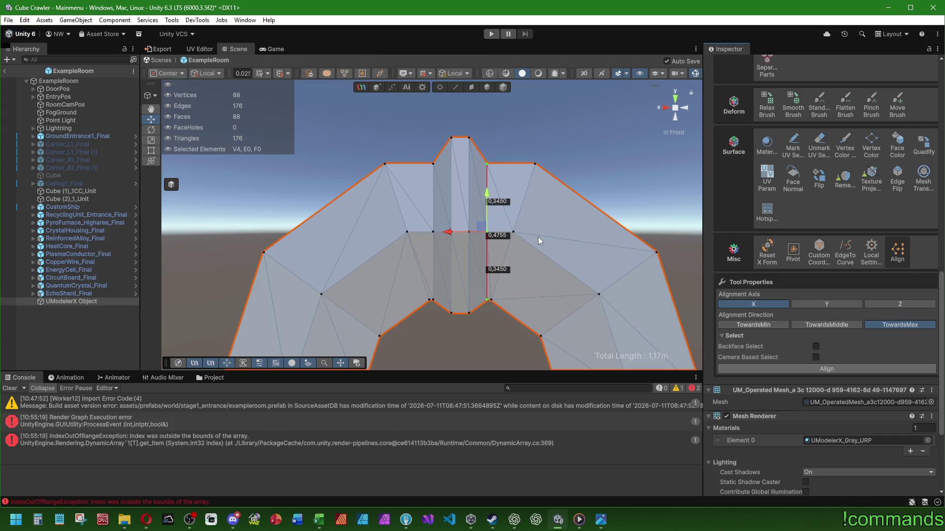
{"action": "left_click", "coordinate": [452, 171]}
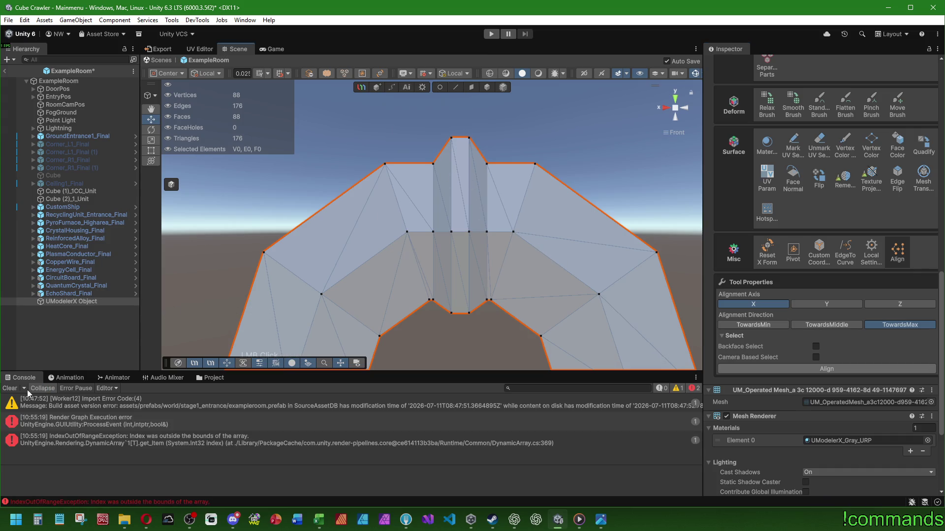
{"action": "left_click", "coordinate": [10, 389]}
{"action": "left_click", "coordinate": [460, 87]}
Step: Select the column's two side edges and spread them apart to widen it
{"action": "double_click", "coordinate": [451, 160], "text": "shift"}
{"action": "double_click", "coordinate": [469, 155], "text": "shift"}
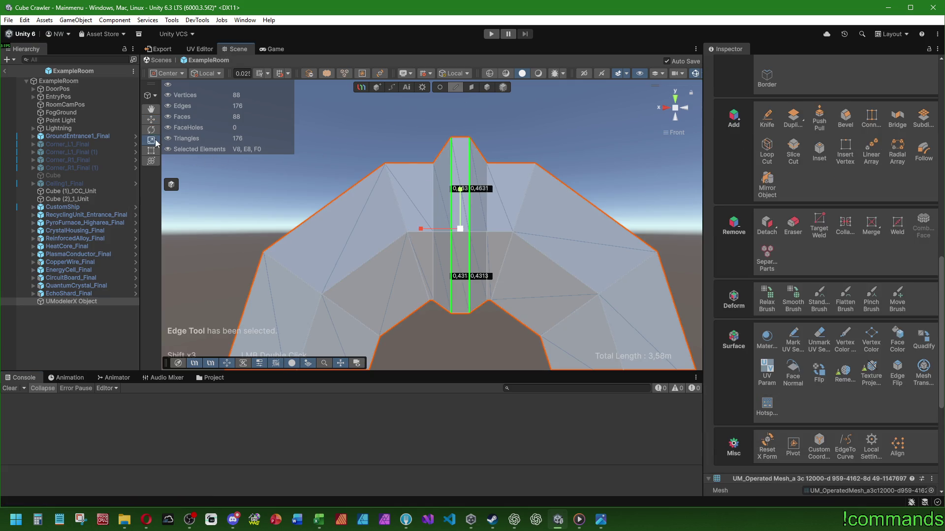
{"action": "mouse_move", "coordinate": [420, 231]}
{"action": "left_mouse_down"}
{"action": "mouse_move", "coordinate": [343, 232]}
{"action": "mouse_move", "coordinate": [357, 236]}
{"action": "left_mouse_up"}
{"action": "scroll", "coordinate": [837, 319], "scroll_direction": "up", "scroll_amount": 3}
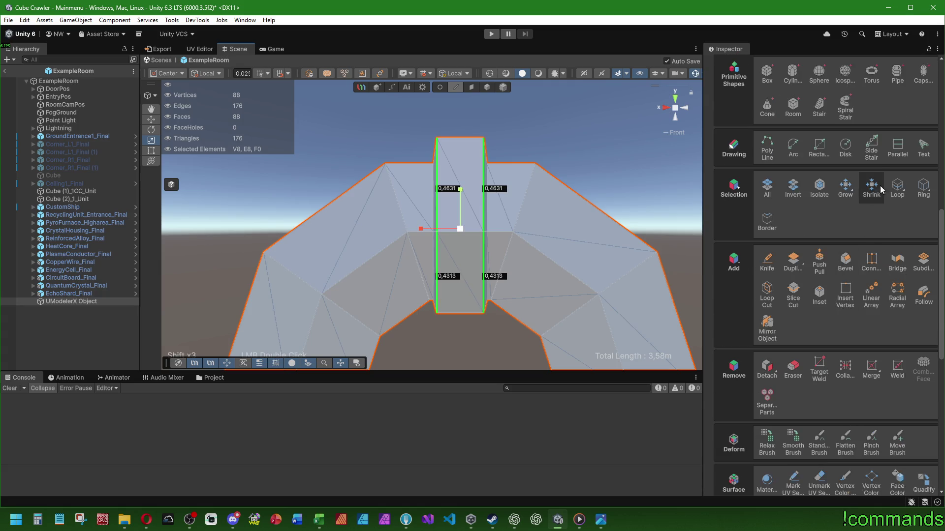
{"action": "scroll", "coordinate": [846, 187], "scroll_direction": "down", "scroll_amount": 1}
{"action": "left_click", "coordinate": [848, 176]}
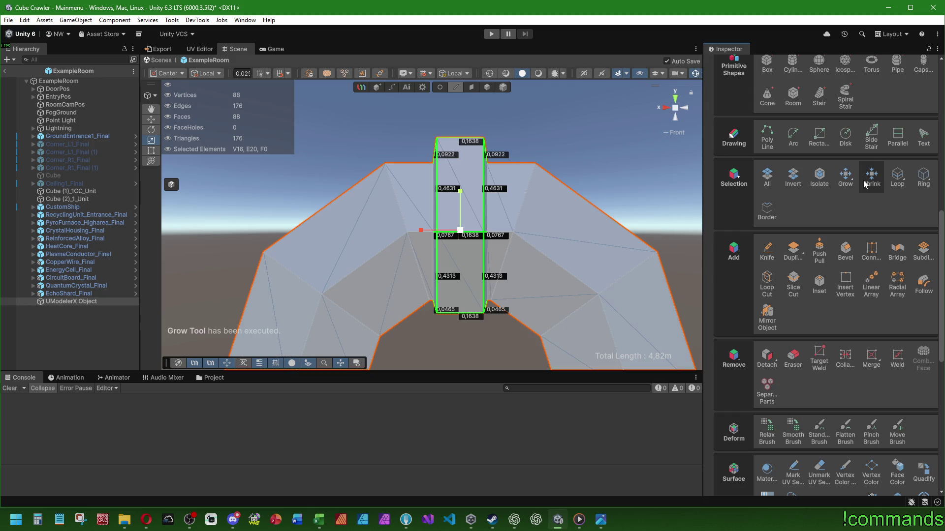
{"action": "left_click", "coordinate": [846, 178]}
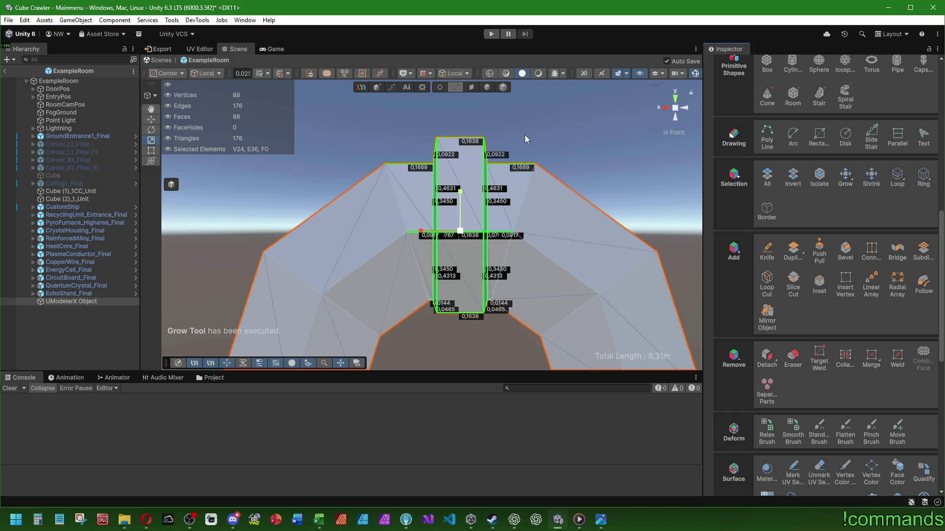
{"action": "left_click", "coordinate": [481, 186]}
Step: Widen the column's face loop slightly, save the scene, and view the ring at an angle
{"action": "left_click", "coordinate": [476, 91]}
{"action": "left_click", "coordinate": [468, 197]}
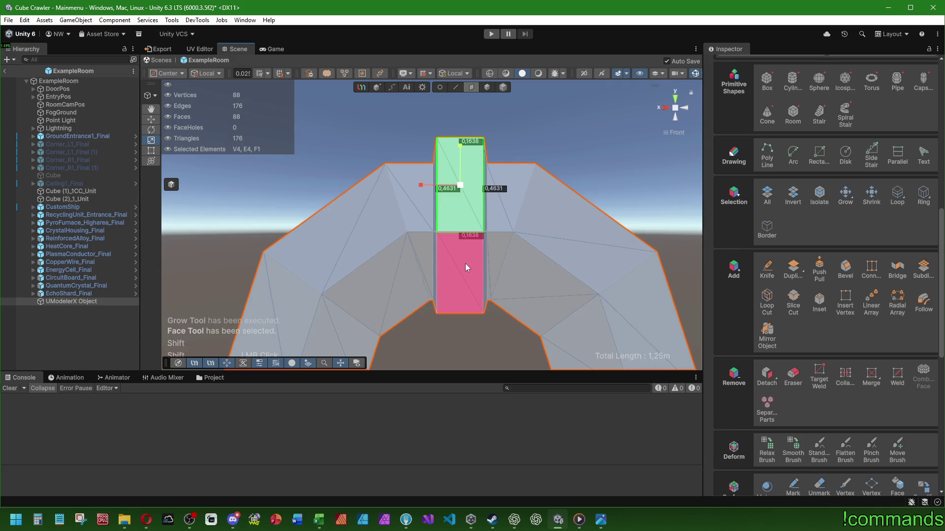
{"action": "left_click", "coordinate": [465, 264], "text": "shift"}
{"action": "left_click", "coordinate": [898, 202]}
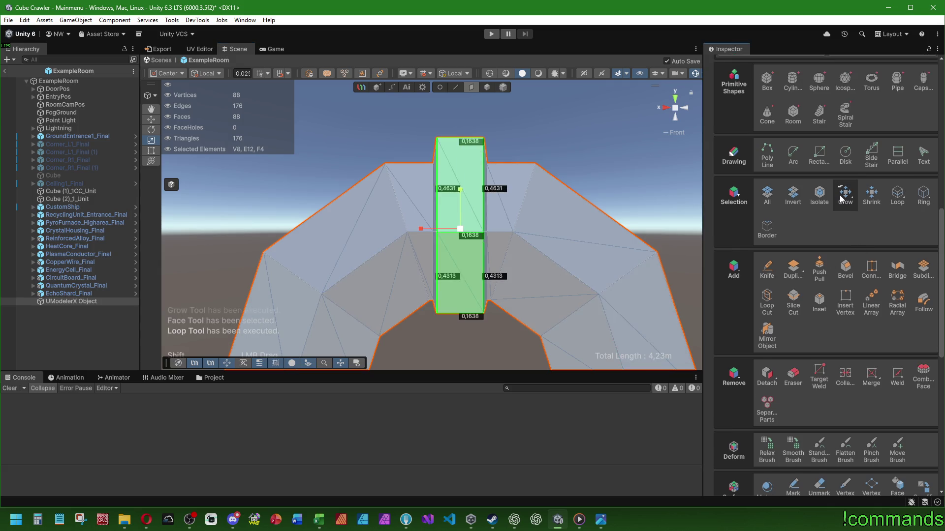
{"action": "left_click", "coordinate": [845, 195]}
{"action": "left_click_drag", "start_coordinate": [420, 230], "coordinate": [420, 230]}
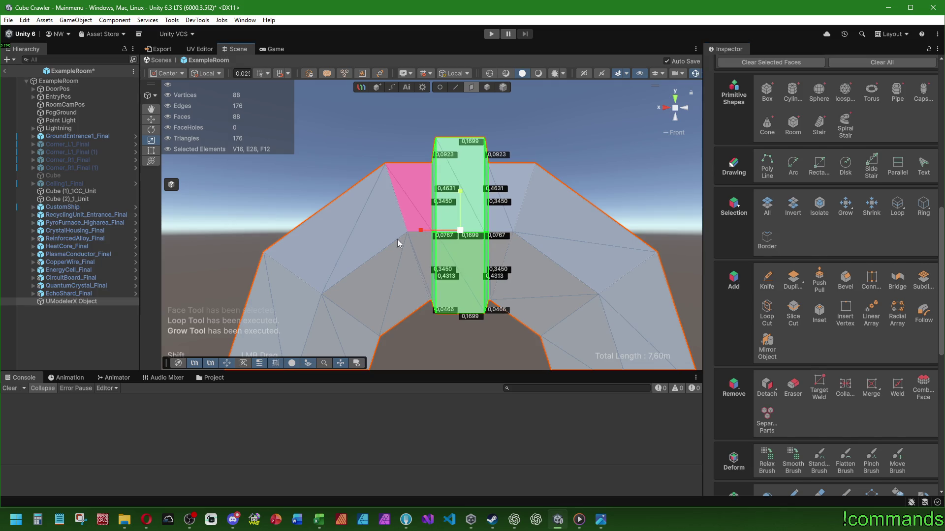
{"action": "scroll", "coordinate": [421, 229], "scroll_direction": "down", "scroll_amount": 2}
{"action": "key", "text": "ctrl+z"}
{"action": "mouse_move", "coordinate": [601, 166]}
{"action": "left_mouse_down"}
{"action": "mouse_move", "coordinate": [502, 118]}
{"action": "mouse_move", "coordinate": [578, 143]}
{"action": "mouse_move", "coordinate": [388, 163]}
{"action": "mouse_move", "coordinate": [441, 152]}
{"action": "mouse_move", "coordinate": [512, 213]}
{"action": "mouse_move", "coordinate": [536, 182]}
{"action": "mouse_move", "coordinate": [612, 199]}
{"action": "mouse_move", "coordinate": [517, 207]}
{"action": "mouse_move", "coordinate": [438, 227]}
{"action": "mouse_move", "coordinate": [194, 229]}
{"action": "mouse_move", "coordinate": [345, 237]}
{"action": "left_mouse_up"}
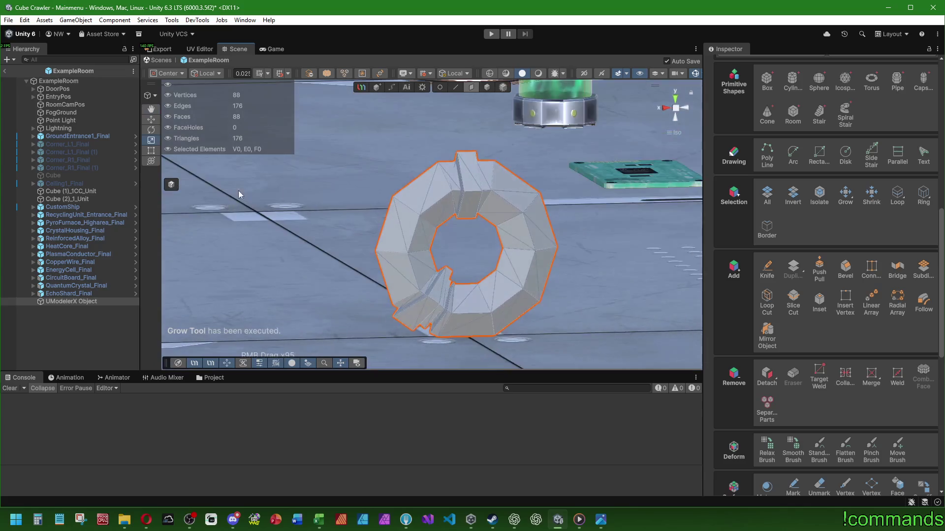
{"action": "scroll", "coordinate": [523, 257], "scroll_direction": "up", "scroll_amount": 3}
{"action": "mouse_move", "coordinate": [523, 257]}
{"action": "left_mouse_down"}
{"action": "mouse_move", "coordinate": [482, 212]}
{"action": "mouse_move", "coordinate": [500, 246]}
{"action": "mouse_move", "coordinate": [454, 256]}
{"action": "left_mouse_up"}
{"action": "left_click", "coordinate": [454, 256]}
{"action": "left_click", "coordinate": [485, 268], "text": "shift"}
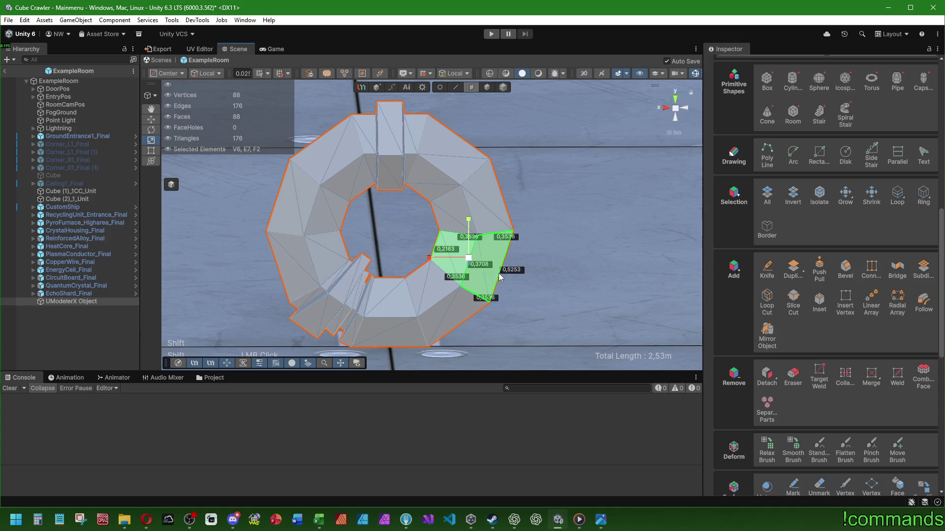
{"action": "scroll", "coordinate": [870, 298], "scroll_direction": "up", "scroll_amount": 3}
{"action": "left_click", "coordinate": [897, 329]}
{"action": "mouse_move", "coordinate": [591, 256]}
{"action": "left_mouse_down"}
{"action": "mouse_move", "coordinate": [562, 272]}
{"action": "mouse_move", "coordinate": [269, 280]}
{"action": "mouse_move", "coordinate": [492, 266]}
{"action": "mouse_move", "coordinate": [532, 286]}
{"action": "mouse_move", "coordinate": [134, 162]}
{"action": "mouse_move", "coordinate": [157, 119]}
{"action": "left_mouse_up"}
{"action": "scroll", "coordinate": [492, 276], "scroll_direction": "down", "scroll_amount": 2}
{"action": "left_click", "coordinate": [158, 120]}
{"action": "scroll", "coordinate": [516, 263], "scroll_direction": "up", "scroll_amount": 2}
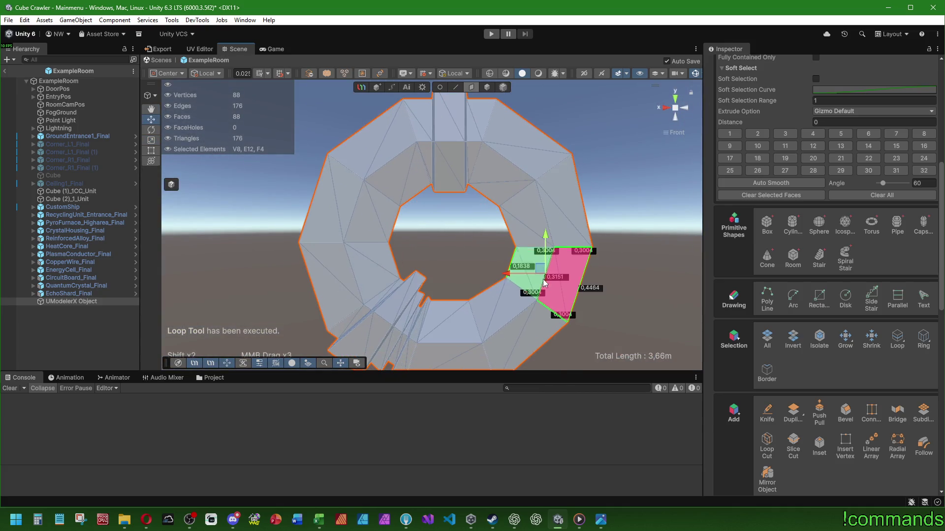
{"action": "left_click_drag", "start_coordinate": [538, 269], "coordinate": [535, 270]}
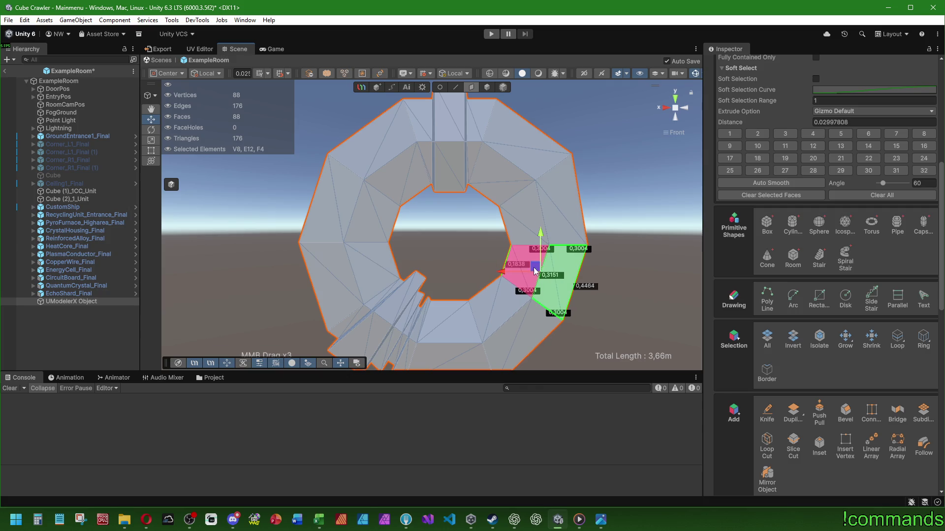
{"action": "left_click", "coordinate": [585, 265]}
{"action": "left_click", "coordinate": [577, 269]}
{"action": "left_click", "coordinate": [583, 272]}
{"action": "left_click", "coordinate": [455, 87]}
{"action": "left_click", "coordinate": [580, 268]}
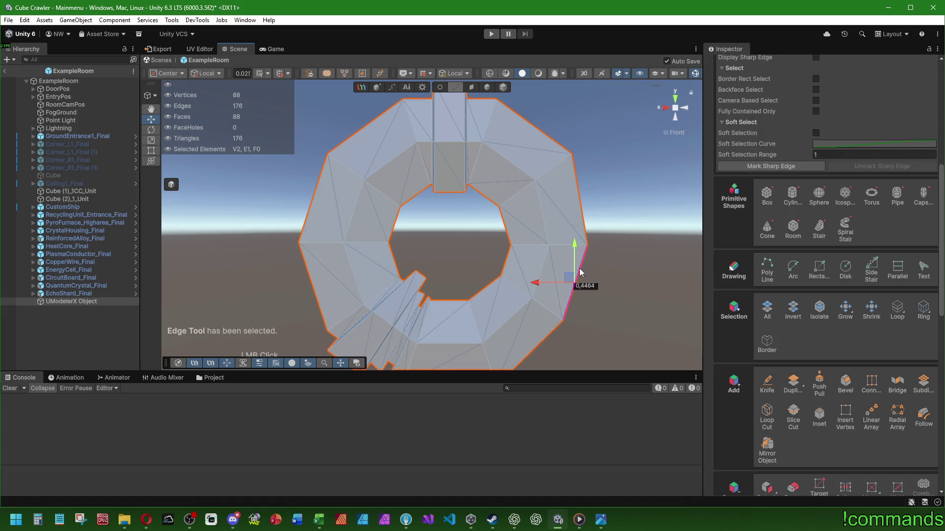
{"action": "mouse_move", "coordinate": [568, 279]}
{"action": "left_mouse_down"}
{"action": "mouse_move", "coordinate": [561, 281]}
{"action": "mouse_move", "coordinate": [582, 291]}
{"action": "left_mouse_up"}
{"action": "key", "text": "ctrl+z"}
{"action": "scroll", "coordinate": [577, 295], "scroll_direction": "down", "scroll_amount": 2}
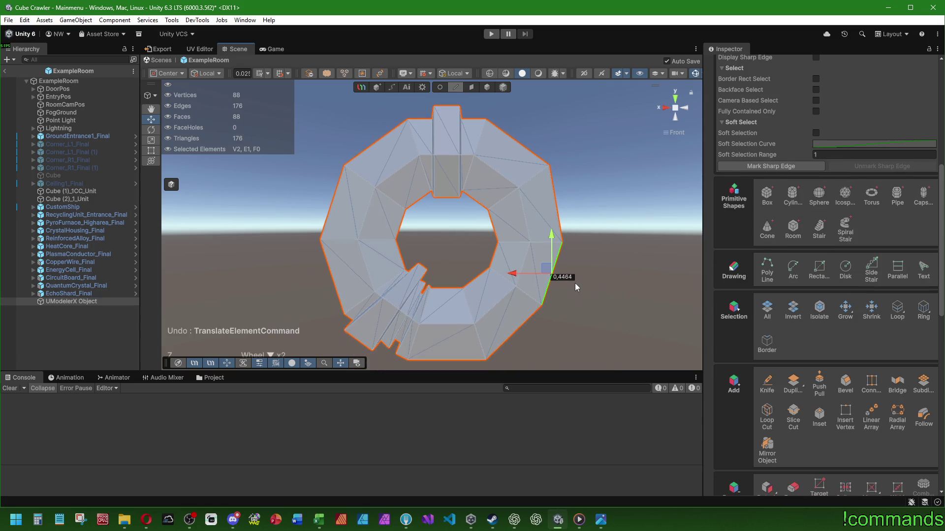
{"action": "key", "text": "ctrl+z"}
{"action": "key", "text": "ctrl+z"}
{"action": "key", "text": "ctrl+z"}
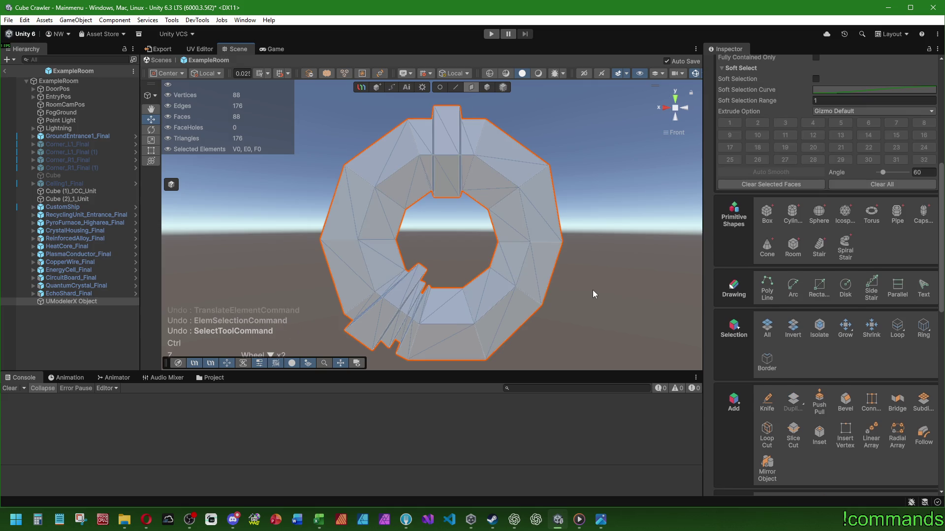
{"action": "key", "text": "ctrl+z"}
{"action": "key", "text": "ctrl+z"}
{"action": "key", "text": "ctrl+z"}
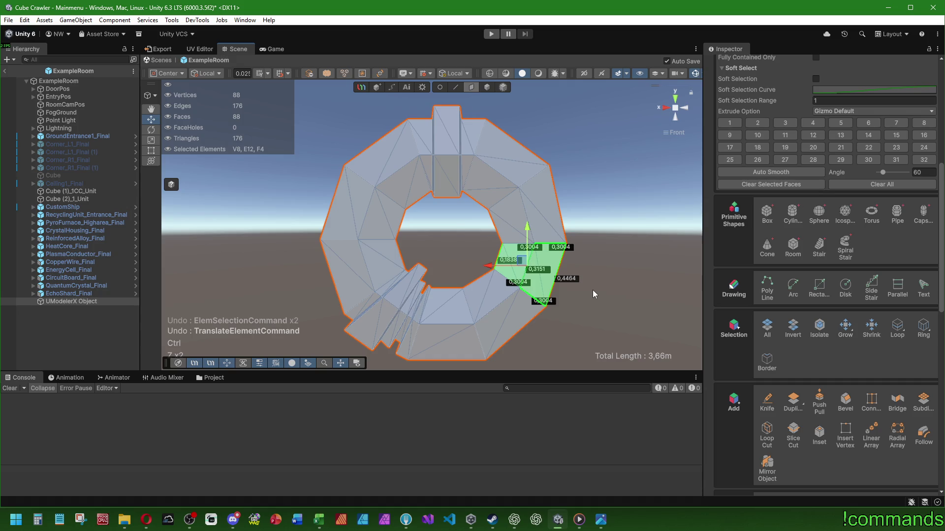
{"action": "left_click", "coordinate": [593, 291]}
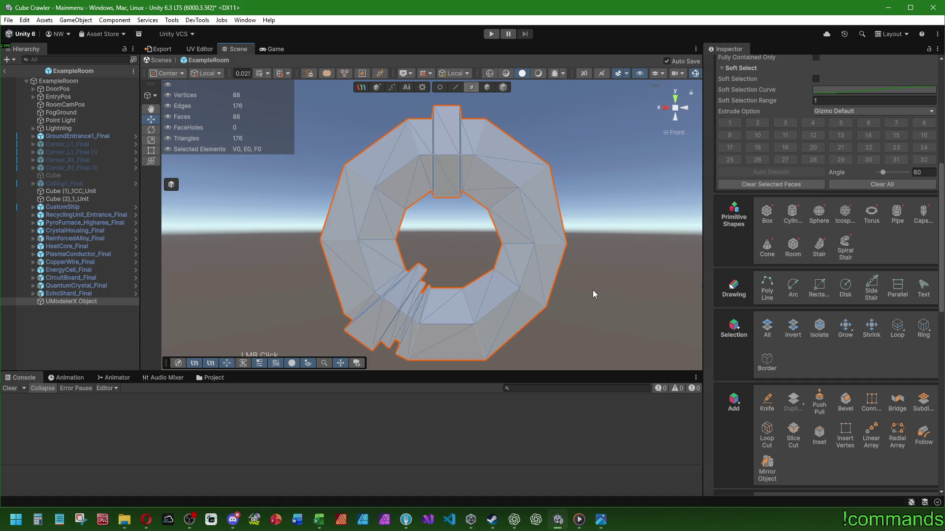
{"action": "key", "text": "ctrl+z"}
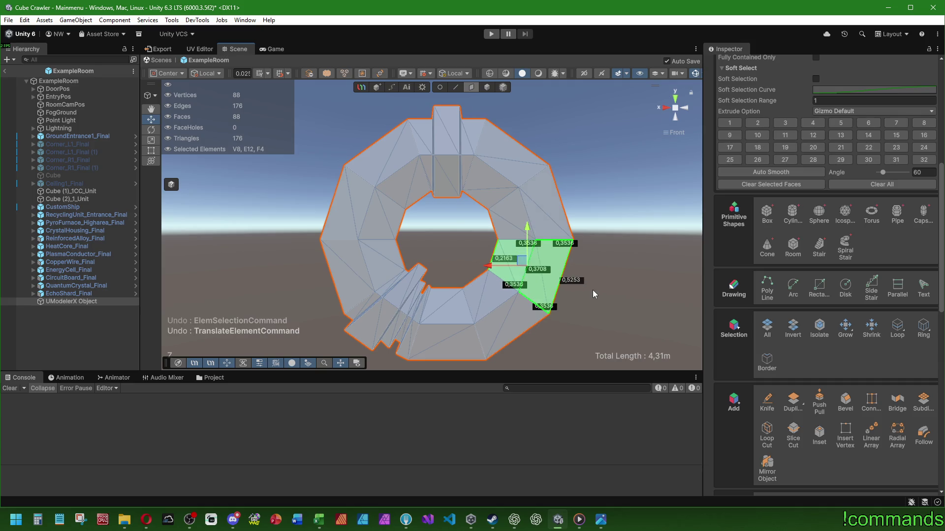
{"action": "left_click", "coordinate": [610, 262]}
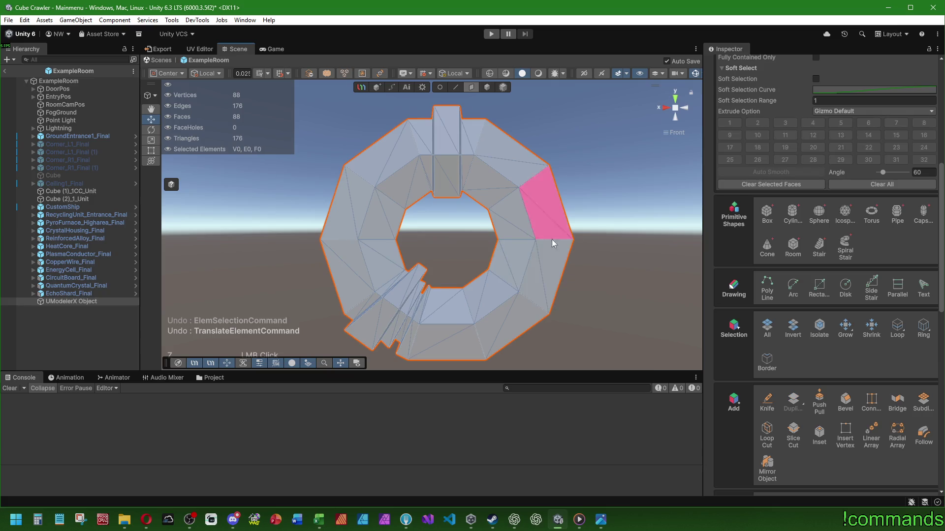
{"action": "left_click", "coordinate": [456, 88]}
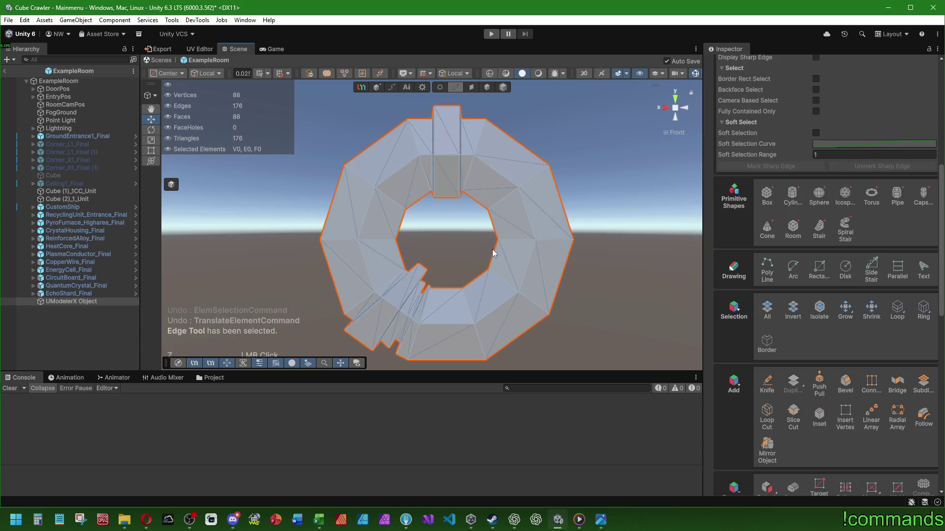
Step: Select two inner edges on the ring's right side and shift them slightly right
{"action": "left_click", "coordinate": [495, 253], "text": "shift"}
{"action": "left_click", "coordinate": [490, 221], "text": "shift"}
{"action": "left_click", "coordinate": [494, 259], "text": "shift"}
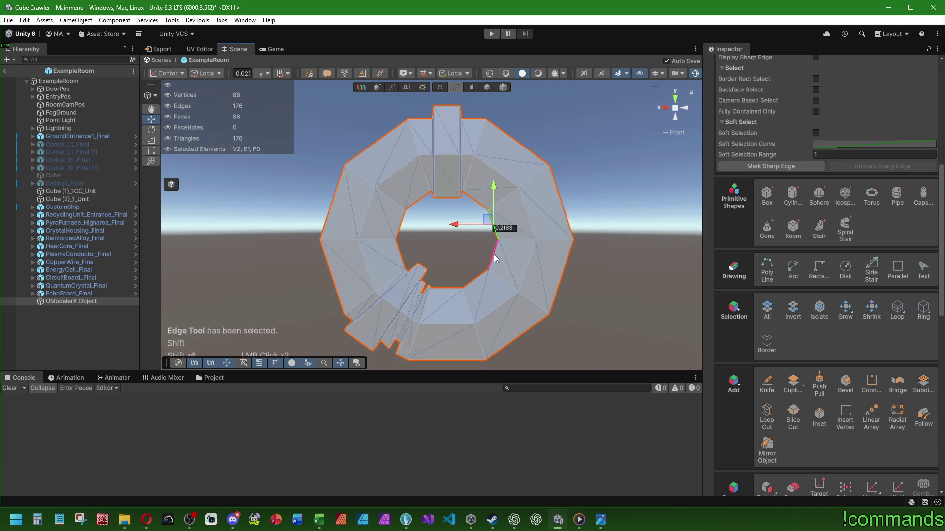
{"action": "left_click", "coordinate": [491, 227], "text": "shift"}
{"action": "left_click_drag", "start_coordinate": [456, 241], "coordinate": [469, 247]}
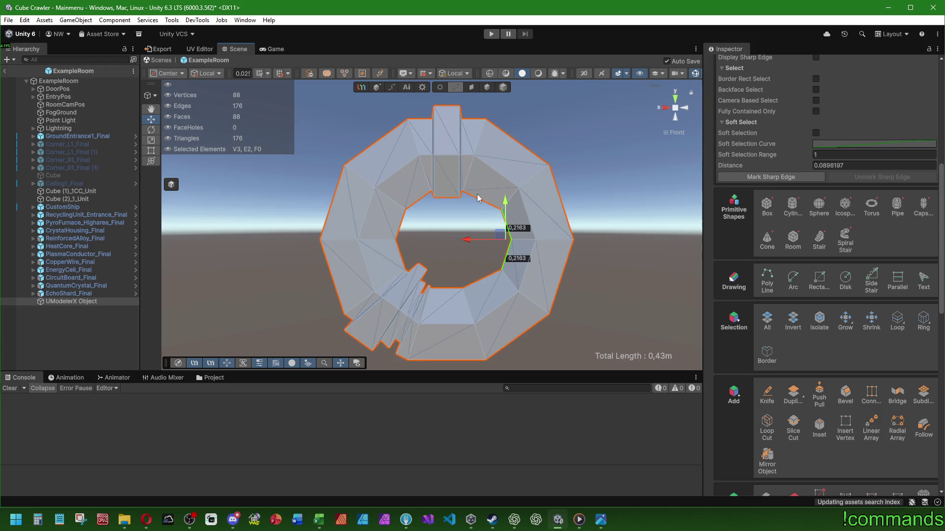
{"action": "left_click", "coordinate": [545, 134]}
Step: Select the central column's two bottom vertices and scale them outward to widen its base
{"action": "scroll", "coordinate": [556, 190], "scroll_direction": "up", "scroll_amount": 2}
{"action": "scroll", "coordinate": [458, 169], "scroll_direction": "down", "scroll_amount": 3}
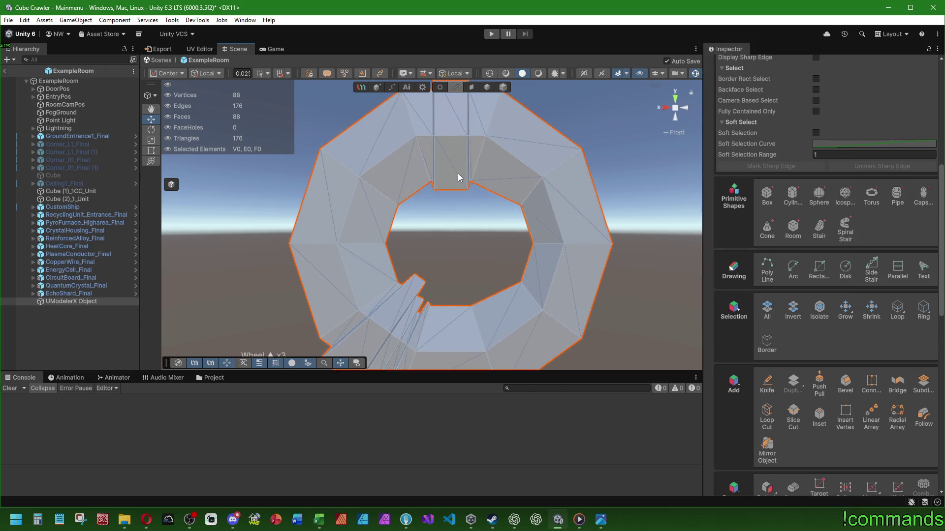
{"action": "left_click_drag", "start_coordinate": [459, 170], "coordinate": [456, 246]}
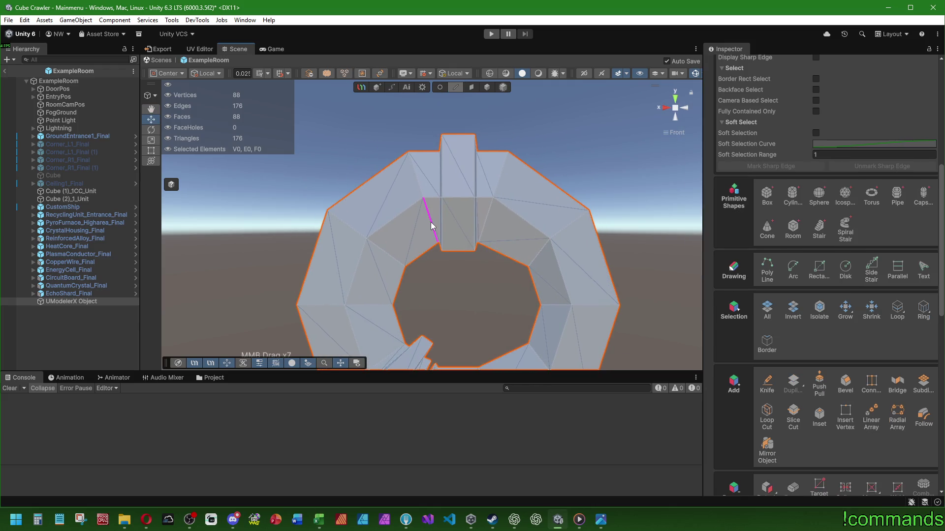
{"action": "left_click", "coordinate": [440, 87]}
{"action": "scroll", "coordinate": [445, 266], "scroll_direction": "up", "scroll_amount": 2}
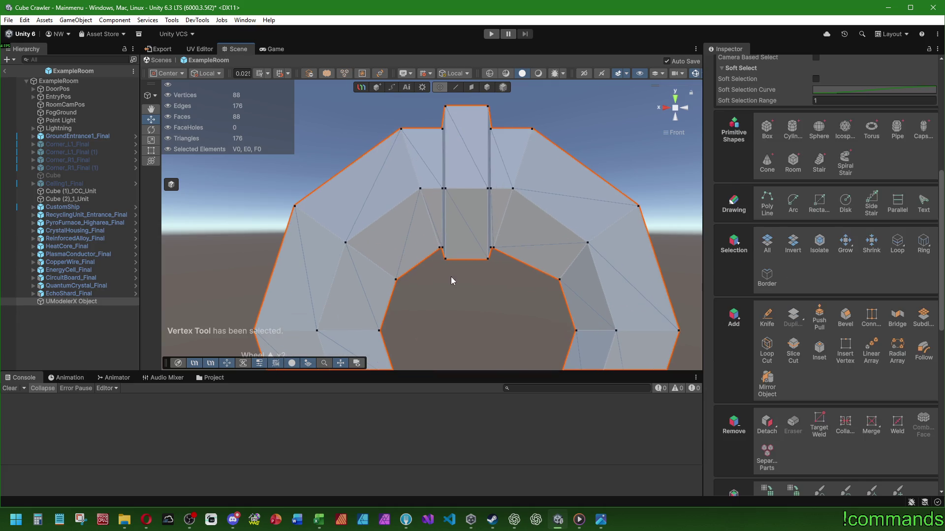
{"action": "left_click", "coordinate": [441, 248]}
{"action": "left_click", "coordinate": [492, 248], "text": "shift"}
{"action": "key", "text": "r"}
{"action": "left_click_drag", "start_coordinate": [429, 250], "coordinate": [409, 244]}
Step: Undo the base widening, then select the column faces and extend them with Loop and Grow
{"action": "key", "text": "ctrl+z"}
{"action": "left_click", "coordinate": [471, 87]}
{"action": "left_click", "coordinate": [458, 186]}
{"action": "left_click", "coordinate": [457, 192], "text": "shift"}
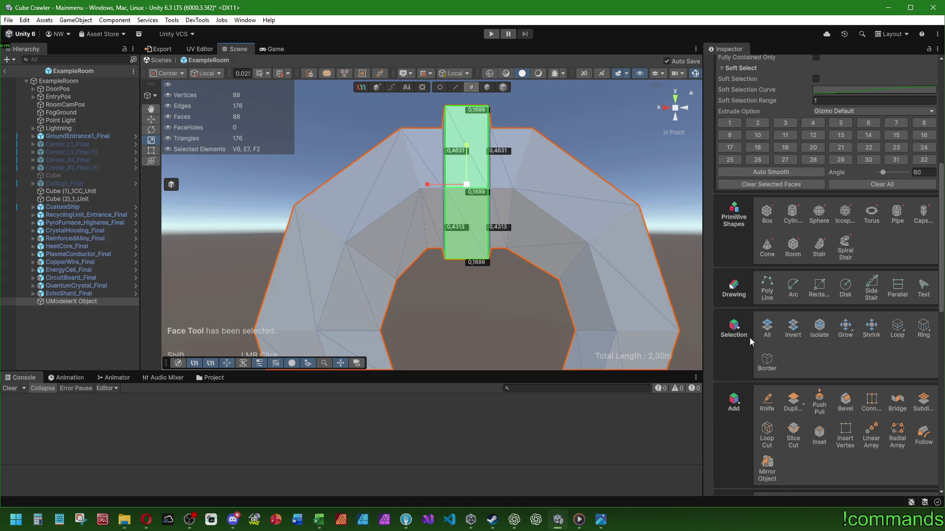
{"action": "left_click", "coordinate": [897, 327]}
{"action": "left_click", "coordinate": [843, 333]}
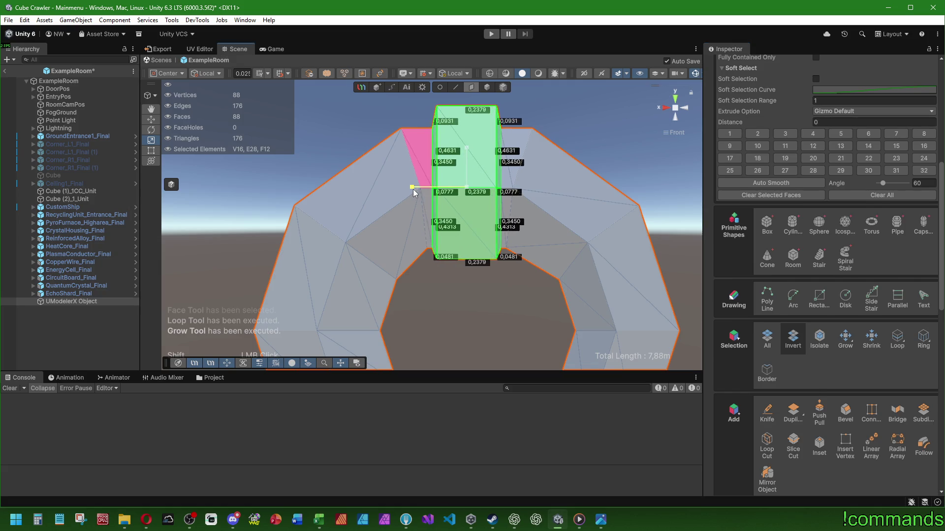
Step: Clear the face selection and zoom out to view the ring from above
{"action": "scroll", "coordinate": [484, 290], "scroll_direction": "down", "scroll_amount": 4}
{"action": "left_click", "coordinate": [457, 267]}
{"action": "mouse_move", "coordinate": [457, 268]}
{"action": "left_mouse_down"}
{"action": "mouse_move", "coordinate": [556, 303]}
{"action": "mouse_move", "coordinate": [449, 302]}
{"action": "mouse_move", "coordinate": [447, 276]}
{"action": "mouse_move", "coordinate": [547, 312]}
{"action": "mouse_move", "coordinate": [477, 305]}
{"action": "mouse_move", "coordinate": [463, 275]}
{"action": "mouse_move", "coordinate": [386, 265]}
{"action": "mouse_move", "coordinate": [500, 251]}
{"action": "left_mouse_up"}
{"action": "scroll", "coordinate": [463, 274], "scroll_direction": "down", "scroll_amount": 2}
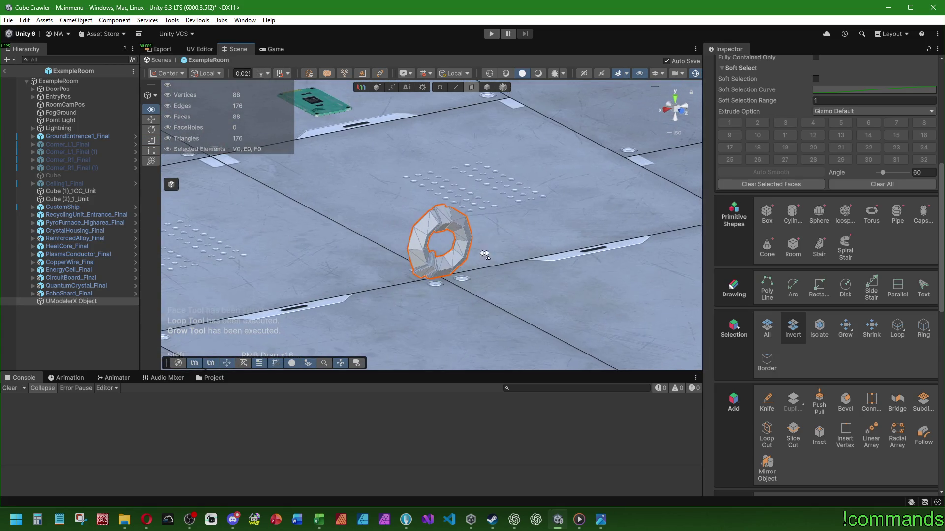
{"action": "scroll", "coordinate": [503, 251], "scroll_direction": "down", "scroll_amount": 3}
{"action": "mouse_move", "coordinate": [503, 306]}
{"action": "left_mouse_down"}
{"action": "mouse_move", "coordinate": [477, 256]}
{"action": "mouse_move", "coordinate": [490, 317]}
{"action": "mouse_move", "coordinate": [426, 297]}
{"action": "mouse_move", "coordinate": [443, 290]}
{"action": "left_mouse_up"}
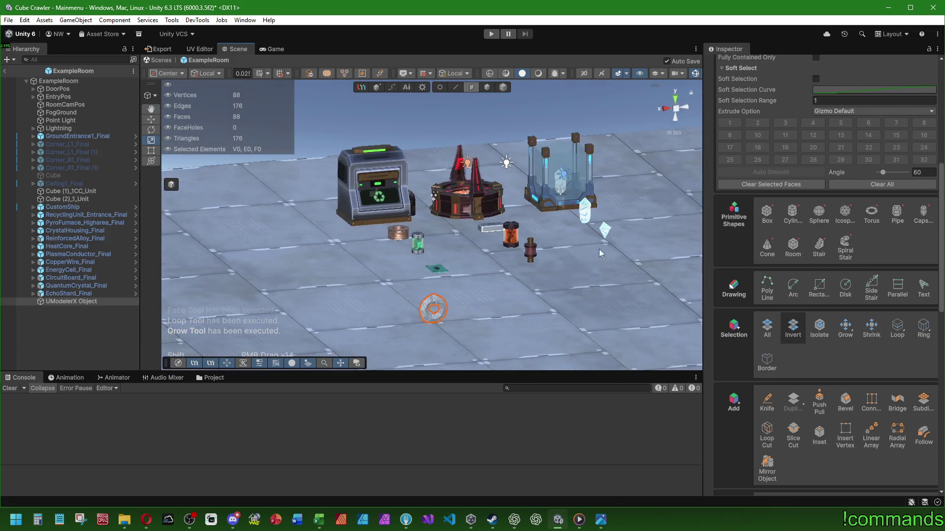
{"action": "left_click_drag", "start_coordinate": [563, 184], "coordinate": [498, 242]}
{"action": "left_click_drag", "start_coordinate": [491, 309], "coordinate": [491, 281]}
{"action": "scroll", "coordinate": [491, 281], "scroll_direction": "up", "scroll_amount": 1}
{"action": "left_click", "coordinate": [538, 73]}
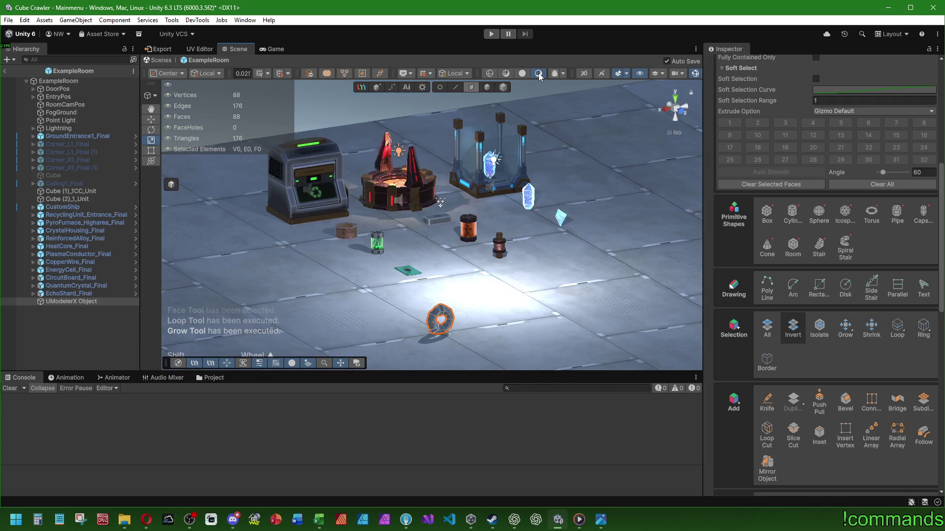
{"action": "left_click", "coordinate": [538, 73]}
{"action": "left_click_drag", "start_coordinate": [485, 269], "coordinate": [500, 232]}
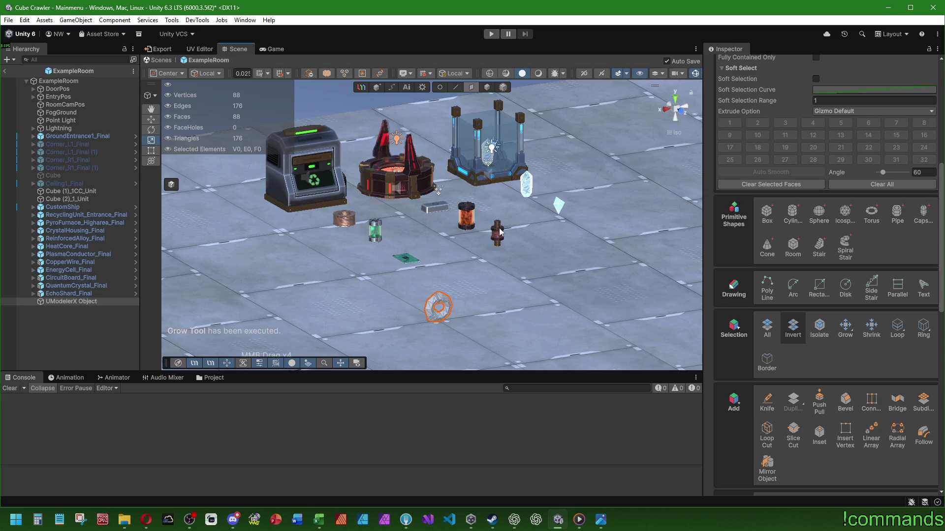
{"action": "key", "text": "f"}
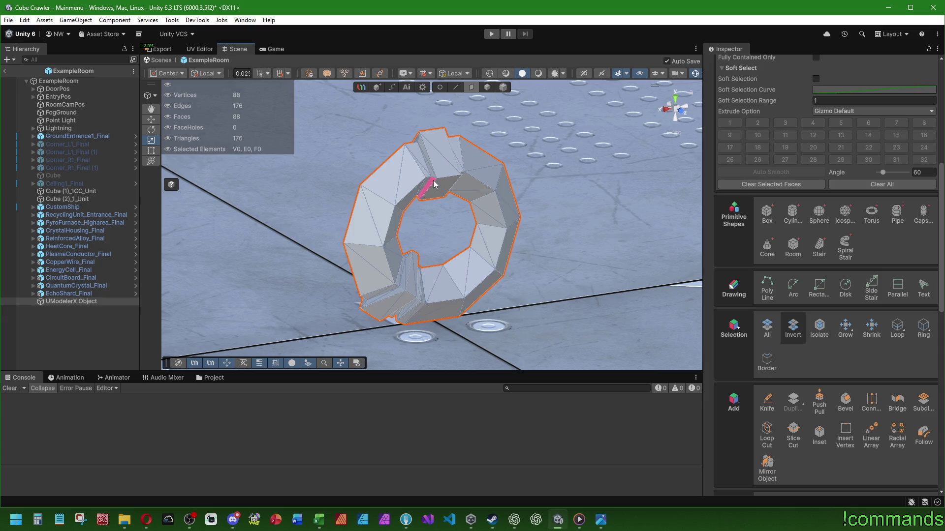
{"action": "left_click_drag", "start_coordinate": [426, 236], "coordinate": [348, 212]}
Step: Rename the ring object to 'PhaseFragment_Part1'
{"action": "scroll", "coordinate": [354, 216], "scroll_direction": "up", "scroll_amount": 2}
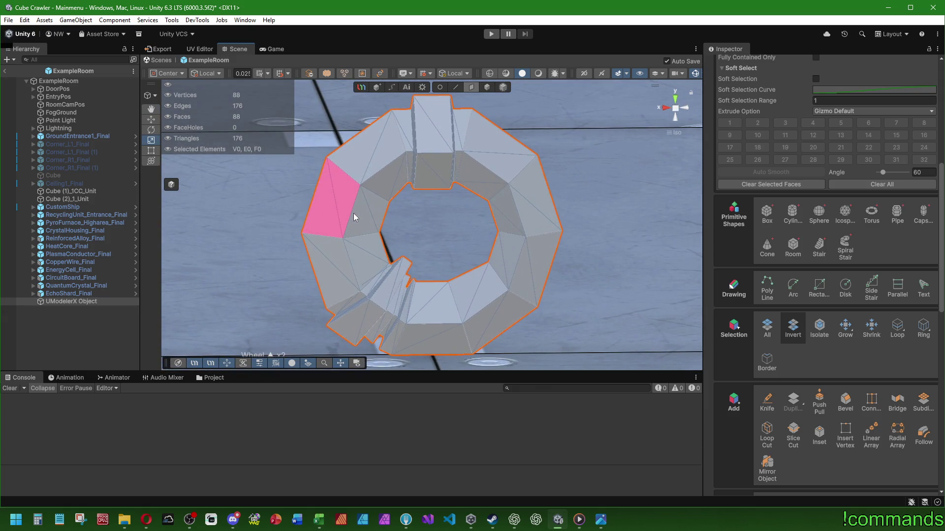
{"action": "left_click", "coordinate": [91, 302]}
{"action": "type", "text": "PhaseFragment_Part1"}
{"action": "key", "text": "Return"}
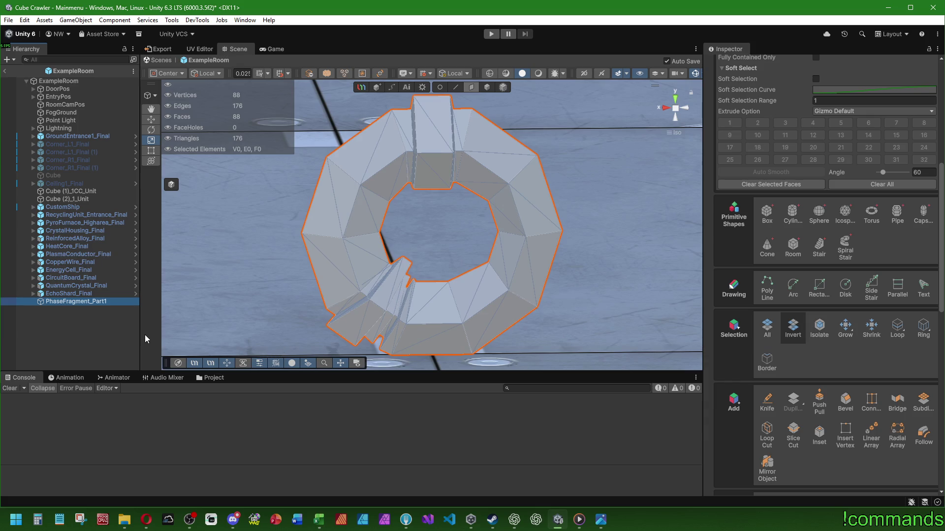
Step: Create a folder named 'Edit' under Prefabs/HangarMaterials/Passway/PhaseFragment
{"action": "left_click", "coordinate": [213, 378]}
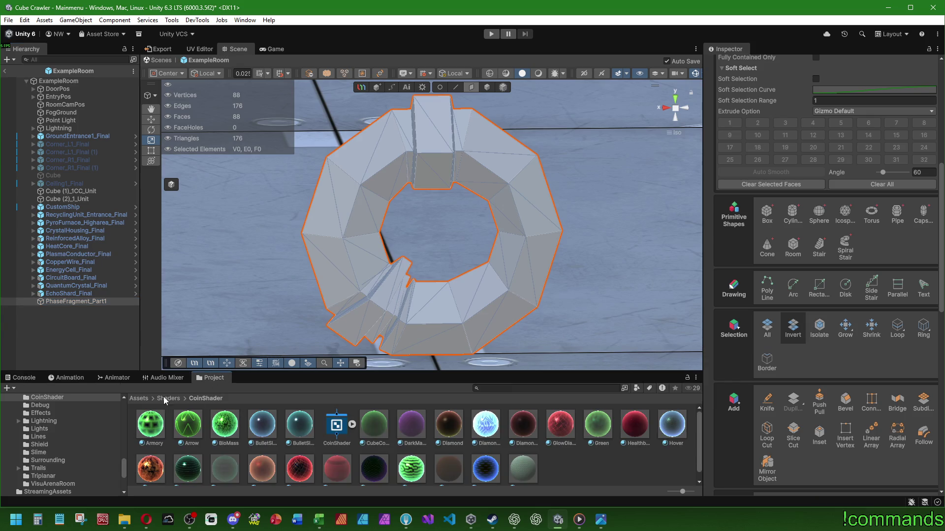
{"action": "left_click", "coordinate": [139, 399]}
{"action": "double_click", "coordinate": [491, 429]}
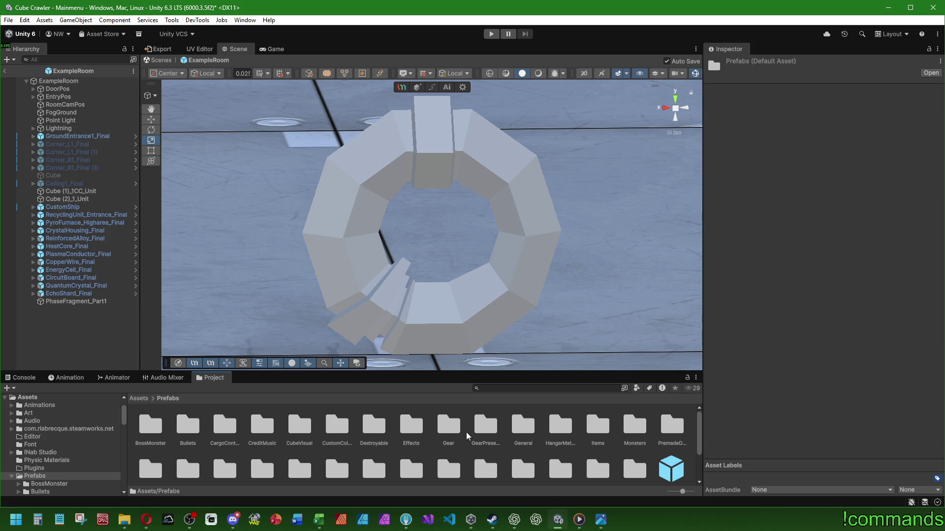
{"action": "double_click", "coordinate": [570, 433]}
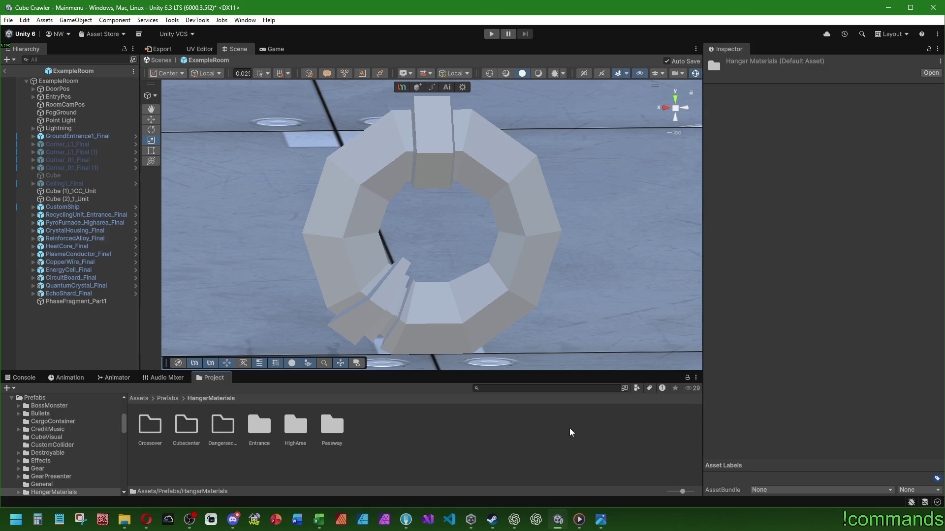
{"action": "double_click", "coordinate": [332, 426]}
{"action": "double_click", "coordinate": [186, 426]}
{"action": "right_click", "coordinate": [207, 430]}
{"action": "mouse_move", "coordinate": [234, 152]}
{"action": "left_click", "coordinate": [383, 151]}
{"action": "type", "text": "Edit"}
{"action": "key", "text": "Return"}
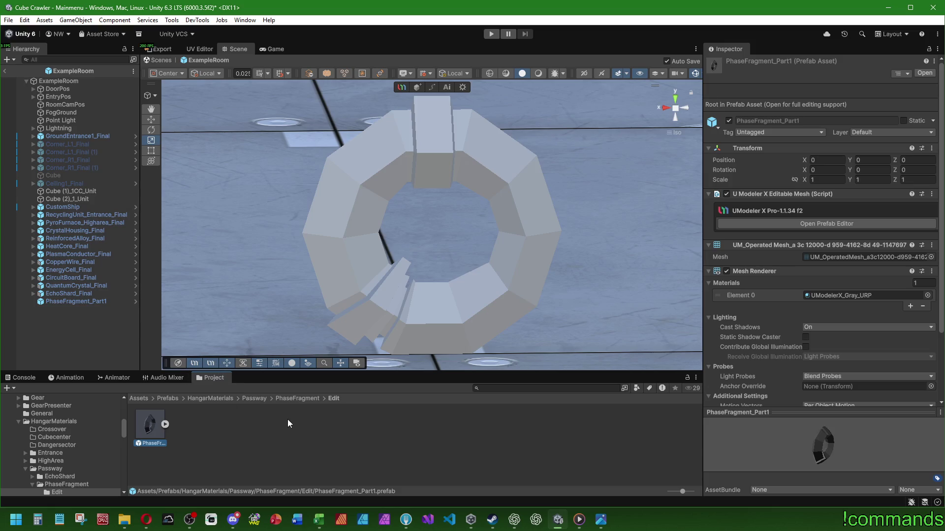
Step: Select the PhaseFragment_Part1 prefab asset and open it for editing
{"action": "left_click", "coordinate": [98, 336]}
{"action": "left_click", "coordinate": [91, 301]}
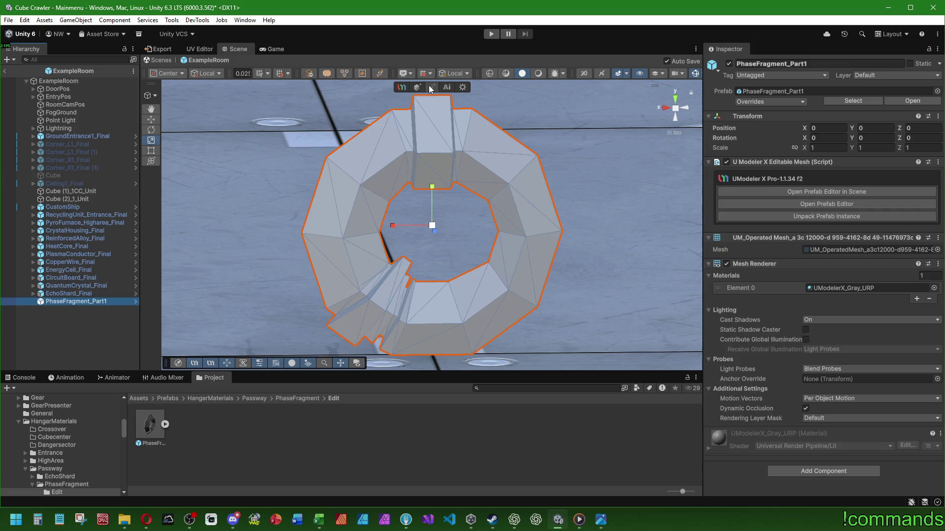
{"action": "left_click", "coordinate": [58, 333]}
{"action": "left_click", "coordinate": [73, 301]}
{"action": "left_click", "coordinate": [162, 430]}
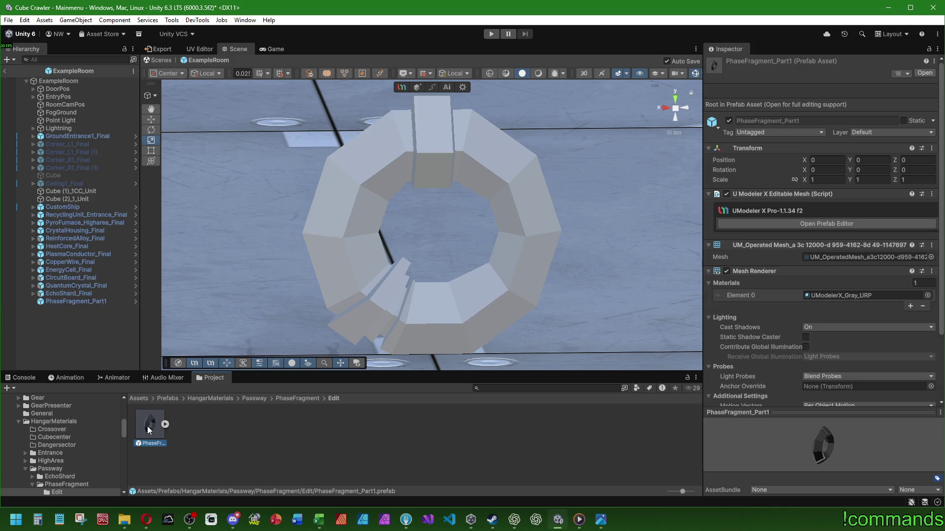
{"action": "double_click", "coordinate": [149, 428]}
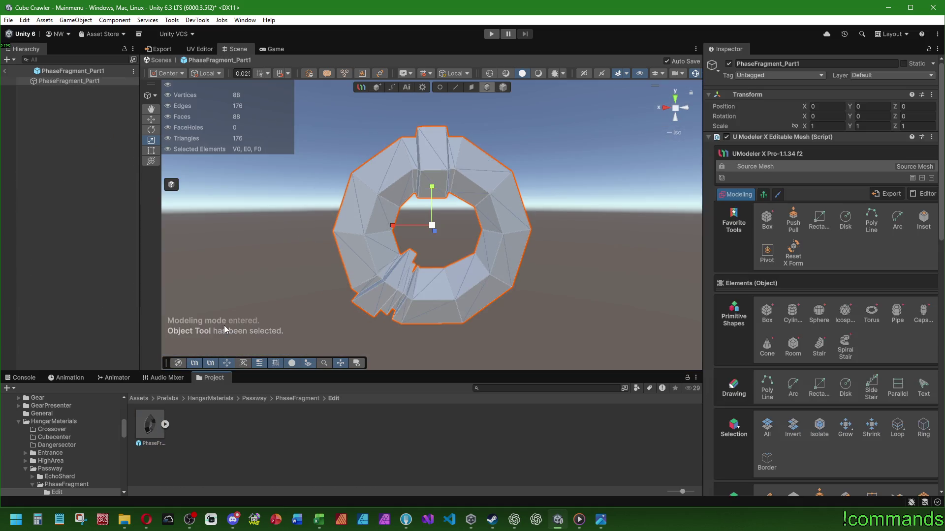
Step: Switch to edge editing, try a Ring selection around the mesh, then clear it
{"action": "left_click", "coordinate": [454, 88]}
{"action": "left_click", "coordinate": [413, 154]}
{"action": "scroll", "coordinate": [782, 387], "scroll_direction": "down", "scroll_amount": 3}
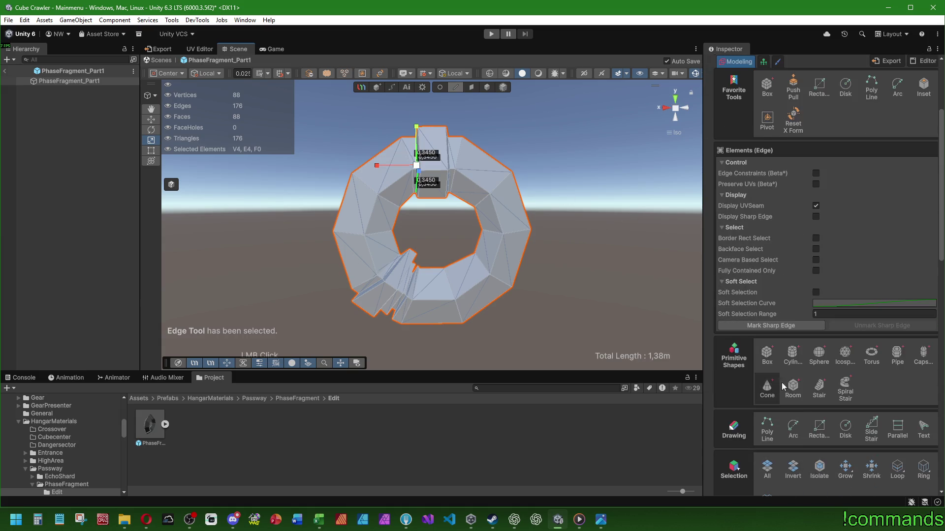
{"action": "scroll", "coordinate": [782, 423], "scroll_direction": "down", "scroll_amount": 3}
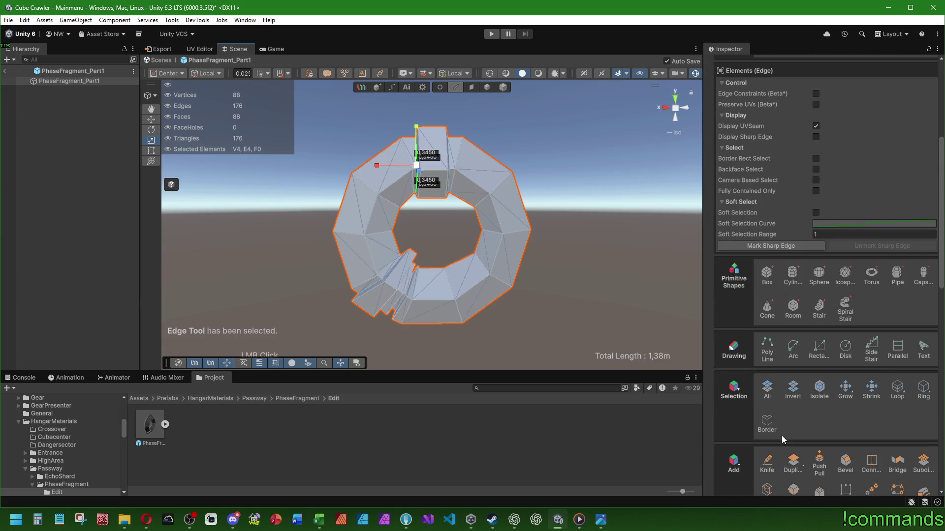
{"action": "left_click", "coordinate": [923, 389]}
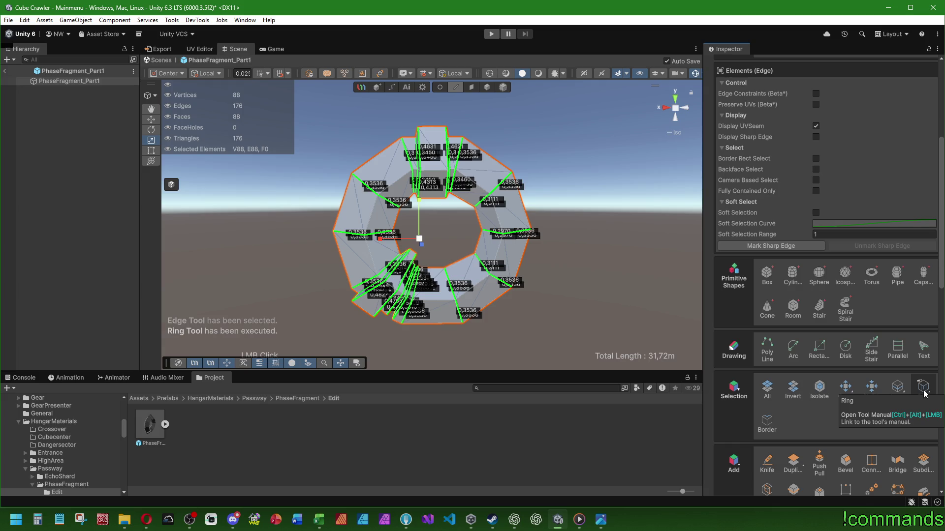
{"action": "left_click", "coordinate": [565, 266]}
{"action": "scroll", "coordinate": [421, 184], "scroll_direction": "up", "scroll_amount": 2}
Step: Select the edge loops around the ring's top block
{"action": "double_click", "coordinate": [416, 170]}
{"action": "left_click_drag", "start_coordinate": [416, 170], "coordinate": [481, 203]}
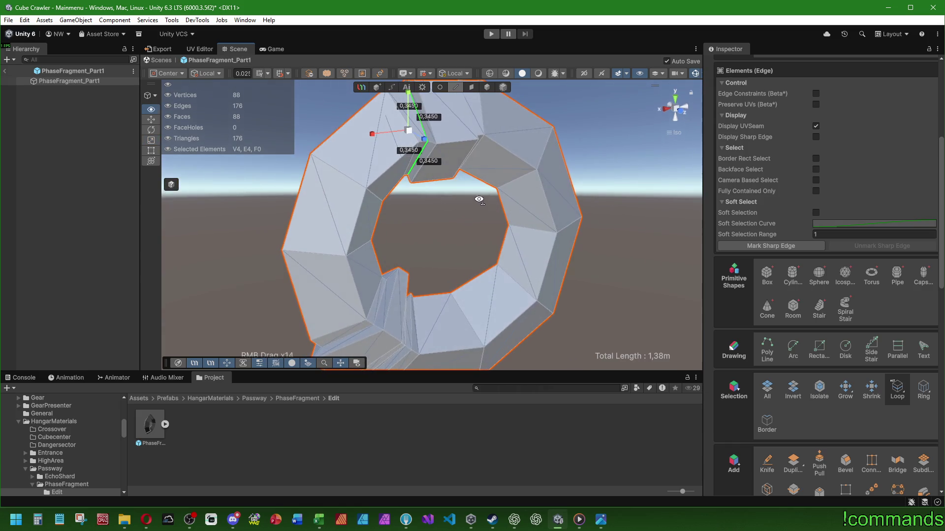
{"action": "left_click", "coordinate": [429, 154], "text": "shift"}
{"action": "mouse_move", "coordinate": [429, 154]}
{"action": "left_mouse_down"}
{"action": "mouse_move", "coordinate": [459, 217]}
{"action": "mouse_move", "coordinate": [449, 228]}
{"action": "mouse_move", "coordinate": [401, 213]}
{"action": "mouse_move", "coordinate": [445, 196]}
{"action": "mouse_move", "coordinate": [392, 242]}
{"action": "mouse_move", "coordinate": [402, 262]}
{"action": "mouse_move", "coordinate": [396, 288]}
{"action": "mouse_move", "coordinate": [475, 281]}
{"action": "mouse_move", "coordinate": [484, 312]}
{"action": "left_mouse_up"}
{"action": "left_click", "coordinate": [435, 150], "text": "shift"}
{"action": "left_click", "coordinate": [436, 150], "text": "shift"}
{"action": "left_click", "coordinate": [393, 246], "text": "shift"}
{"action": "left_click", "coordinate": [400, 255], "text": "shift"}
Step: Add the edge loops around the lower cut to the selection
{"action": "double_click", "coordinate": [391, 262], "text": "shift"}
{"action": "double_click", "coordinate": [379, 288], "text": "shift"}
{"action": "double_click", "coordinate": [361, 279], "text": "shift"}
{"action": "left_click", "coordinate": [401, 291], "text": "shift"}
{"action": "left_click", "coordinate": [400, 295], "text": "shift"}
{"action": "left_click", "coordinate": [402, 294], "text": "shift"}
{"action": "left_click", "coordinate": [401, 295], "text": "shift"}
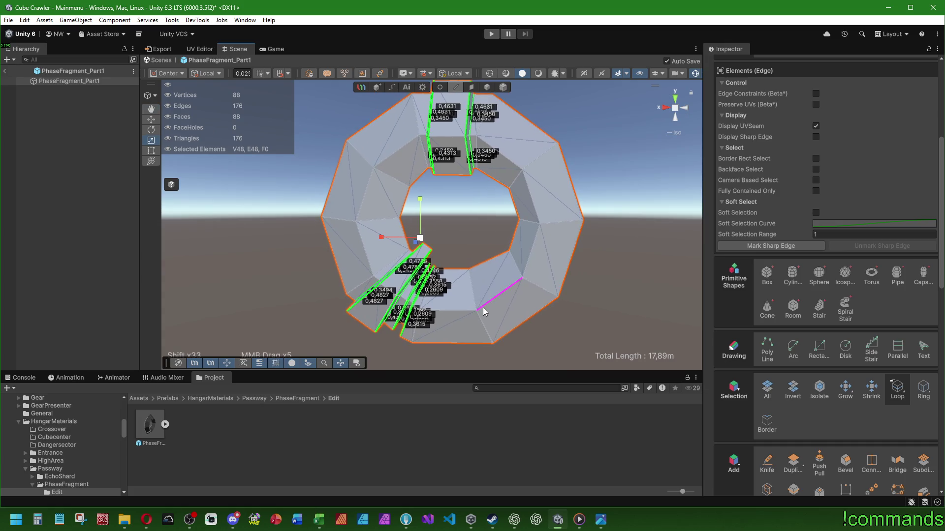
Step: Mark the selected edges sharp, showing sharp edges and hiding the UV seam display
{"action": "left_click", "coordinate": [761, 246]}
{"action": "left_click", "coordinate": [816, 137]}
{"action": "left_click", "coordinate": [816, 126]}
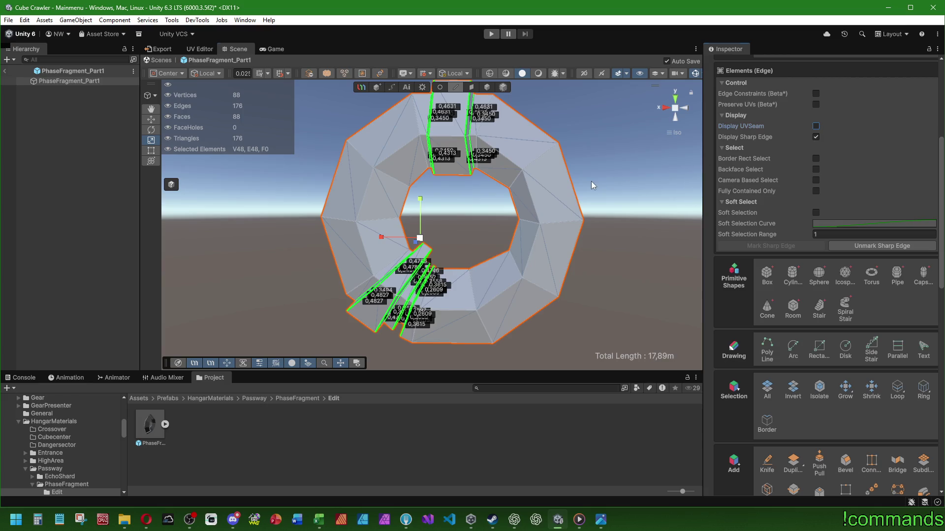
{"action": "left_click_drag", "start_coordinate": [494, 207], "coordinate": [496, 224]}
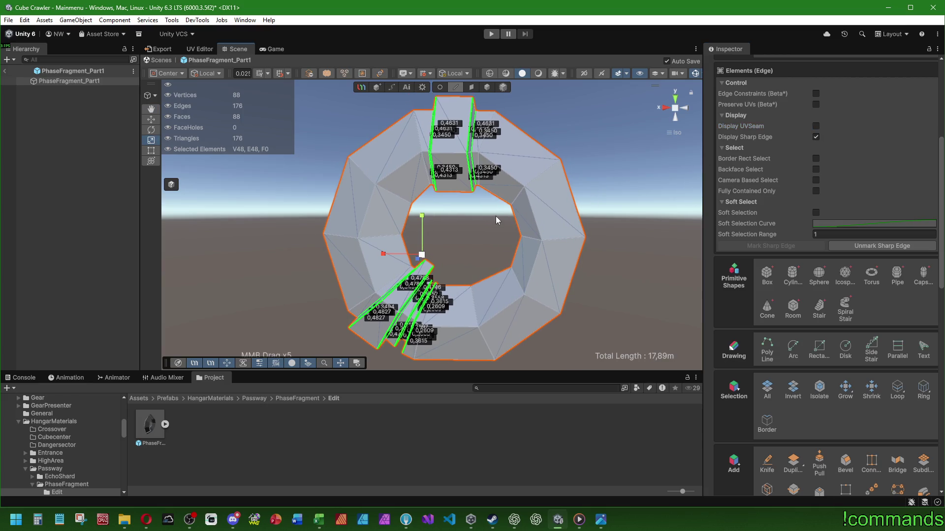
{"action": "left_click_drag", "start_coordinate": [320, 212], "coordinate": [453, 243]}
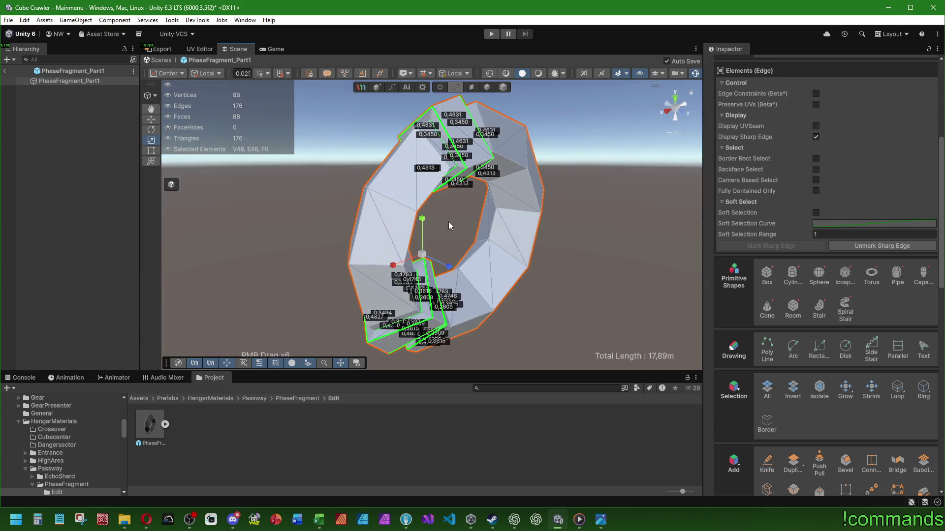
Step: Select an outer and an inner edge loop and mark them sharp too
{"action": "double_click", "coordinate": [394, 152]}
{"action": "mouse_move", "coordinate": [395, 152]}
{"action": "left_mouse_down"}
{"action": "mouse_move", "coordinate": [615, 262]}
{"action": "mouse_move", "coordinate": [465, 122]}
{"action": "mouse_move", "coordinate": [408, 222]}
{"action": "left_mouse_up"}
{"action": "double_click", "coordinate": [407, 222], "text": "shift"}
{"action": "left_click", "coordinate": [770, 245]}
{"action": "mouse_move", "coordinate": [606, 302]}
{"action": "left_mouse_down"}
{"action": "mouse_move", "coordinate": [596, 254]}
{"action": "mouse_move", "coordinate": [630, 276]}
{"action": "left_mouse_up"}
Step: Select all of the ring's faces, apply Auto Smooth, and deselect the object
{"action": "key", "text": "h"}
{"action": "left_click", "coordinate": [767, 408]}
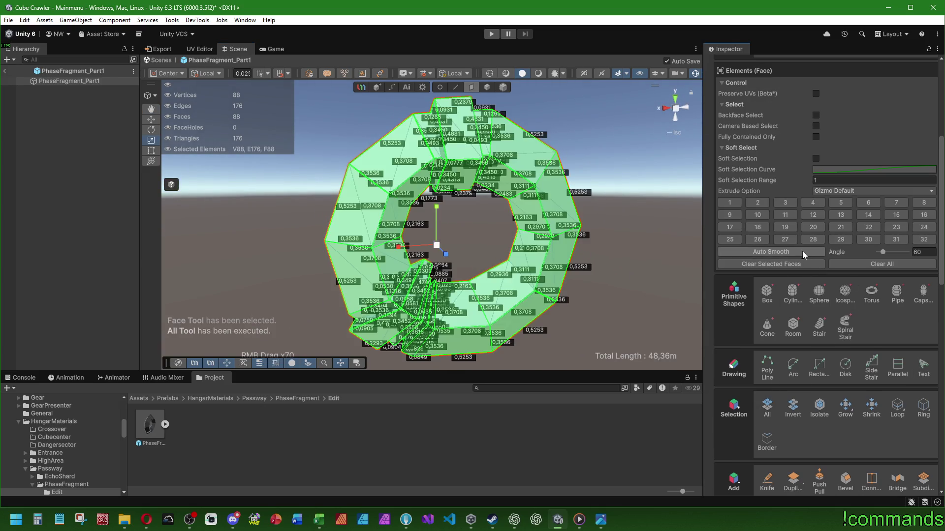
{"action": "left_click", "coordinate": [786, 251]}
{"action": "left_click", "coordinate": [119, 183]}
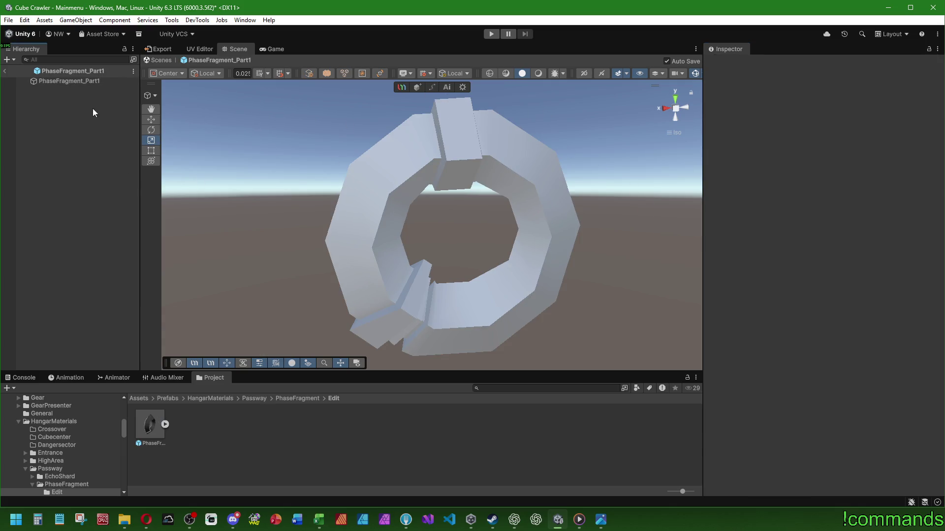
Step: Reselect PhaseFragment_Part1, then deselect and orbit to inspect the shading
{"action": "left_click", "coordinate": [74, 81]}
{"action": "left_click", "coordinate": [610, 149]}
{"action": "mouse_move", "coordinate": [610, 149]}
{"action": "left_mouse_down"}
{"action": "mouse_move", "coordinate": [589, 218]}
{"action": "mouse_move", "coordinate": [540, 166]}
{"action": "mouse_move", "coordinate": [384, 135]}
{"action": "mouse_move", "coordinate": [327, 183]}
{"action": "mouse_move", "coordinate": [512, 282]}
{"action": "mouse_move", "coordinate": [328, 235]}
{"action": "mouse_move", "coordinate": [271, 169]}
{"action": "mouse_move", "coordinate": [647, 183]}
{"action": "mouse_move", "coordinate": [534, 196]}
{"action": "left_mouse_up"}
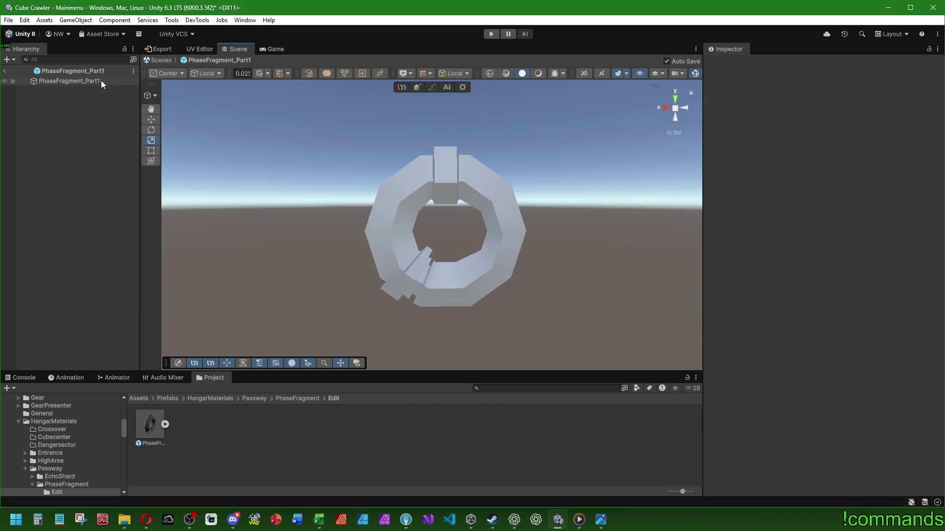
Step: With the Edge tool, select two edge loops near the top block and mark them sharp
{"action": "left_click", "coordinate": [102, 81]}
{"action": "left_click", "coordinate": [456, 87]}
{"action": "double_click", "coordinate": [416, 211], "text": "shift"}
{"action": "mouse_move", "coordinate": [415, 212]}
{"action": "left_mouse_down"}
{"action": "mouse_move", "coordinate": [404, 185]}
{"action": "mouse_move", "coordinate": [446, 182]}
{"action": "left_mouse_up"}
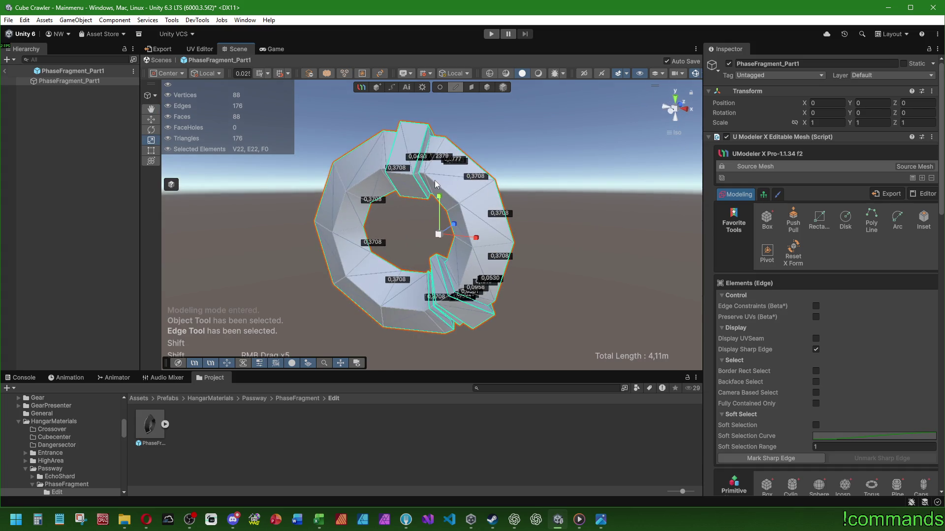
{"action": "double_click", "coordinate": [445, 179], "text": "shift"}
{"action": "left_click", "coordinate": [571, 171]}
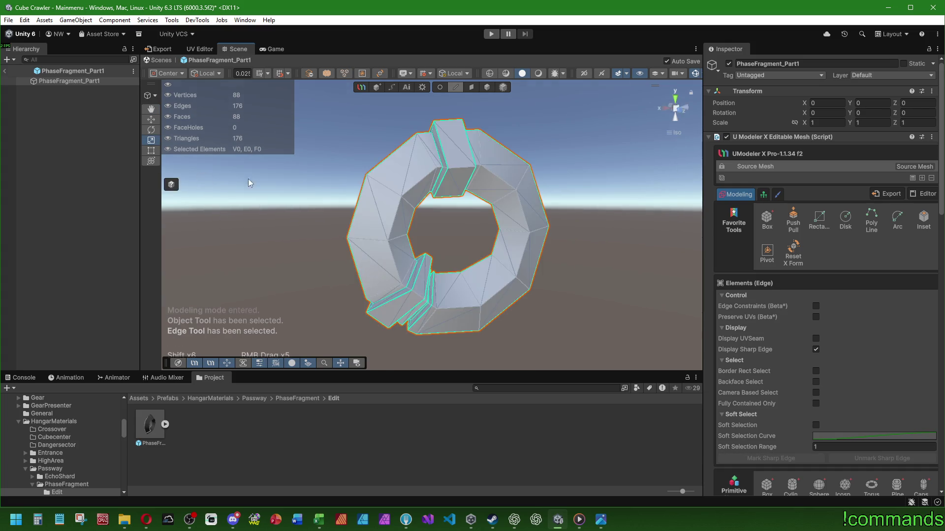
{"action": "double_click", "coordinate": [426, 178], "text": "shift"}
{"action": "mouse_move", "coordinate": [426, 179]}
{"action": "left_mouse_down"}
{"action": "mouse_move", "coordinate": [637, 212]}
{"action": "mouse_move", "coordinate": [433, 182]}
{"action": "left_mouse_up"}
{"action": "double_click", "coordinate": [433, 179], "text": "shift"}
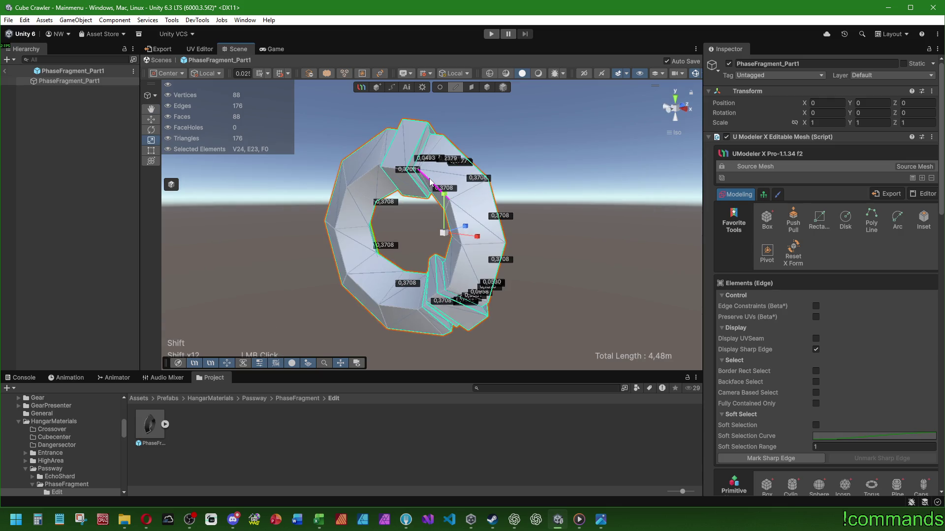
{"action": "left_click", "coordinate": [782, 457]}
Step: Clear the selection, deselect the mesh, and orbit around to check the faceted shading
{"action": "left_click", "coordinate": [583, 227]}
{"action": "left_click_drag", "start_coordinate": [584, 226], "coordinate": [363, 228]}
{"action": "left_click_drag", "start_coordinate": [456, 238], "coordinate": [493, 197]}
{"action": "left_click", "coordinate": [79, 104]}
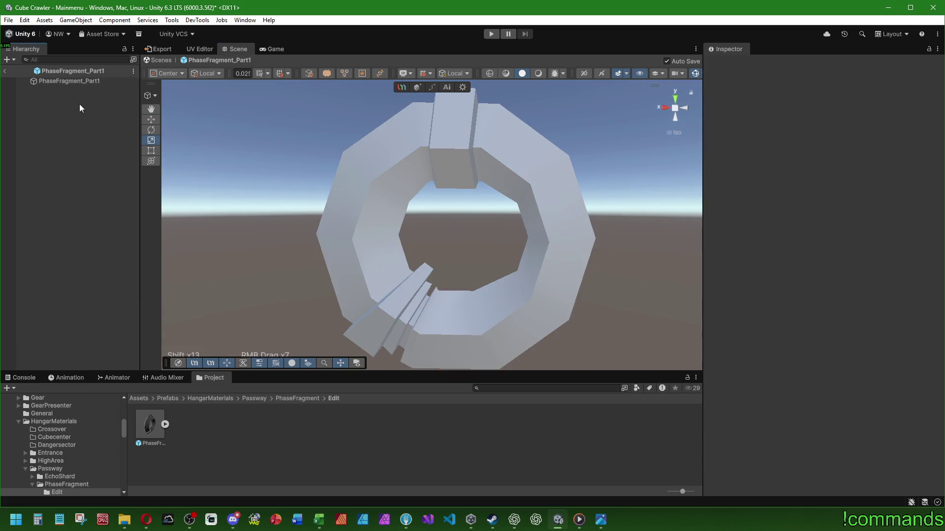
{"action": "mouse_move", "coordinate": [506, 152]}
{"action": "left_mouse_down"}
{"action": "mouse_move", "coordinate": [409, 169]}
{"action": "mouse_move", "coordinate": [392, 196]}
{"action": "mouse_move", "coordinate": [559, 163]}
{"action": "mouse_move", "coordinate": [590, 251]}
{"action": "mouse_move", "coordinate": [566, 214]}
{"action": "mouse_move", "coordinate": [578, 229]}
{"action": "mouse_move", "coordinate": [428, 179]}
{"action": "mouse_move", "coordinate": [512, 221]}
{"action": "left_mouse_up"}
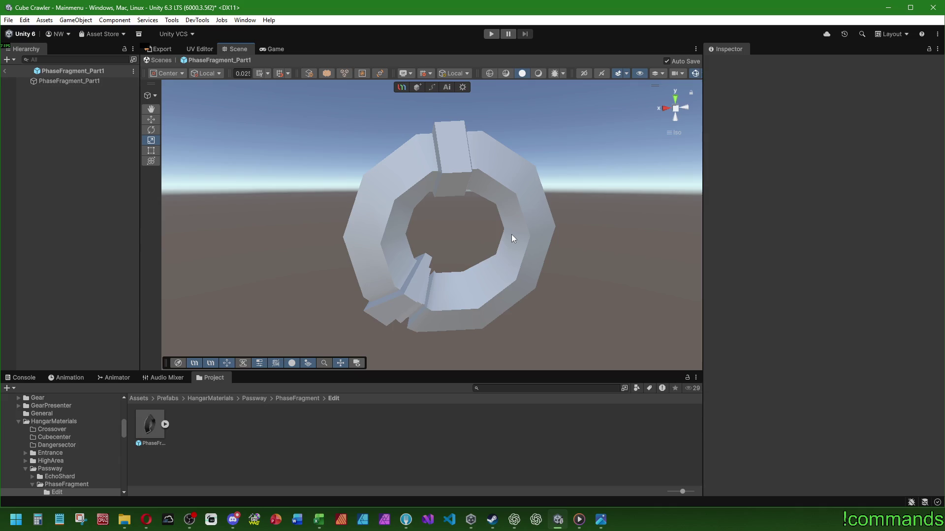
{"action": "key", "text": "super"}
{"action": "type", "text": "furmark"}
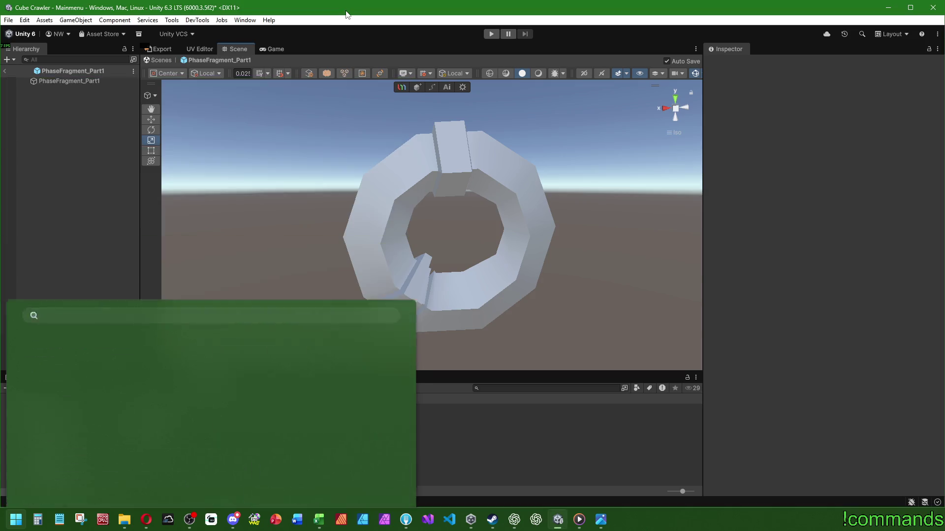
{"action": "left_click", "coordinate": [348, 16]}
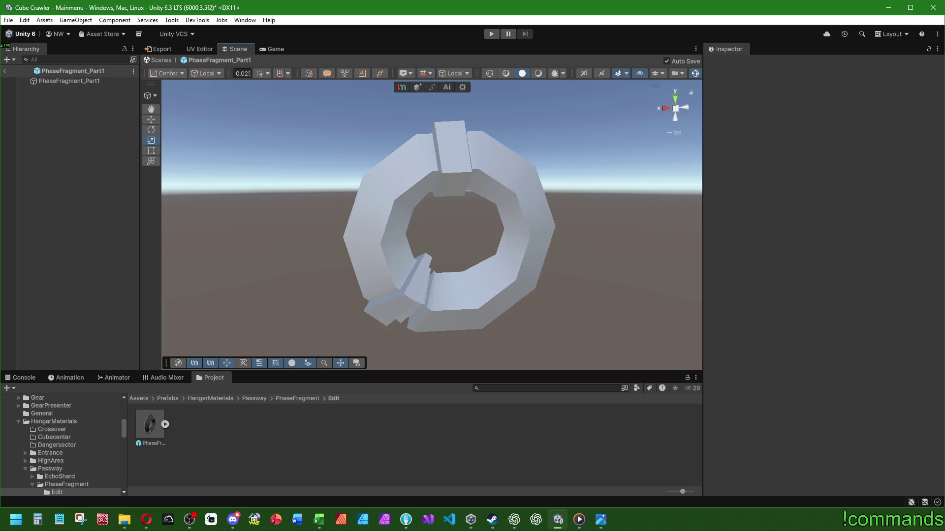
{"action": "left_click", "coordinate": [91, 82]}
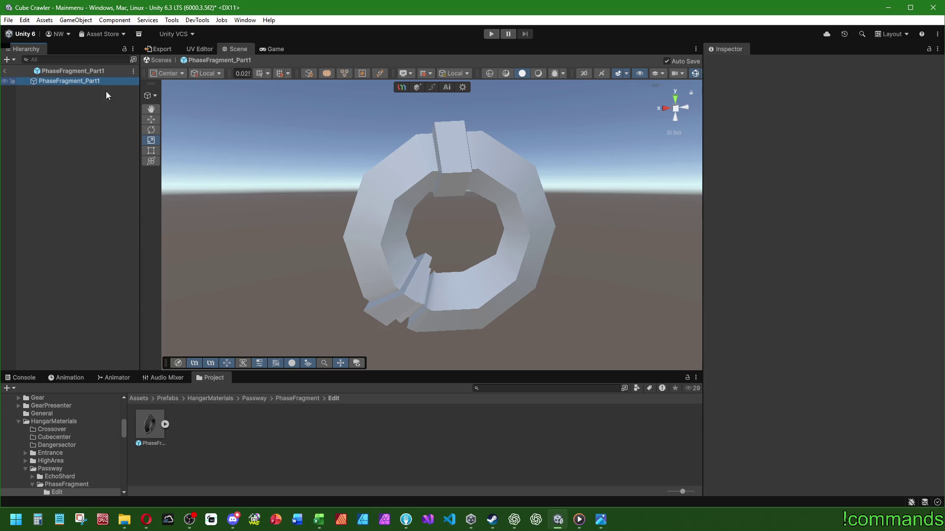
Step: Select all of the ring's faces with Ctrl+A and open the UV Editor
{"action": "scroll", "coordinate": [398, 240], "scroll_direction": "up", "scroll_amount": 2}
{"action": "mouse_move", "coordinate": [397, 240]}
{"action": "left_mouse_down"}
{"action": "mouse_move", "coordinate": [401, 204]}
{"action": "mouse_move", "coordinate": [477, 217]}
{"action": "mouse_move", "coordinate": [413, 205]}
{"action": "mouse_move", "coordinate": [394, 188]}
{"action": "mouse_move", "coordinate": [405, 176]}
{"action": "mouse_move", "coordinate": [445, 204]}
{"action": "mouse_move", "coordinate": [380, 179]}
{"action": "mouse_move", "coordinate": [433, 211]}
{"action": "mouse_move", "coordinate": [462, 213]}
{"action": "mouse_move", "coordinate": [397, 198]}
{"action": "mouse_move", "coordinate": [443, 205]}
{"action": "left_mouse_up"}
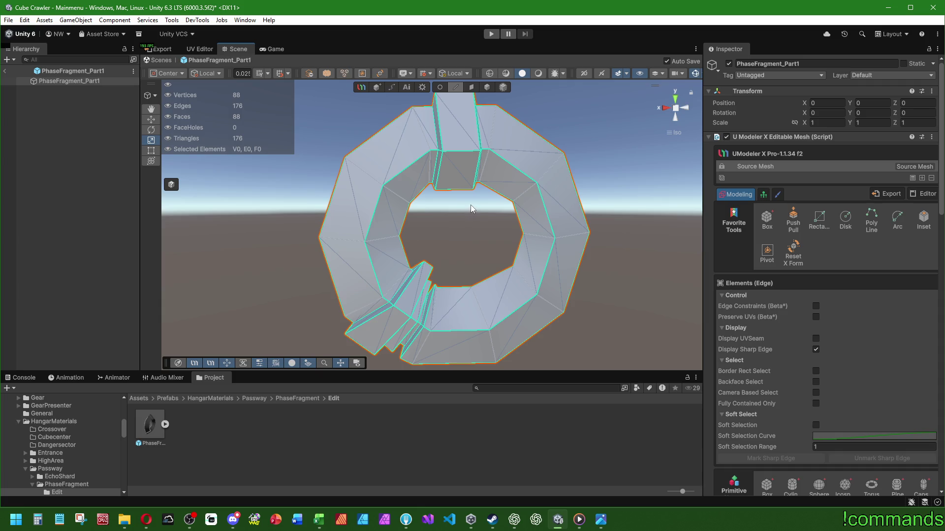
{"action": "scroll", "coordinate": [470, 205], "scroll_direction": "down", "scroll_amount": 2}
{"action": "left_click", "coordinate": [471, 87]}
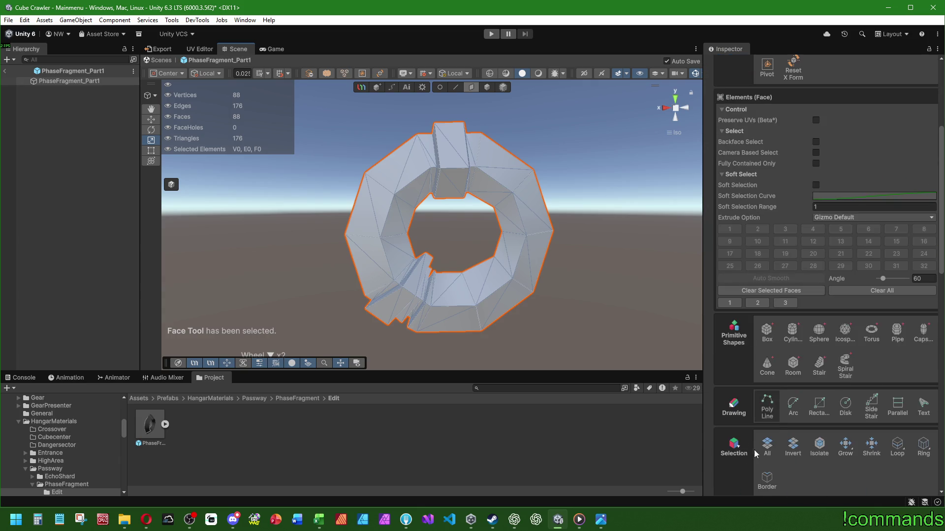
{"action": "key", "text": "ctrl+a"}
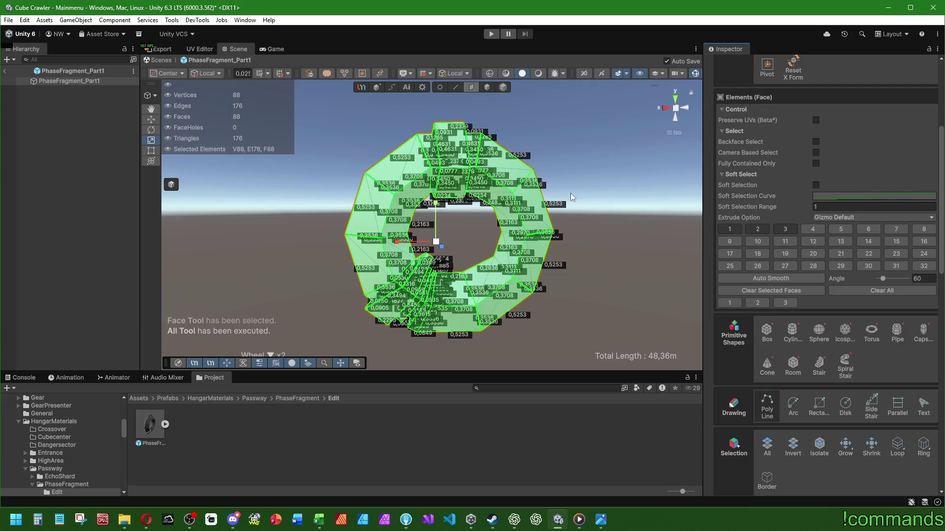
{"action": "left_click", "coordinate": [207, 51]}
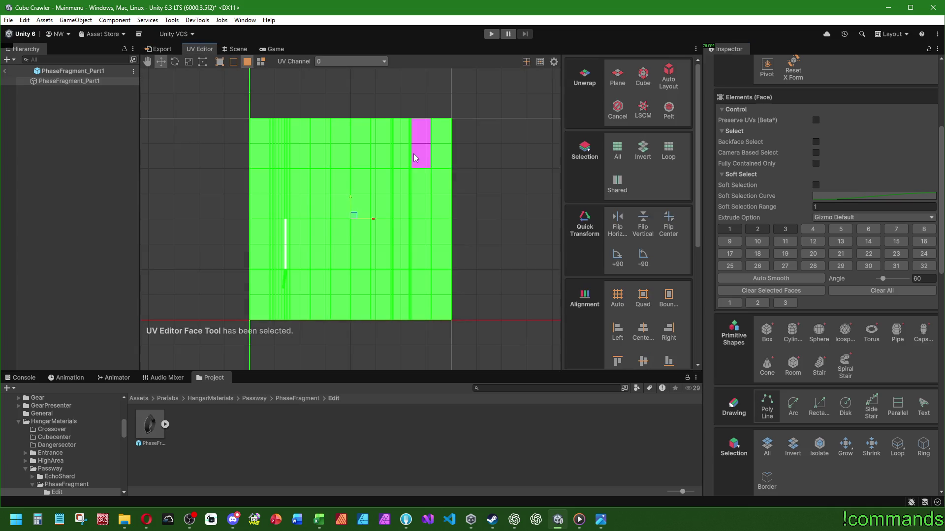
Step: Unwrap the faces with LSCM, then go back to the Scene view with the Edge Tool
{"action": "left_click", "coordinate": [643, 109]}
{"action": "left_click", "coordinate": [477, 137]}
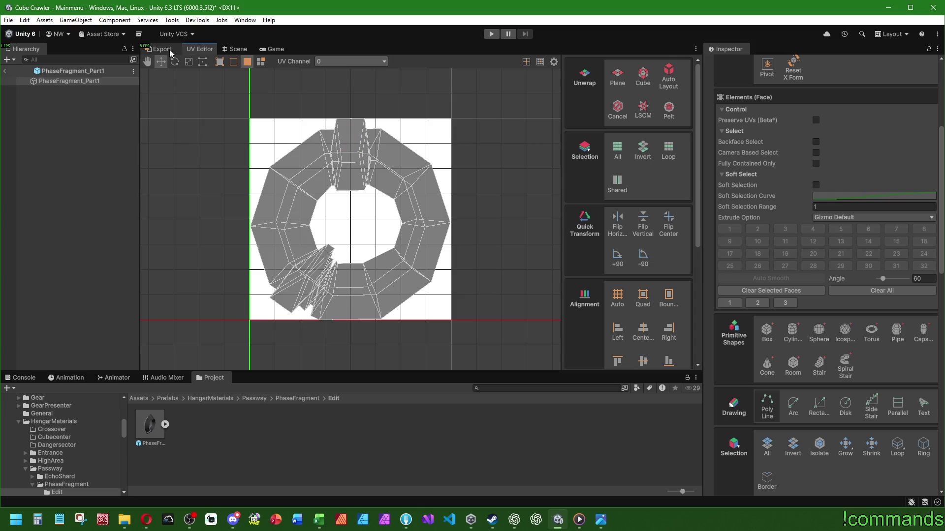
{"action": "left_click", "coordinate": [235, 49]}
{"action": "left_click", "coordinate": [455, 87]}
{"action": "mouse_move", "coordinate": [458, 207]}
{"action": "left_mouse_down"}
{"action": "mouse_move", "coordinate": [530, 259]}
{"action": "mouse_move", "coordinate": [392, 167]}
{"action": "mouse_move", "coordinate": [470, 210]}
{"action": "left_mouse_up"}
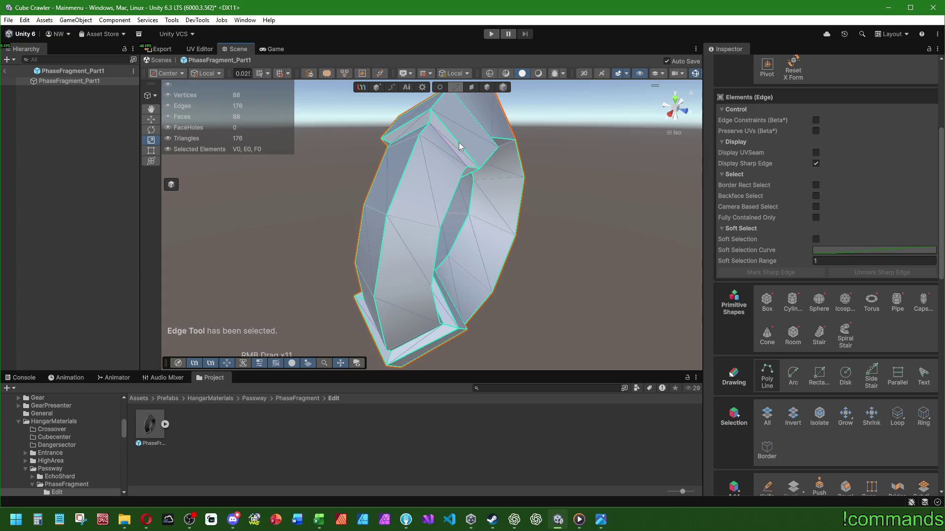
Step: Select two edge loops around the ring's top block
{"action": "left_click_drag", "start_coordinate": [445, 137], "coordinate": [445, 135]}
{"action": "left_click", "coordinate": [445, 135]}
{"action": "mouse_move", "coordinate": [515, 194]}
{"action": "left_mouse_down"}
{"action": "mouse_move", "coordinate": [654, 357]}
{"action": "mouse_move", "coordinate": [471, 115]}
{"action": "mouse_move", "coordinate": [455, 112]}
{"action": "mouse_move", "coordinate": [474, 101]}
{"action": "mouse_move", "coordinate": [739, 185]}
{"action": "mouse_move", "coordinate": [492, 123]}
{"action": "mouse_move", "coordinate": [481, 137]}
{"action": "left_mouse_up"}
{"action": "double_click", "coordinate": [435, 124]}
{"action": "left_click", "coordinate": [476, 127], "text": "shift"}
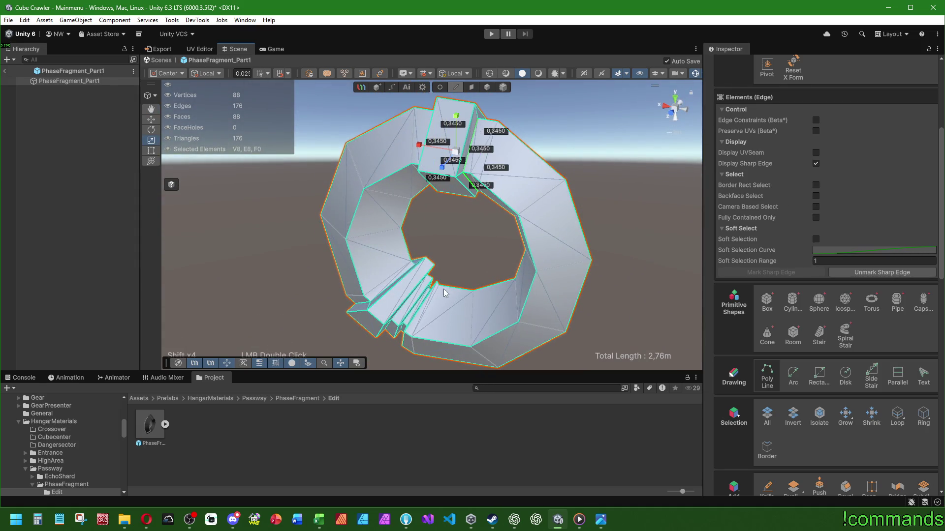
{"action": "scroll", "coordinate": [454, 199], "scroll_direction": "down", "scroll_amount": 5}
Step: Add three edge loops at the notch and mark all selected edges as UV seams
{"action": "double_click", "coordinate": [451, 197], "text": "shift"}
{"action": "mouse_move", "coordinate": [450, 197]}
{"action": "left_mouse_down"}
{"action": "mouse_move", "coordinate": [487, 263]}
{"action": "mouse_move", "coordinate": [472, 250]}
{"action": "left_mouse_up"}
{"action": "double_click", "coordinate": [488, 263], "text": "shift"}
{"action": "double_click", "coordinate": [472, 250], "text": "shift"}
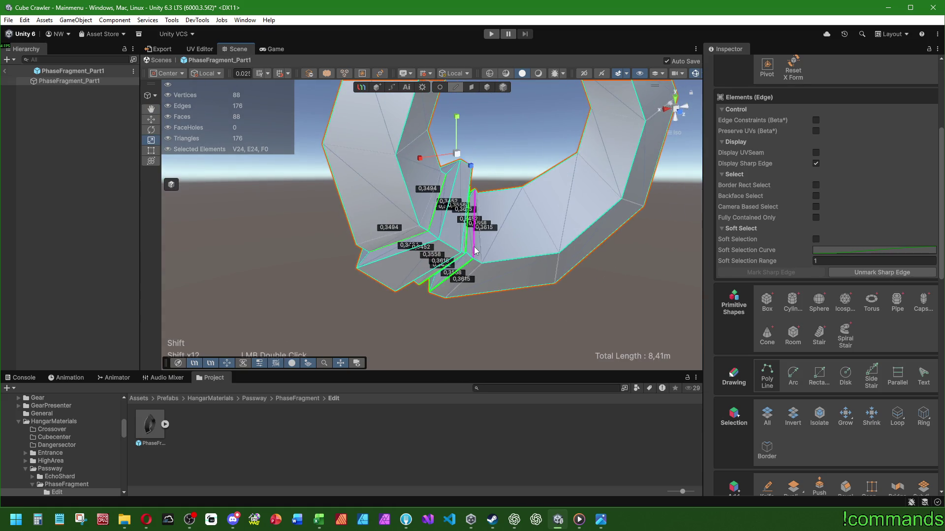
{"action": "scroll", "coordinate": [854, 393], "scroll_direction": "down", "scroll_amount": 5}
{"action": "scroll", "coordinate": [849, 394], "scroll_direction": "down", "scroll_amount": 3}
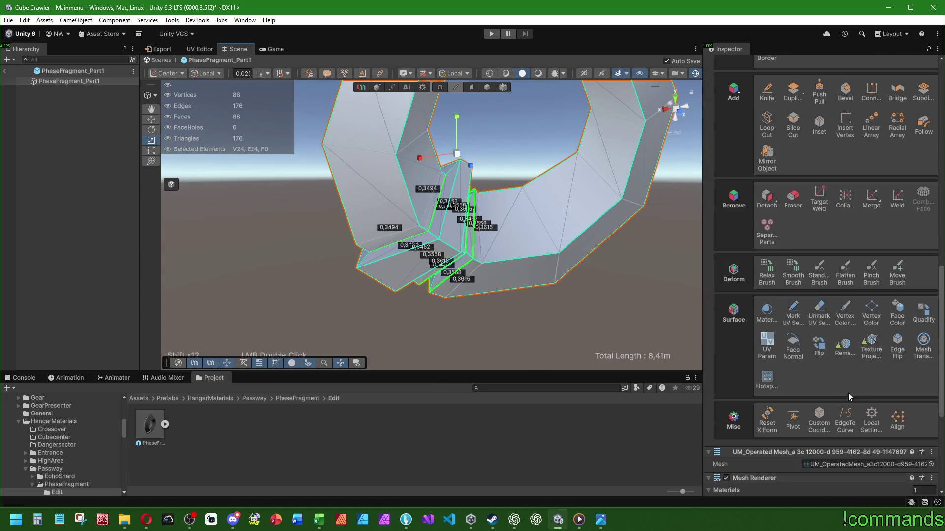
{"action": "scroll", "coordinate": [795, 343], "scroll_direction": "down", "scroll_amount": 2}
{"action": "left_click", "coordinate": [793, 342]}
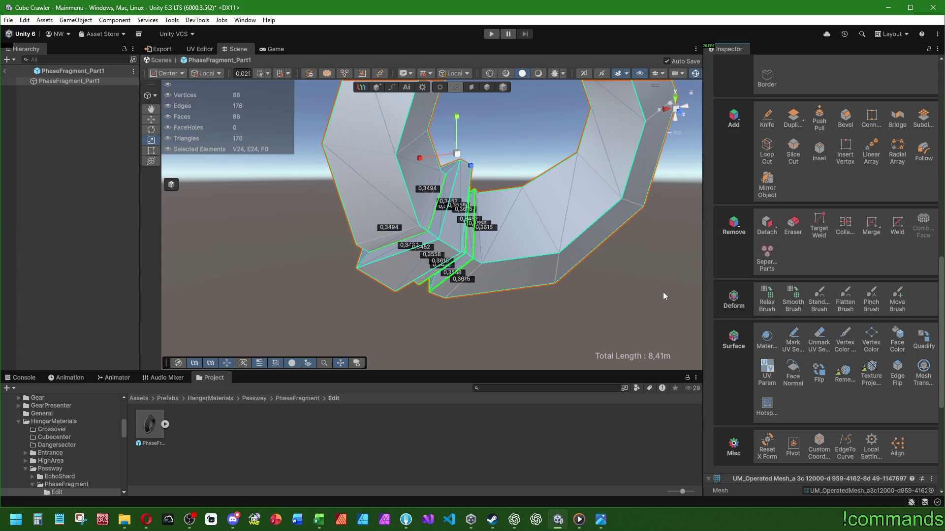
Step: Zoom out, orbit around the whole ring, and clear the edge selection
{"action": "scroll", "coordinate": [565, 270], "scroll_direction": "down", "scroll_amount": 4}
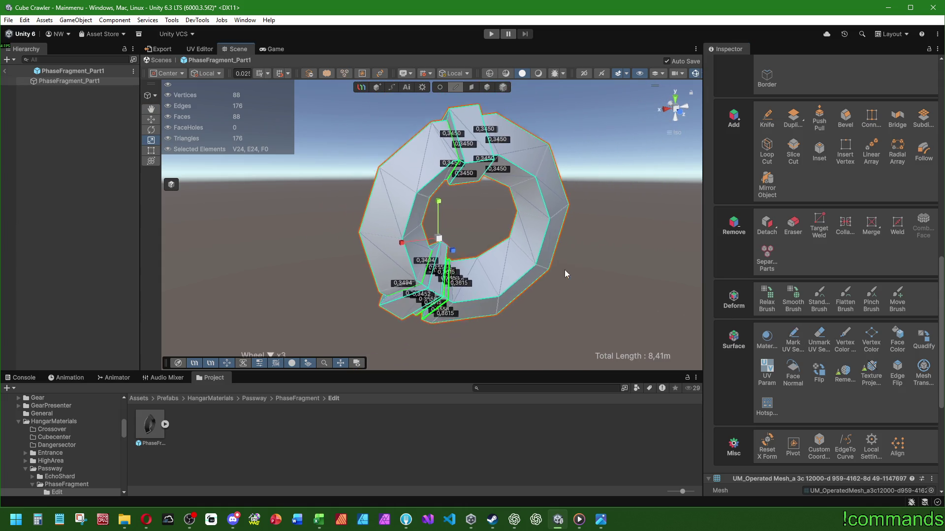
{"action": "mouse_move", "coordinate": [610, 287]}
{"action": "left_mouse_down"}
{"action": "mouse_move", "coordinate": [618, 270]}
{"action": "mouse_move", "coordinate": [566, 252]}
{"action": "left_mouse_up"}
{"action": "left_click", "coordinate": [615, 269]}
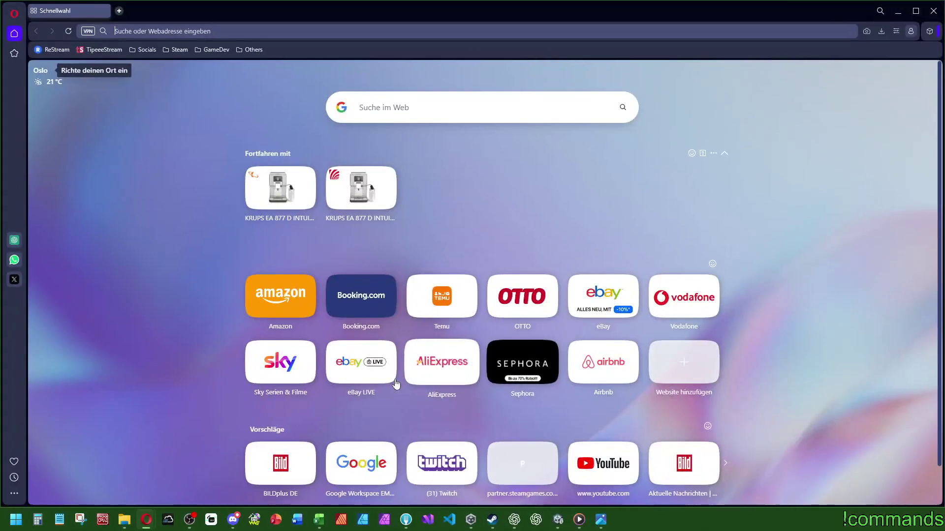
Step: Search Google for '9070 xt hotspot temp' using the address-bar suggestion
{"action": "left_click", "coordinate": [254, 33]}
{"action": "type", "text": "9070xt"}
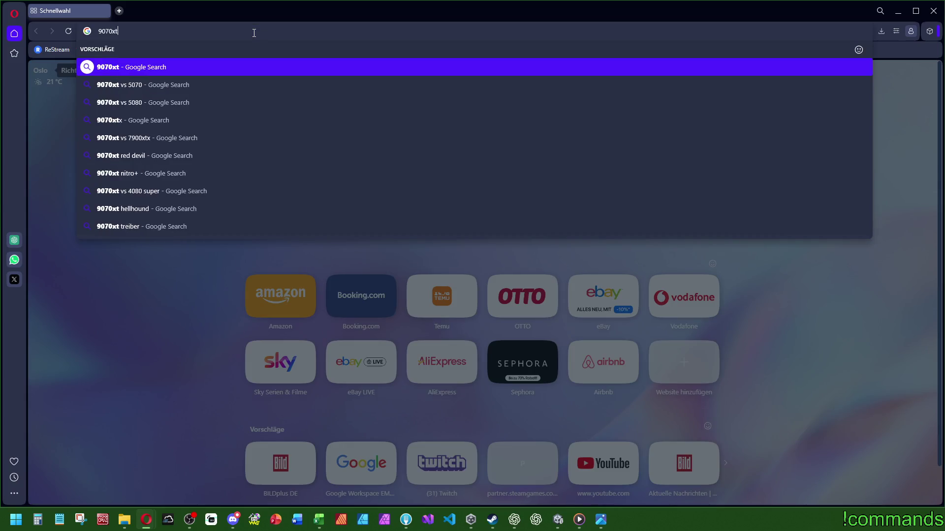
{"action": "type", "text": " hotsp"}
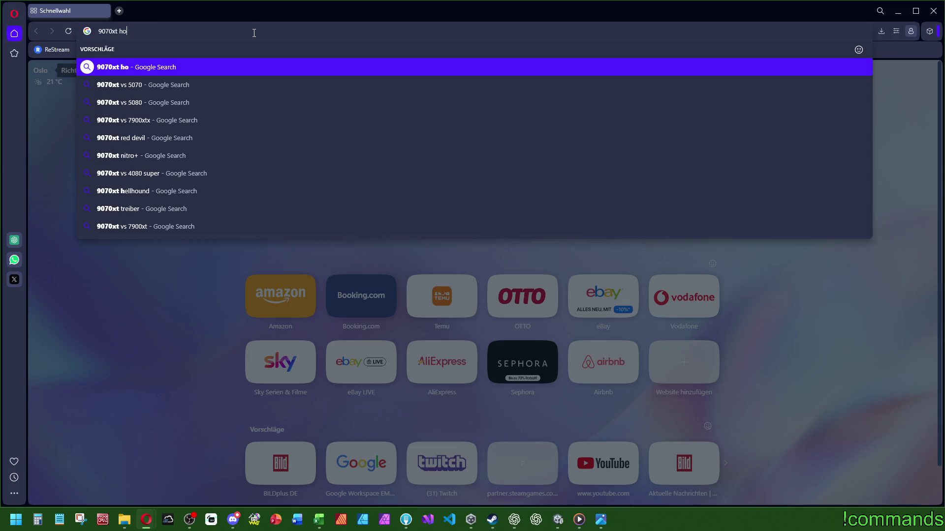
{"action": "key", "text": "Down"}
{"action": "key", "text": "Down"}
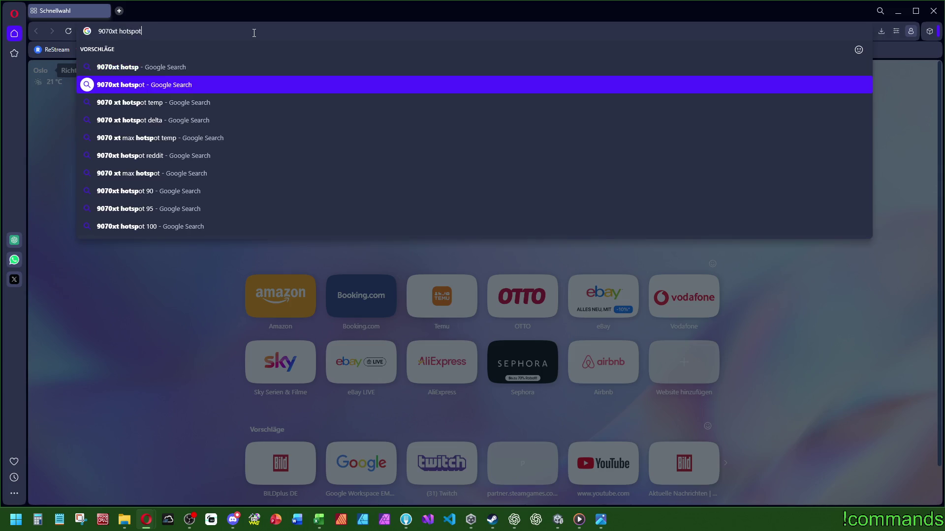
{"action": "key", "text": "Return"}
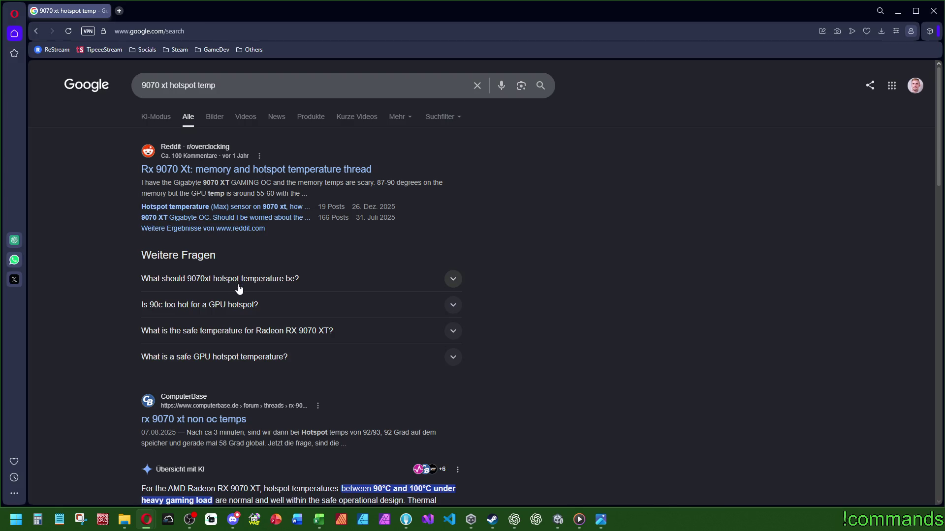
Step: Scroll through the search results, then select the whole query to replace it
{"action": "scroll", "coordinate": [241, 287], "scroll_direction": "down", "scroll_amount": 4}
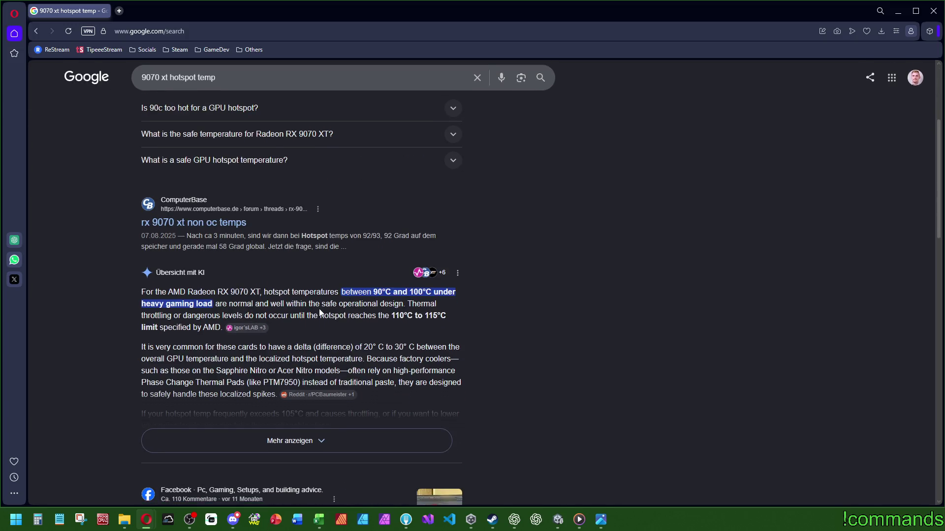
{"action": "scroll", "coordinate": [453, 325], "scroll_direction": "down", "scroll_amount": 2}
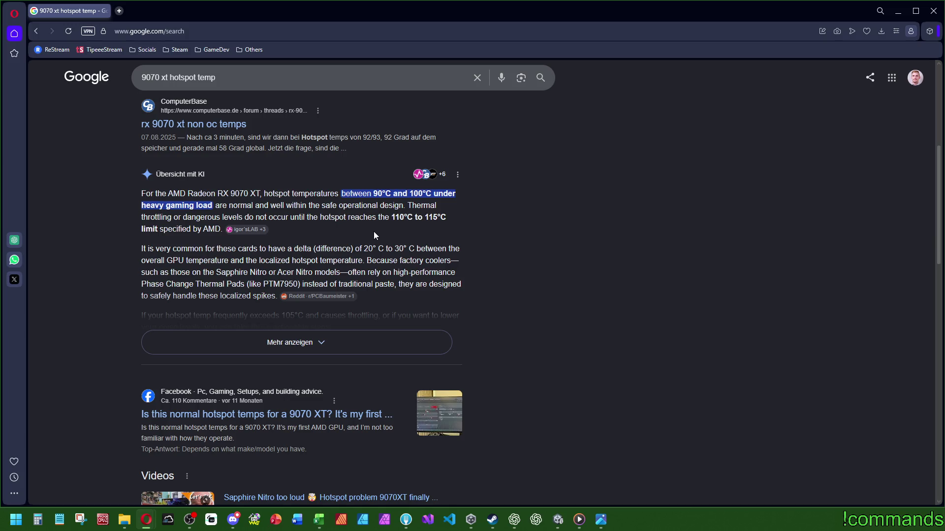
{"action": "scroll", "coordinate": [384, 229], "scroll_direction": "down", "scroll_amount": 2}
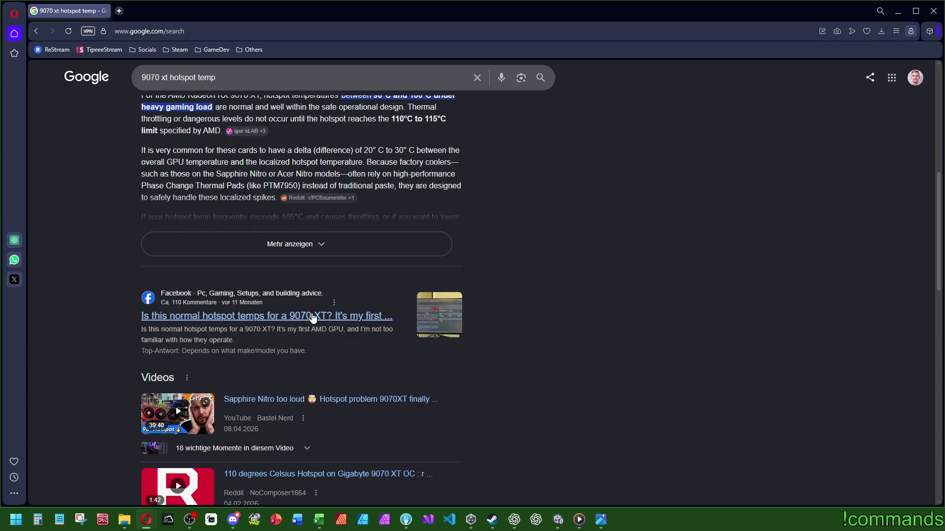
{"action": "scroll", "coordinate": [313, 319], "scroll_direction": "down", "scroll_amount": 4}
{"action": "scroll", "coordinate": [359, 293], "scroll_direction": "down", "scroll_amount": 4}
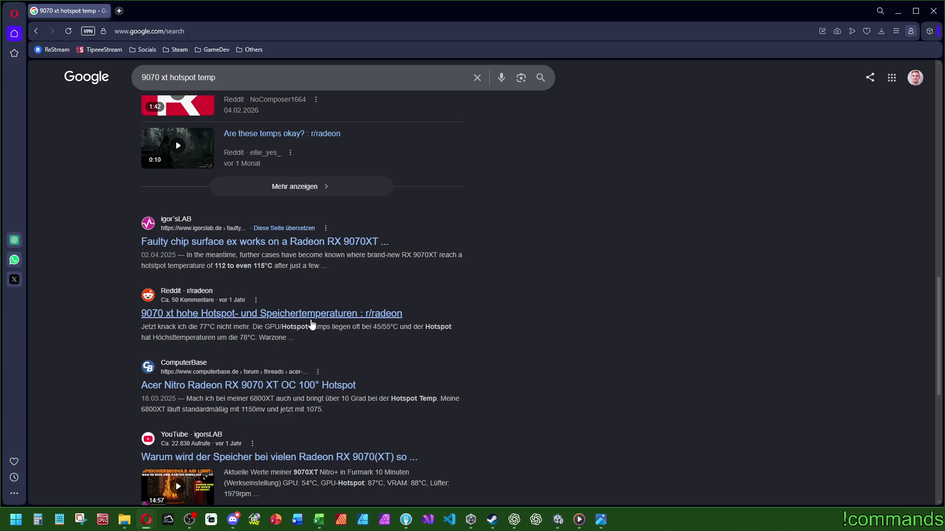
{"action": "scroll", "coordinate": [311, 326], "scroll_direction": "down", "scroll_amount": 4}
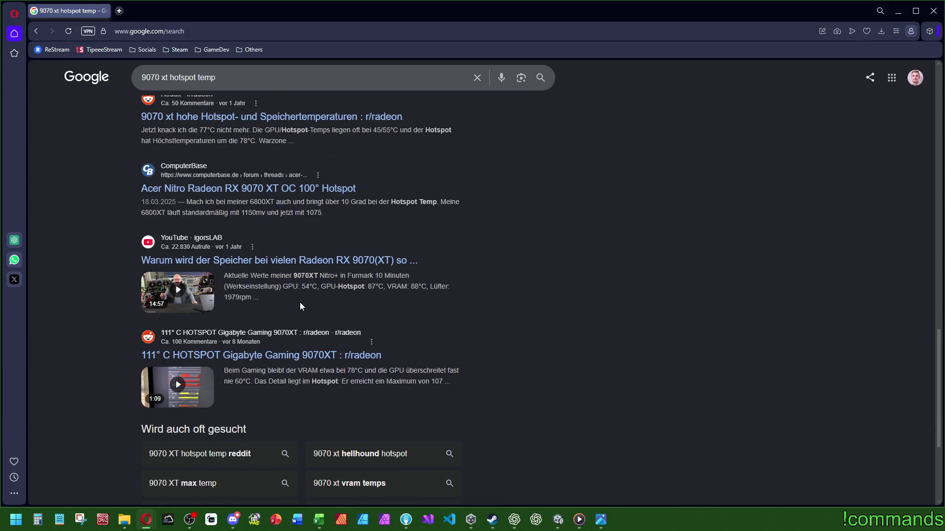
{"action": "scroll", "coordinate": [302, 296], "scroll_direction": "up", "scroll_amount": 10}
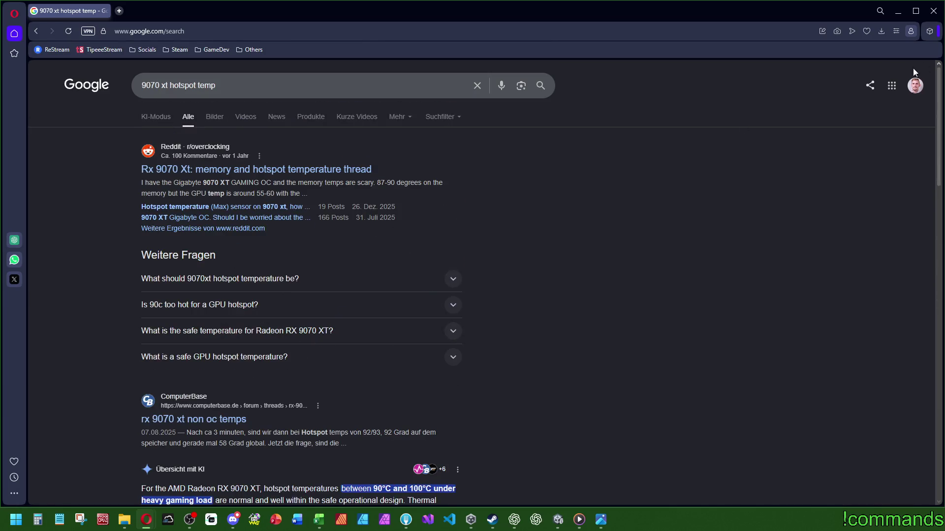
{"action": "triple_click", "coordinate": [178, 85]}
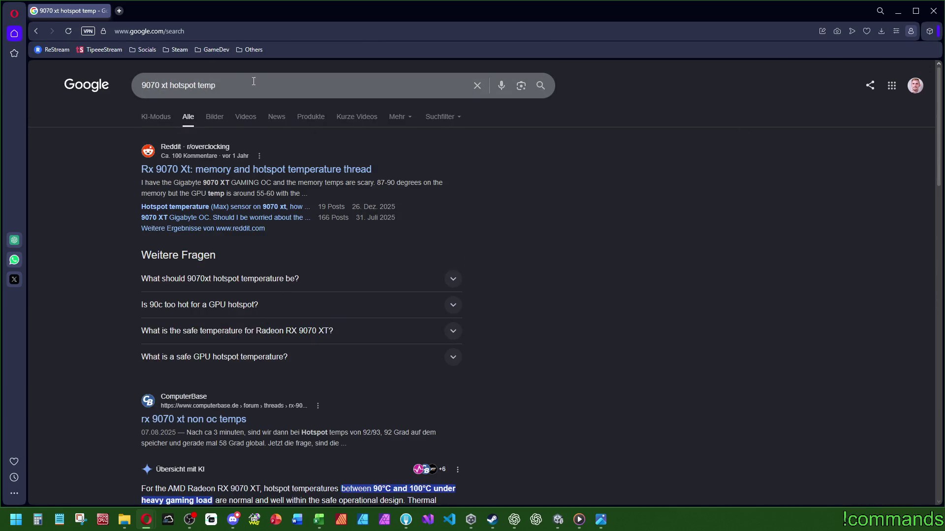
Step: Search Google for '5070 ti asus strix oc hotspot temp', starting from the earlier 5070 ti search
{"action": "type", "text": "5070"}
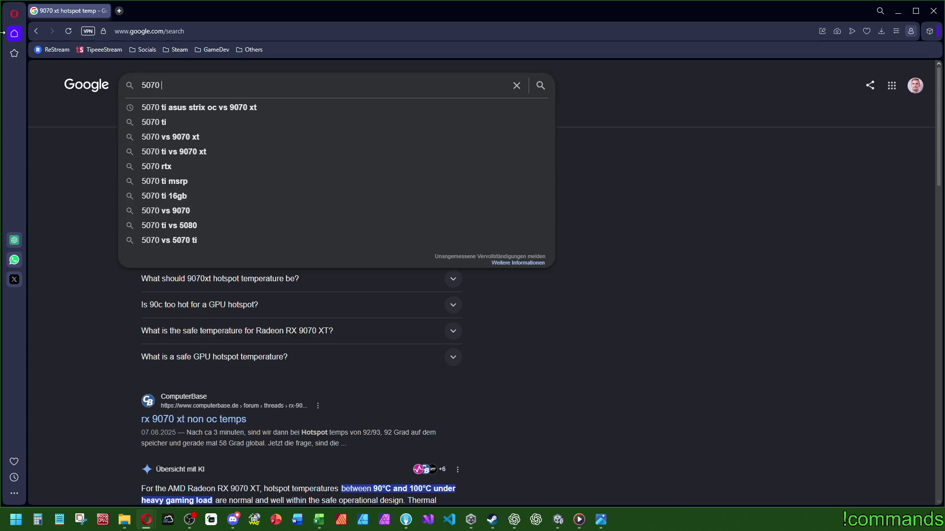
{"action": "key", "text": "Down"}
{"action": "key", "text": "BackSpace"}
{"action": "key", "text": "BackSpace"}
{"action": "key", "text": "BackSpace"}
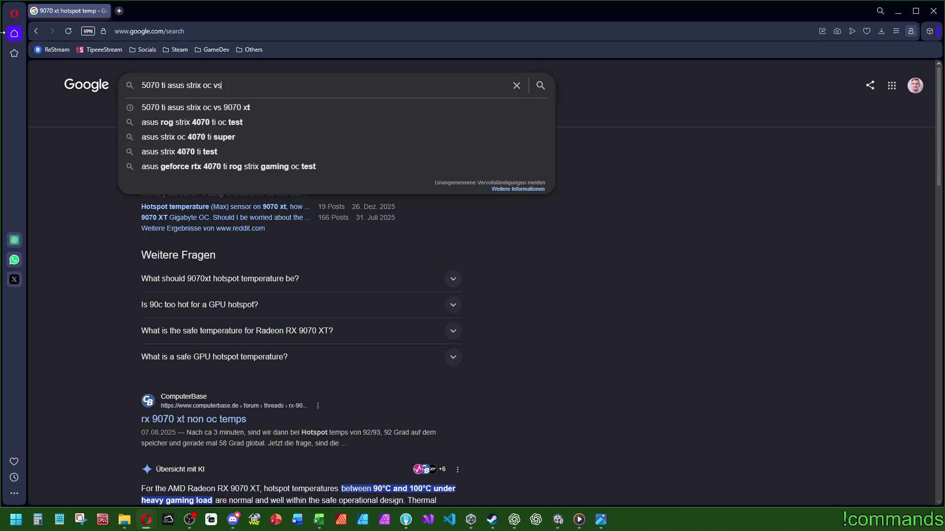
{"action": "type", "text": "hotspot"}
{"action": "key", "text": "BackSpace"}
{"action": "key", "text": "BackSpace"}
{"action": "key", "text": "BackSpace"}
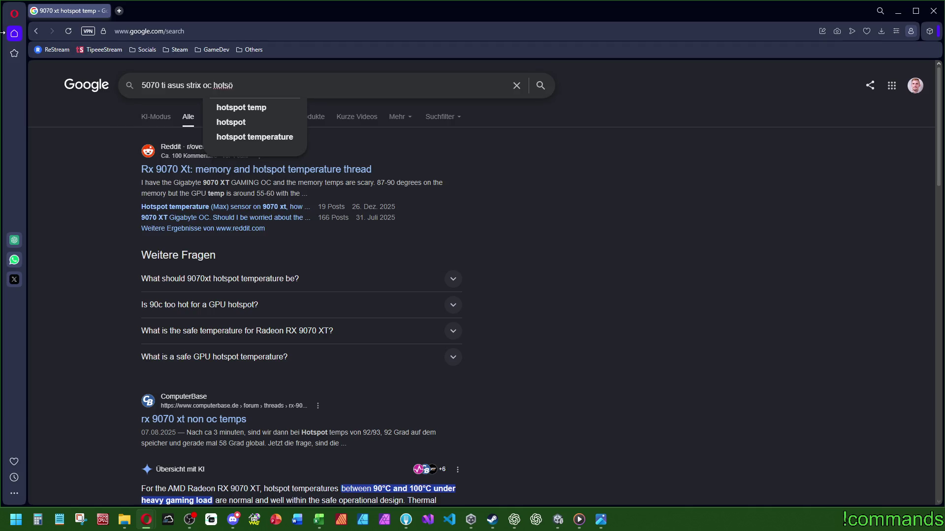
{"action": "key", "text": "Down"}
{"action": "key", "text": "Return"}
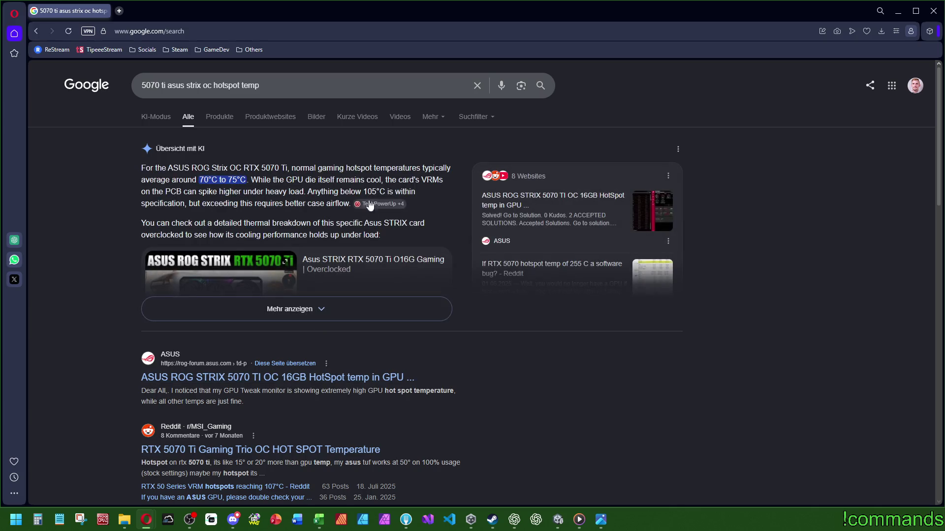
Step: Expand the full AI overview with Mehr anzeigen and read through it
{"action": "left_click", "coordinate": [332, 314]}
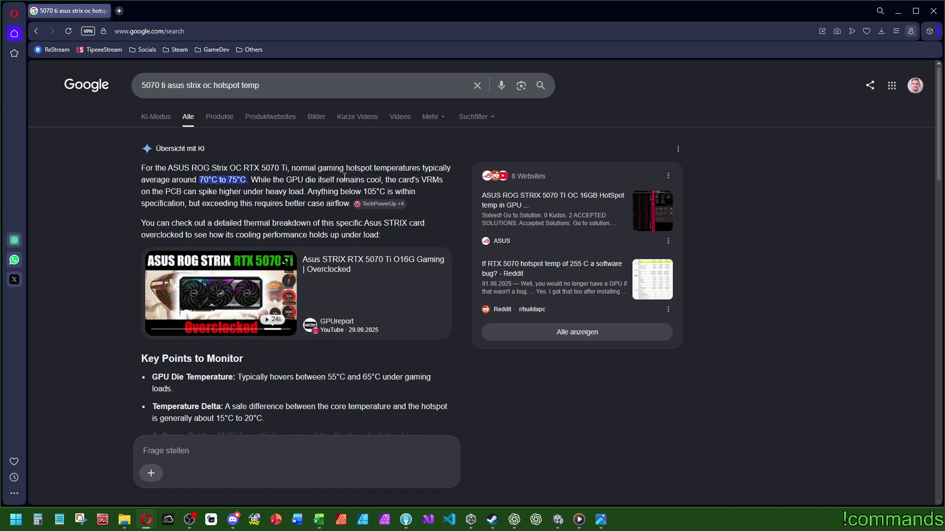
{"action": "scroll", "coordinate": [246, 180], "scroll_direction": "down", "scroll_amount": 2}
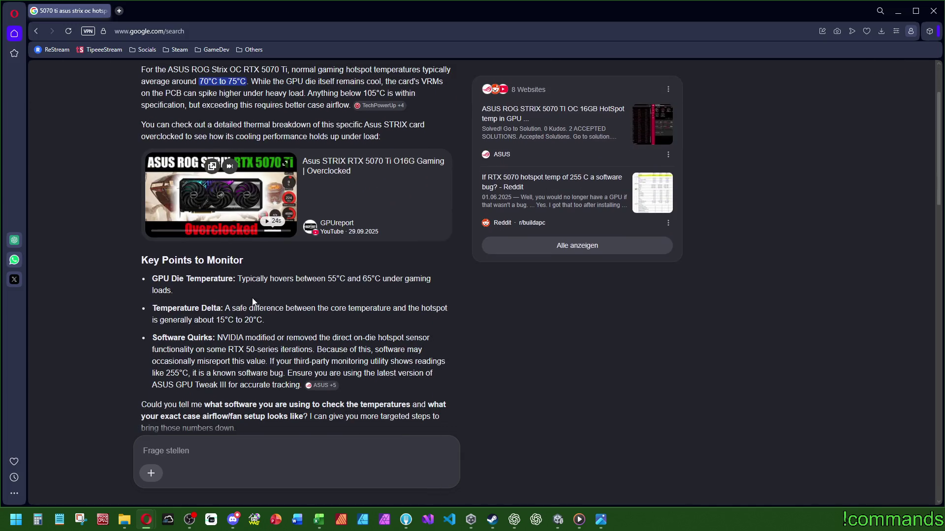
{"action": "scroll", "coordinate": [295, 280], "scroll_direction": "down", "scroll_amount": 7}
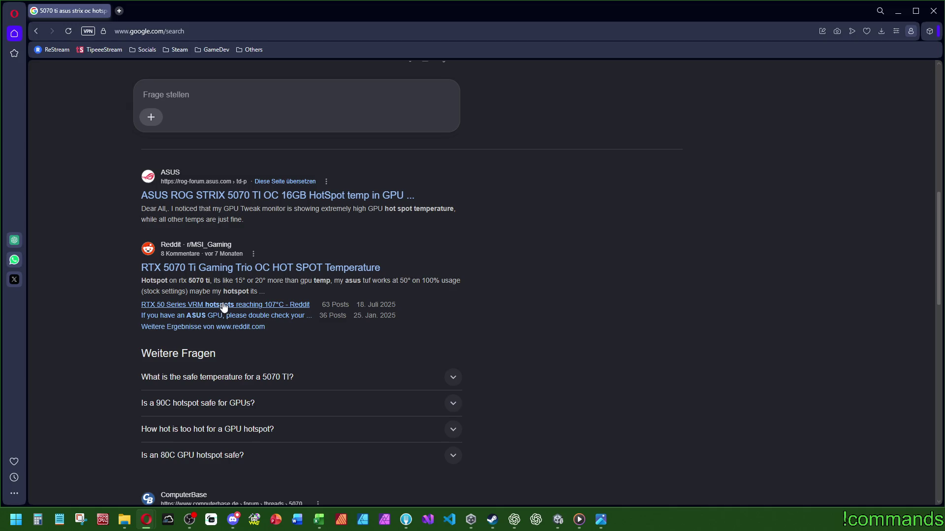
{"action": "scroll", "coordinate": [232, 290], "scroll_direction": "down", "scroll_amount": 4}
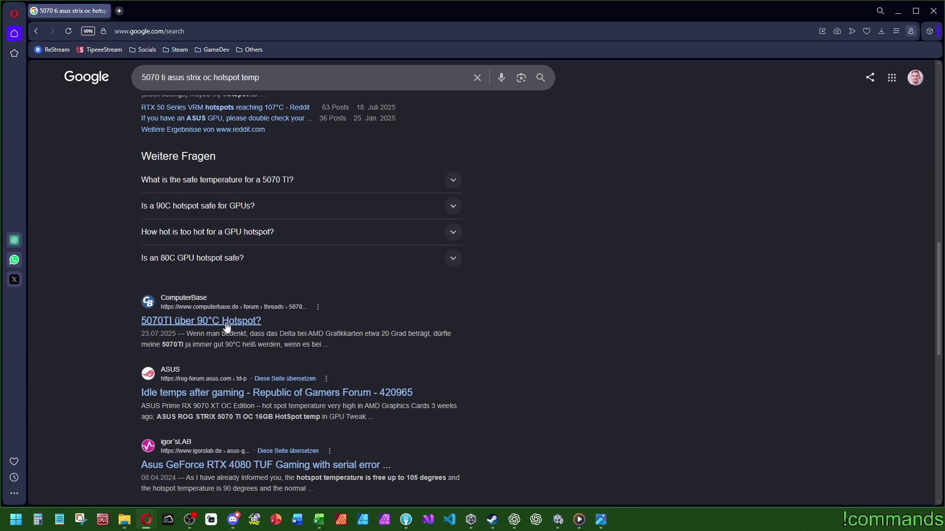
{"action": "scroll", "coordinate": [226, 326], "scroll_direction": "down", "scroll_amount": 4}
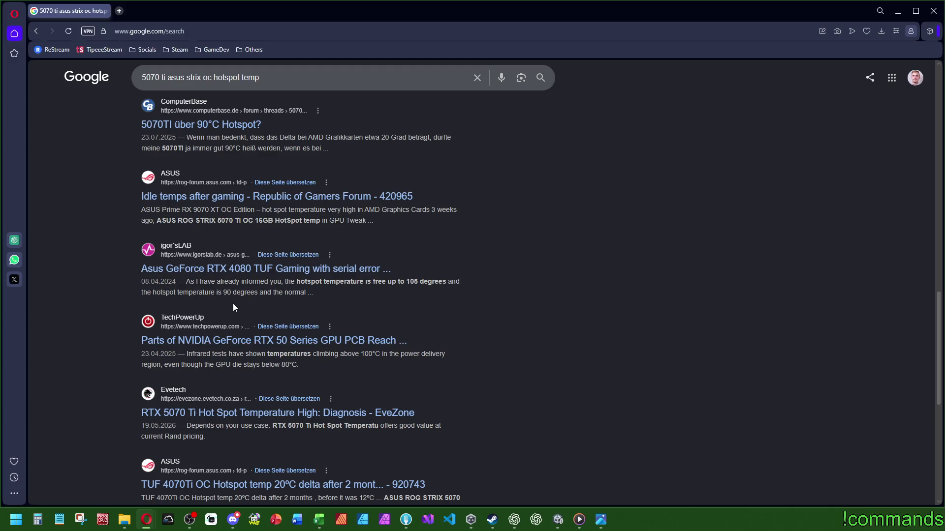
{"action": "scroll", "coordinate": [224, 322], "scroll_direction": "up", "scroll_amount": 5}
{"action": "scroll", "coordinate": [222, 321], "scroll_direction": "up", "scroll_amount": 3}
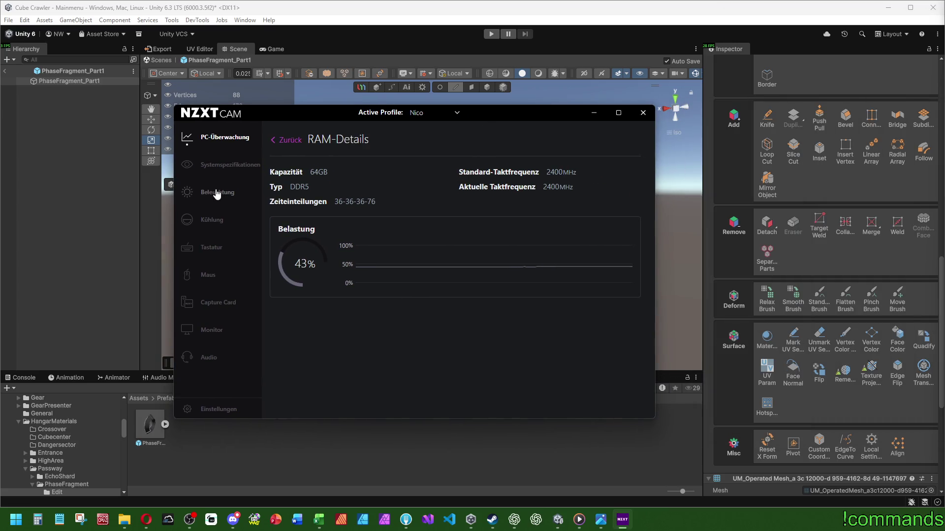
Step: Show NZXT CAM's Kühlung page and check the cooling profile list, keeping the current profile
{"action": "left_click", "coordinate": [205, 223]}
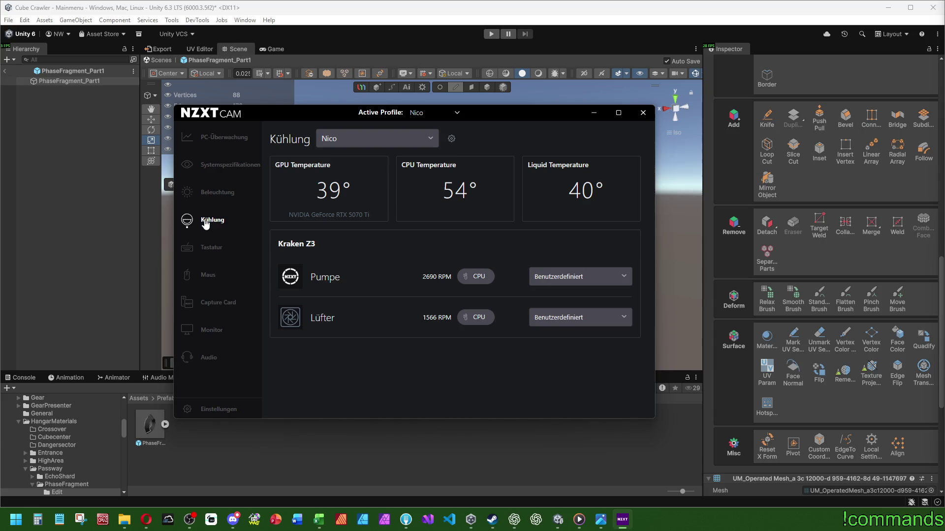
{"action": "left_click_drag", "start_coordinate": [548, 115], "coordinate": [488, 116]}
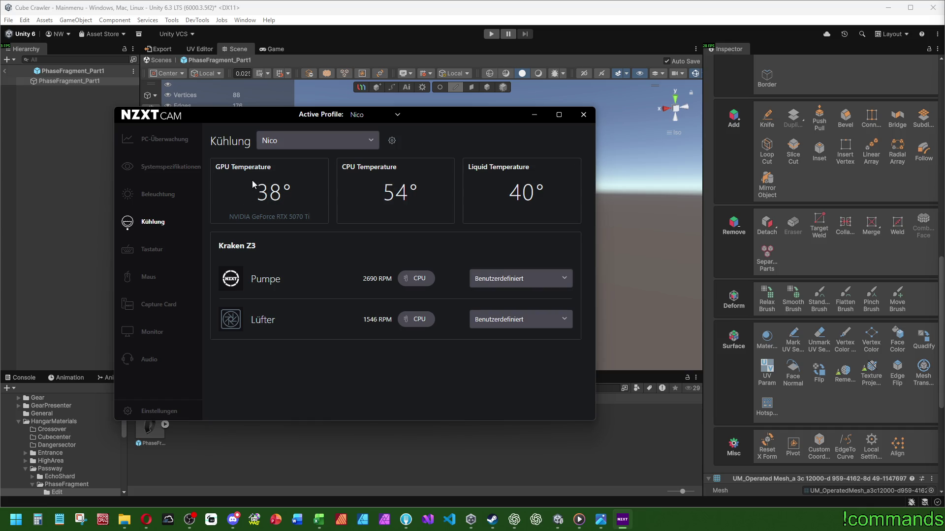
{"action": "left_click", "coordinate": [297, 145]}
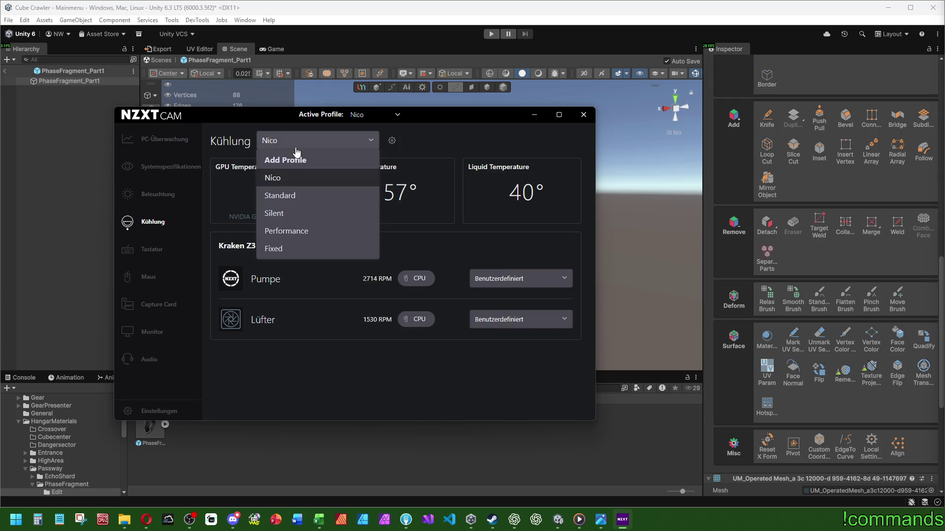
{"action": "left_click", "coordinate": [229, 192]}
Step: Close the profile edit settings unchanged and bring the Corsair iCUE window to the front
{"action": "left_click", "coordinate": [392, 141]}
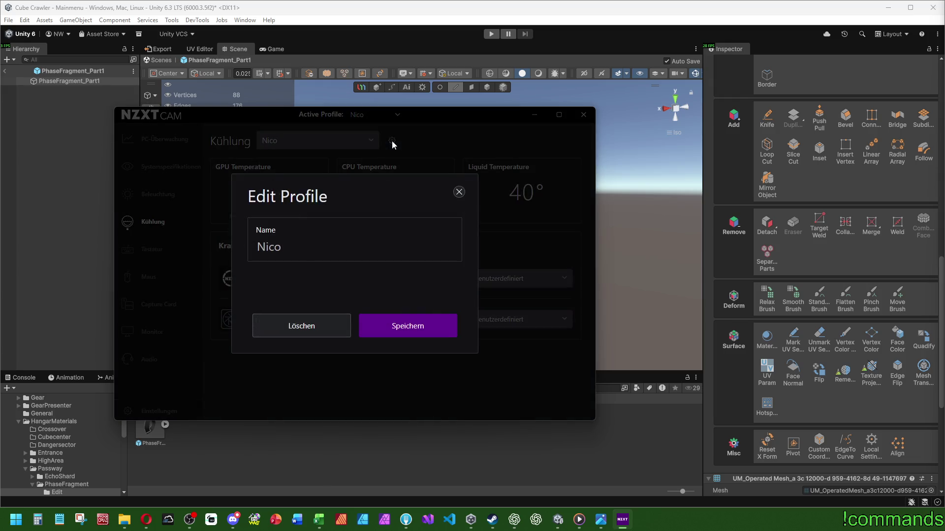
{"action": "left_click", "coordinate": [457, 182]}
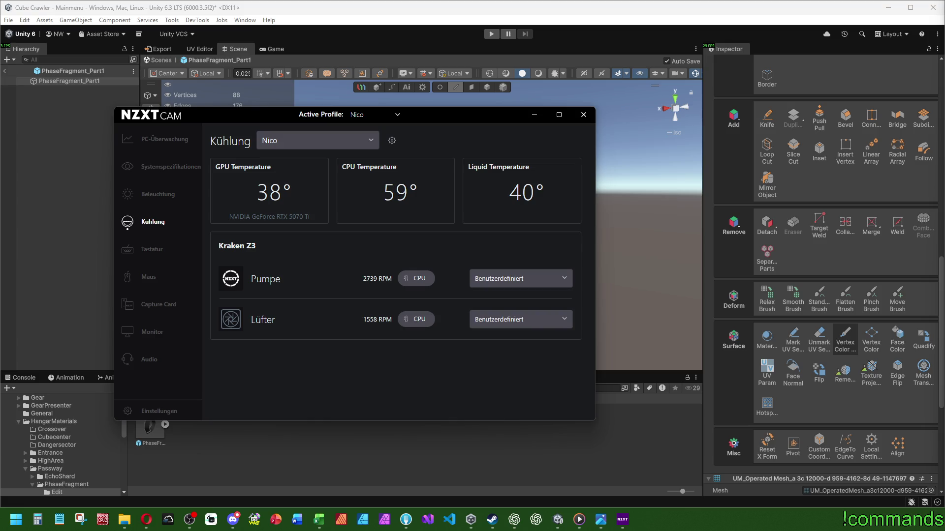
{"action": "mouse_move", "coordinate": [805, 52]}
{"action": "left_mouse_down"}
{"action": "mouse_move", "coordinate": [190, 30]}
{"action": "mouse_move", "coordinate": [296, 59]}
{"action": "left_mouse_up"}
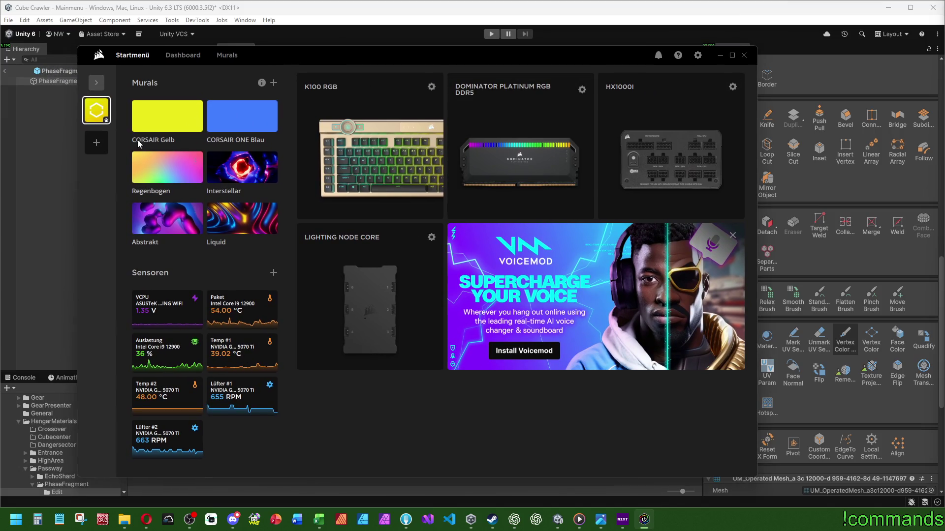
{"action": "left_click", "coordinate": [184, 56]}
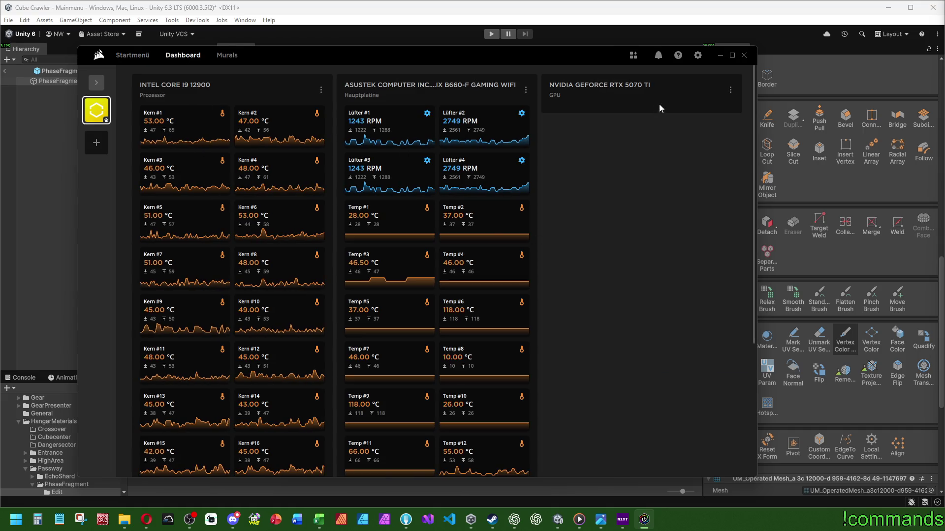
{"action": "left_click", "coordinate": [731, 90]}
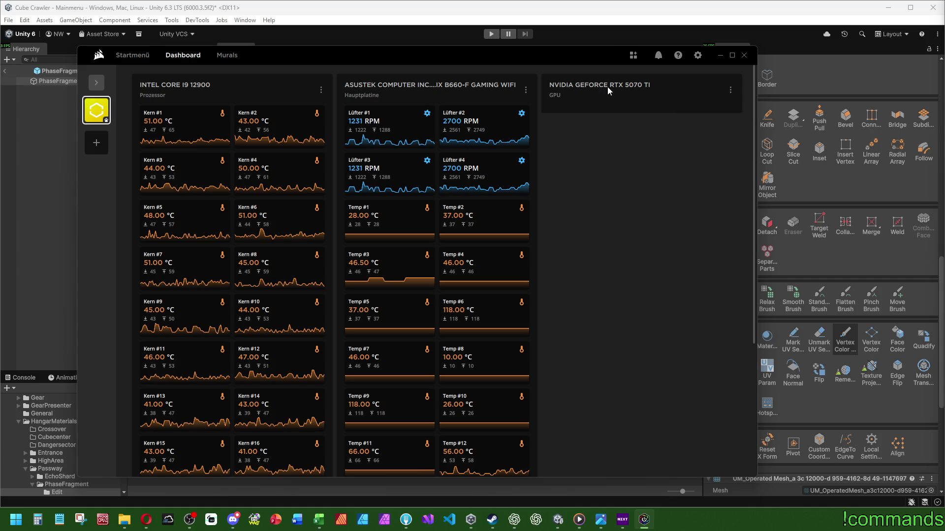
{"action": "left_click", "coordinate": [731, 90]}
{"action": "scroll", "coordinate": [647, 271], "scroll_direction": "down", "scroll_amount": 4}
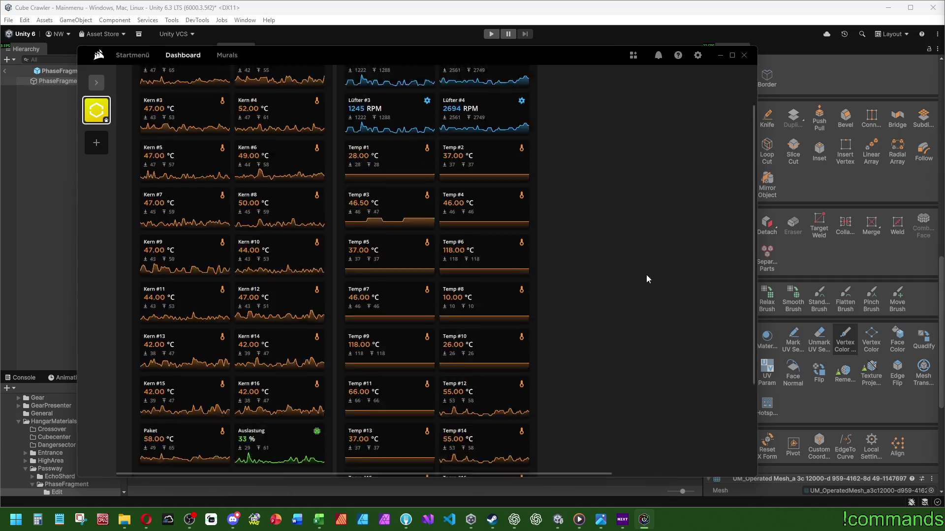
{"action": "scroll", "coordinate": [604, 318], "scroll_direction": "up", "scroll_amount": 5}
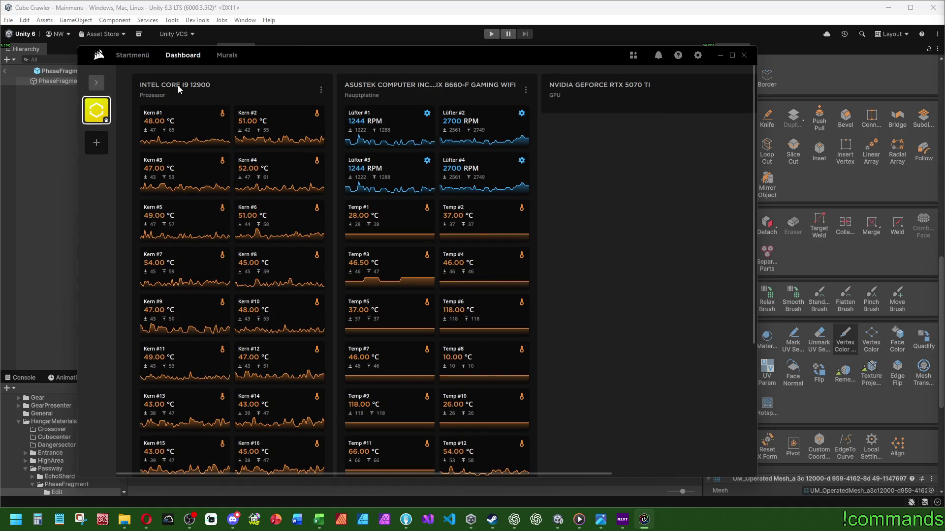
{"action": "scroll", "coordinate": [182, 93], "scroll_direction": "down", "scroll_amount": 5}
{"action": "scroll", "coordinate": [401, 320], "scroll_direction": "up", "scroll_amount": 5}
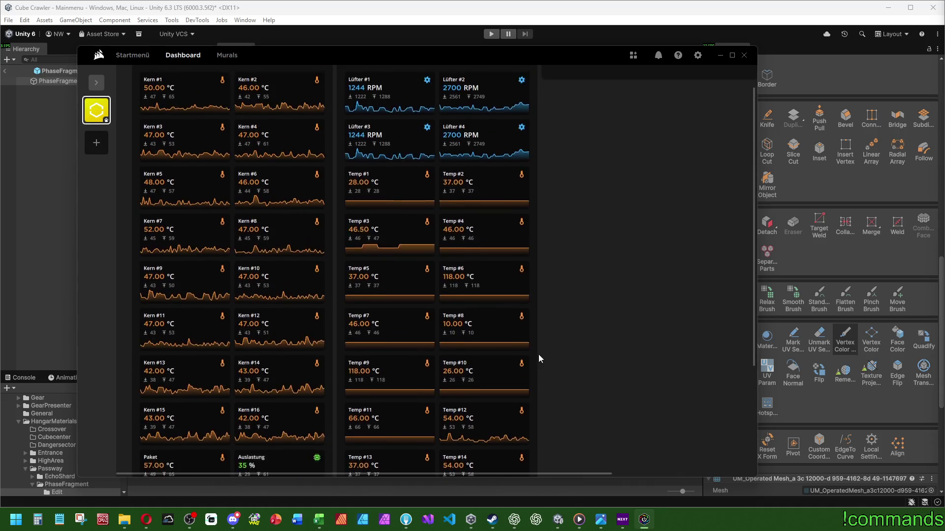
{"action": "scroll", "coordinate": [603, 263], "scroll_direction": "down", "scroll_amount": 5}
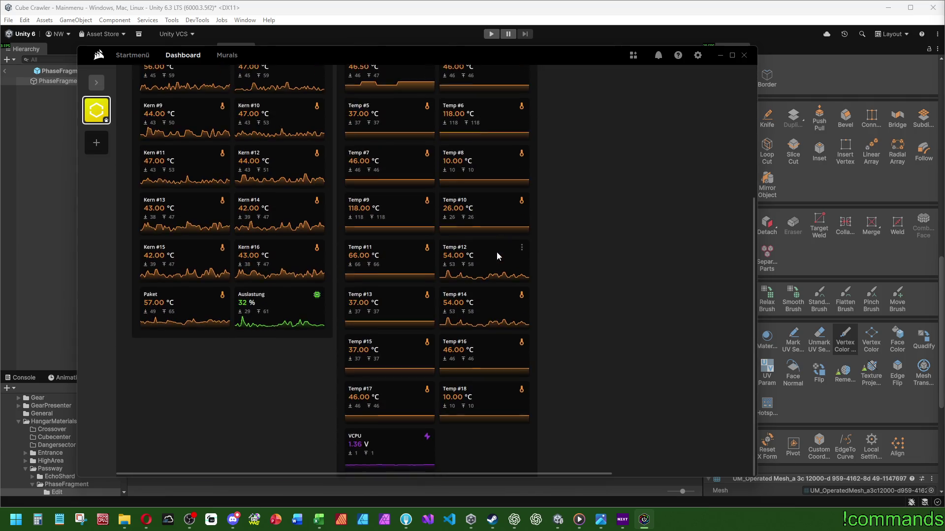
{"action": "scroll", "coordinate": [569, 274], "scroll_direction": "up", "scroll_amount": 5}
{"action": "left_click", "coordinate": [95, 143]}
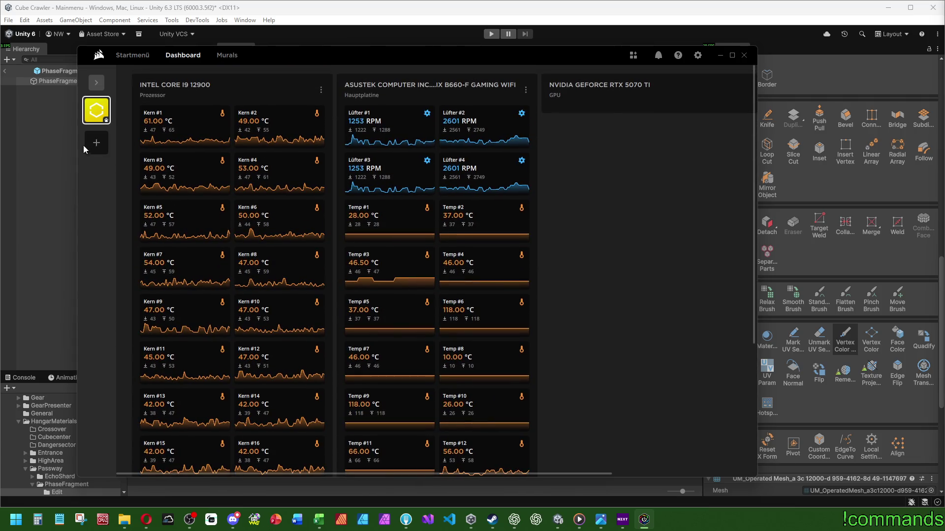
{"action": "left_click", "coordinate": [601, 93]}
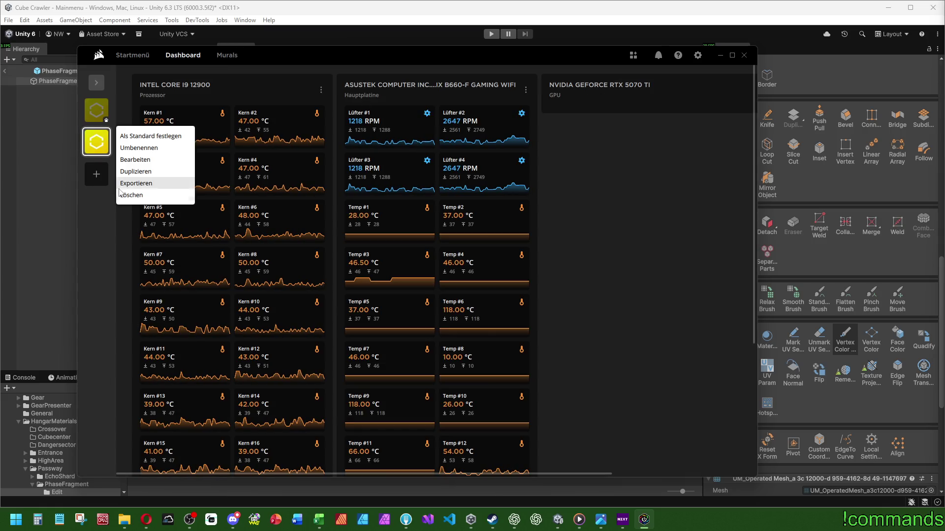
{"action": "left_click", "coordinate": [132, 195]}
{"action": "left_click", "coordinate": [443, 323]}
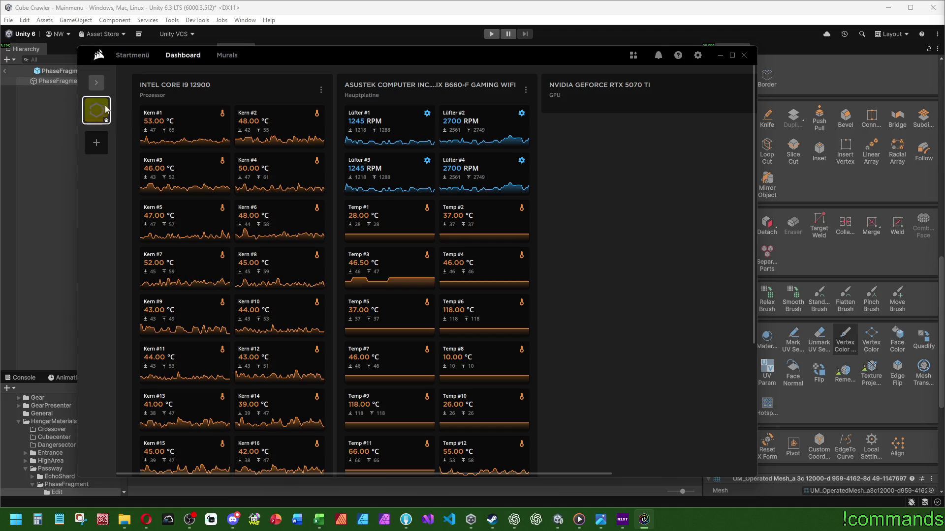
{"action": "left_click", "coordinate": [140, 55]}
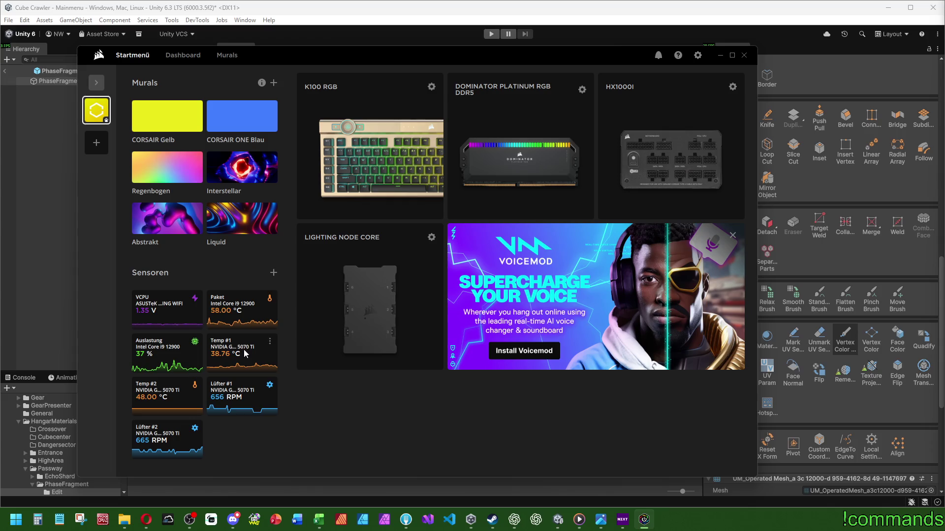
Step: Browse the Home-Sensoren hinzufügen list and close it without adding any sensors
{"action": "left_click", "coordinate": [270, 341]}
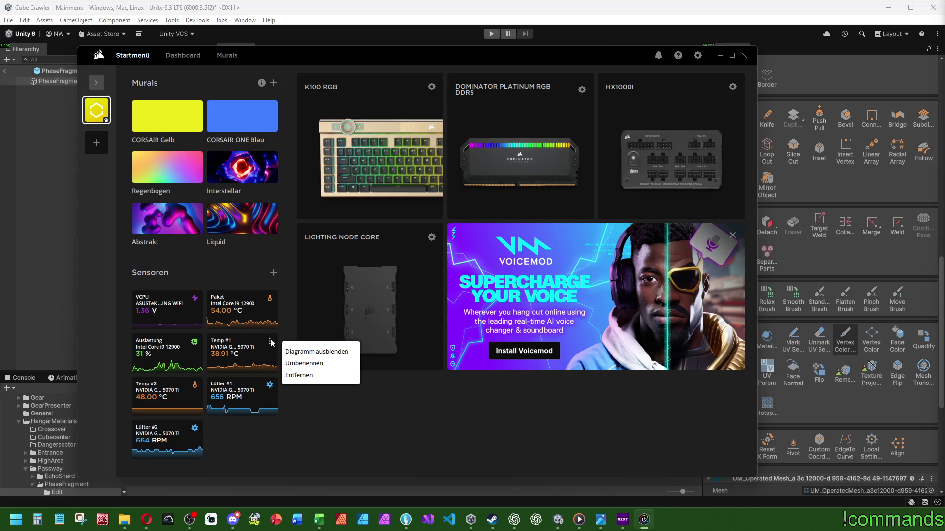
{"action": "left_click", "coordinate": [316, 398]}
{"action": "left_click", "coordinate": [274, 272]}
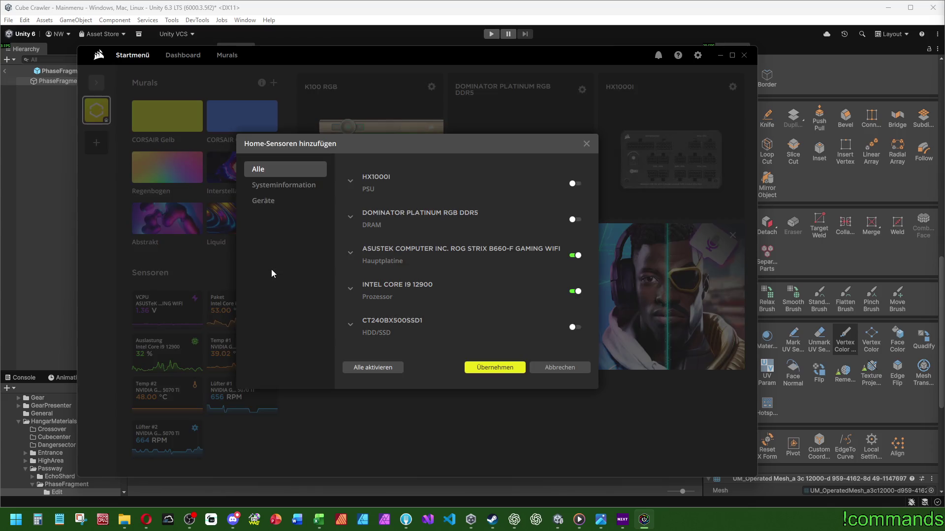
{"action": "scroll", "coordinate": [372, 256], "scroll_direction": "down", "scroll_amount": 5}
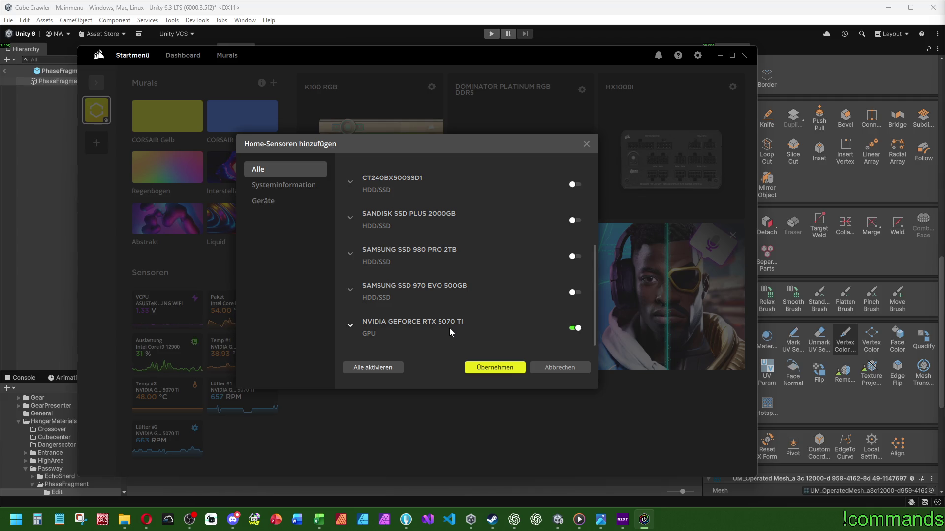
{"action": "left_click", "coordinate": [565, 369]}
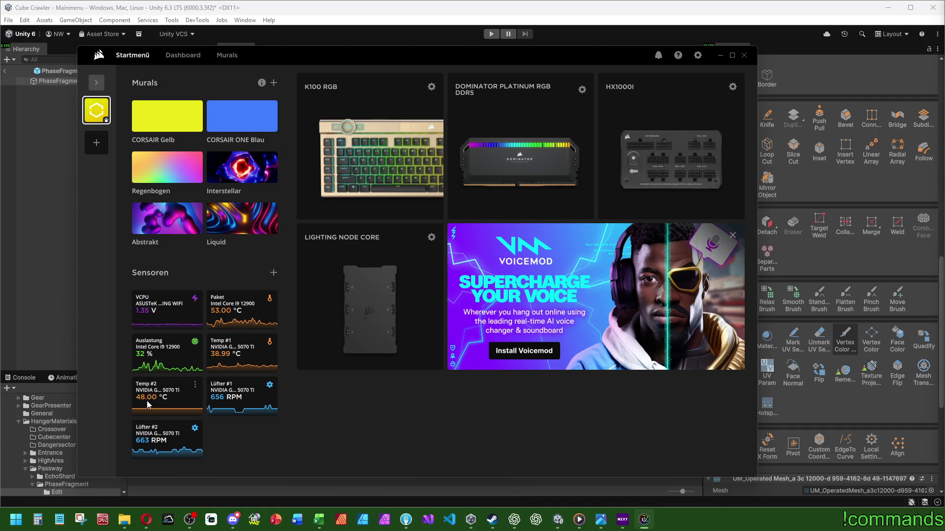
Step: Check the Temp #2 sensor card's ⋮ options menu, dismiss it, and nudge the iCUE window up
{"action": "left_click", "coordinate": [195, 385]}
{"action": "left_click", "coordinate": [195, 384]}
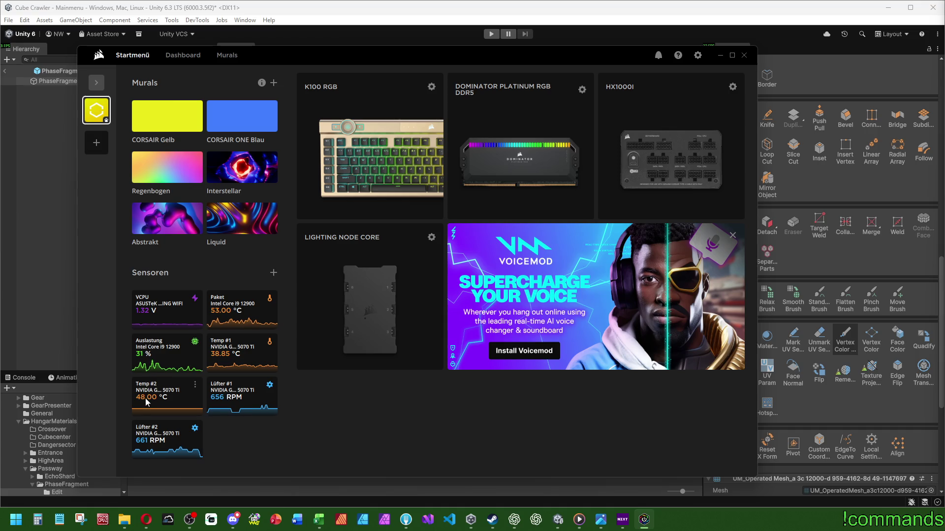
{"action": "left_click", "coordinate": [194, 386]}
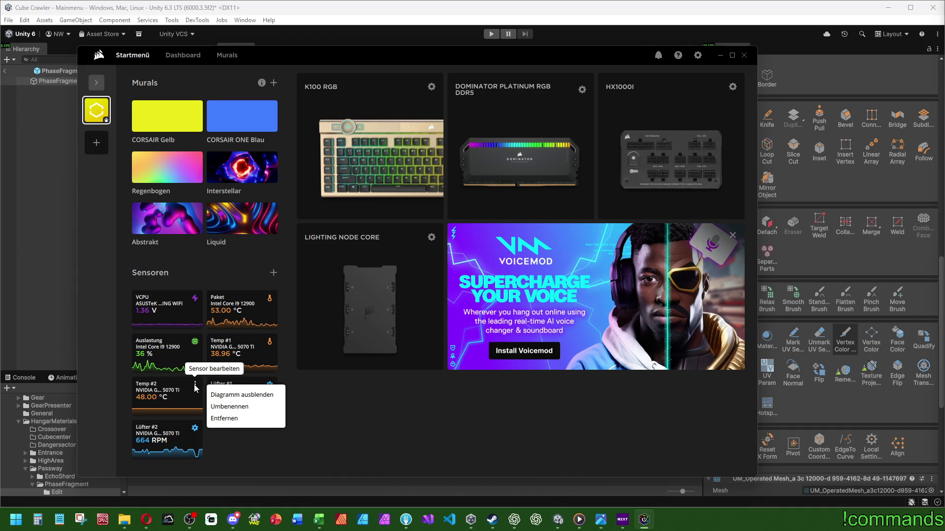
{"action": "left_click", "coordinate": [362, 422]}
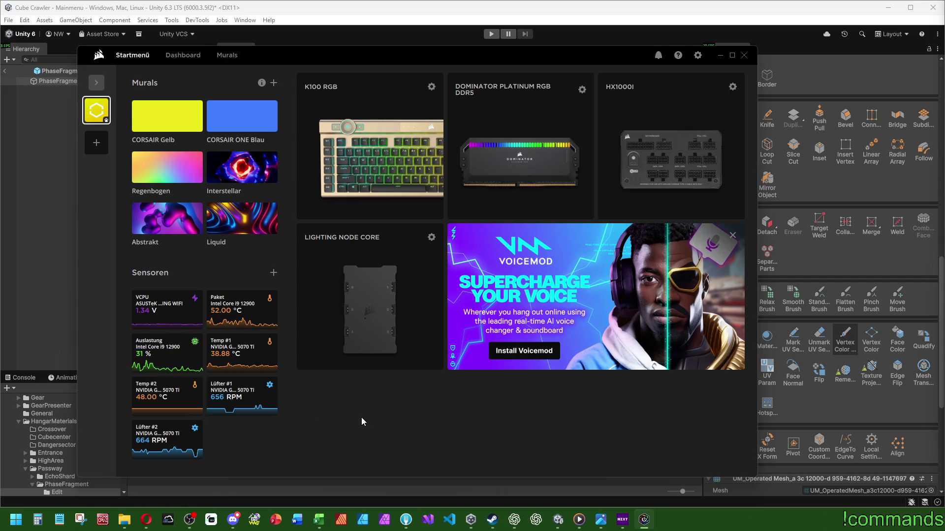
{"action": "left_click_drag", "start_coordinate": [319, 61], "coordinate": [324, 51]}
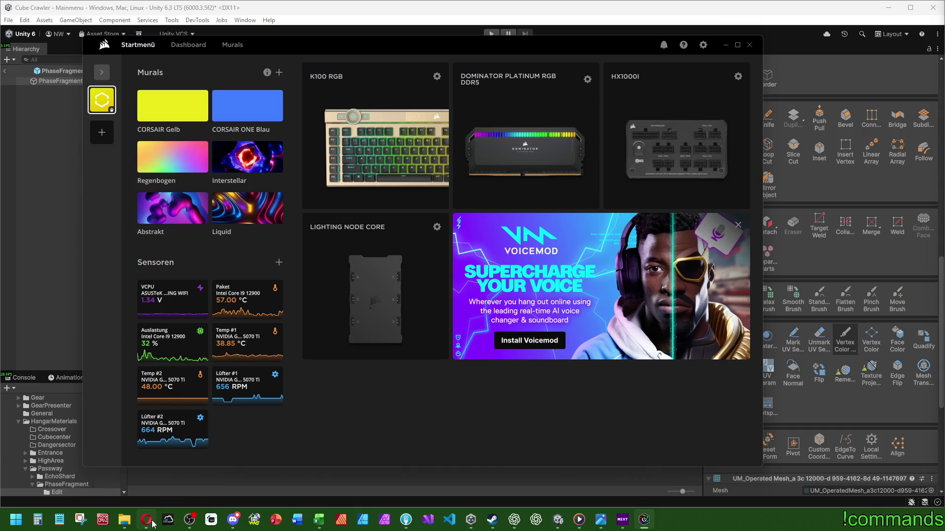
{"action": "mouse_move", "coordinate": [151, 522]}
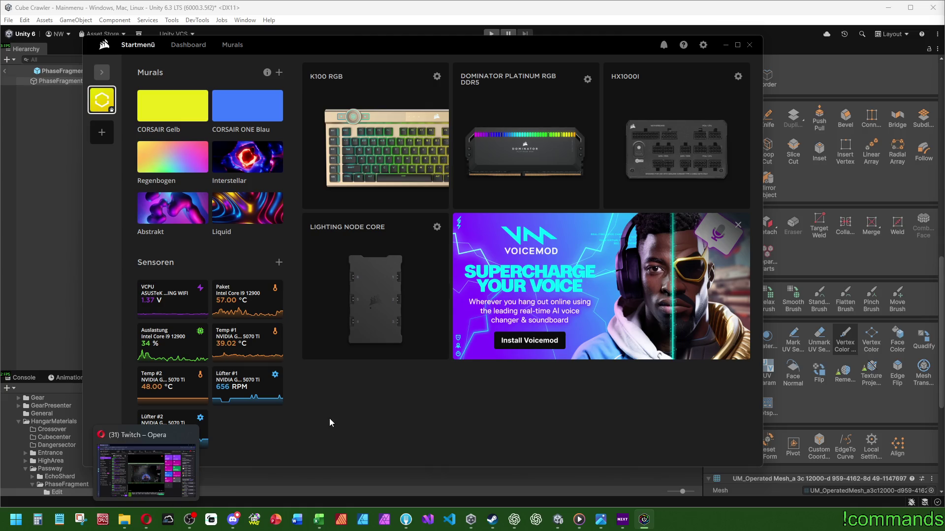
Step: Open Task Manager's Leistung view and review the GPU 0 details
{"action": "key", "text": "ctrl+shift+Escape"}
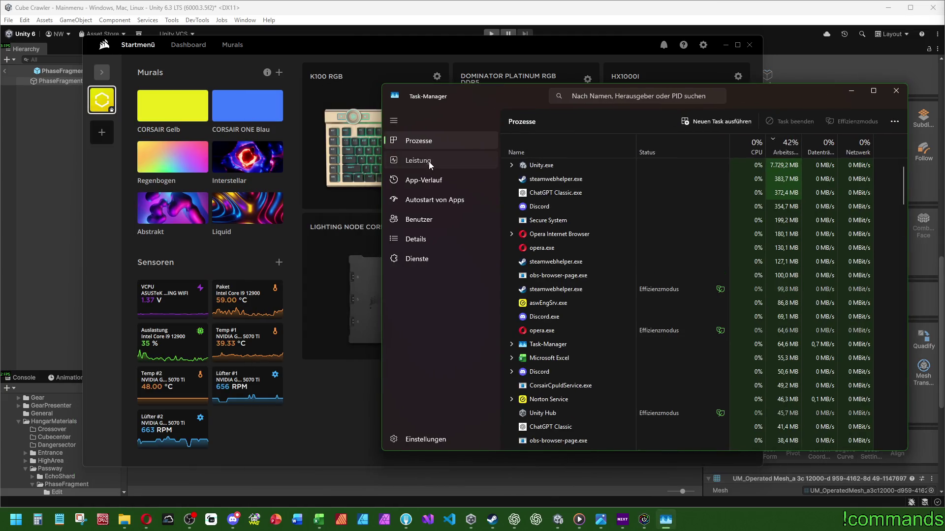
{"action": "left_click", "coordinate": [430, 161]}
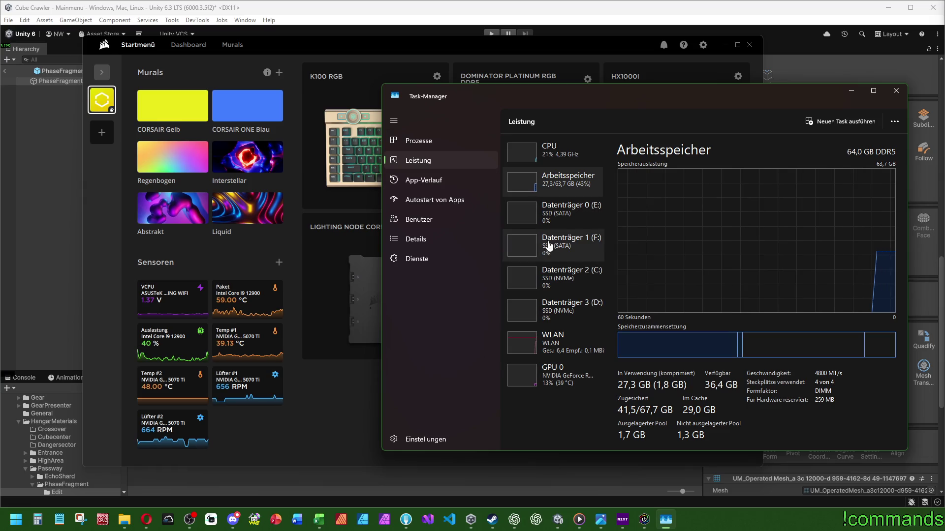
{"action": "left_click", "coordinate": [561, 371]}
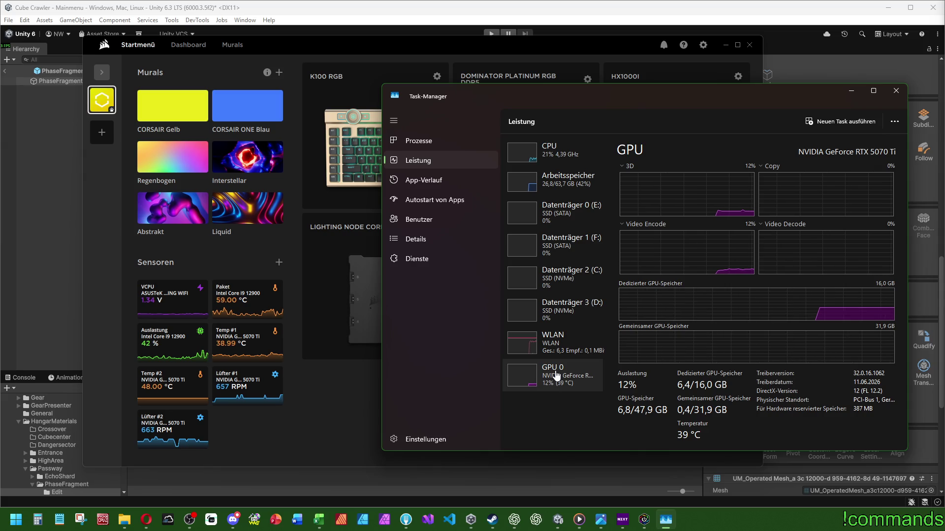
Step: Close Task Manager, Corsair iCUE and NZXT CAM to return to Unity
{"action": "left_click", "coordinate": [896, 92]}
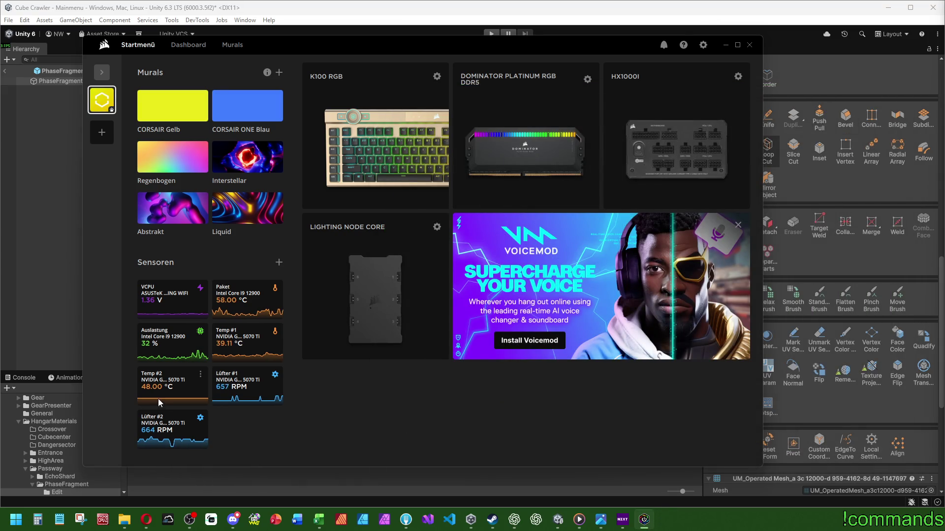
{"action": "left_click", "coordinate": [749, 45]}
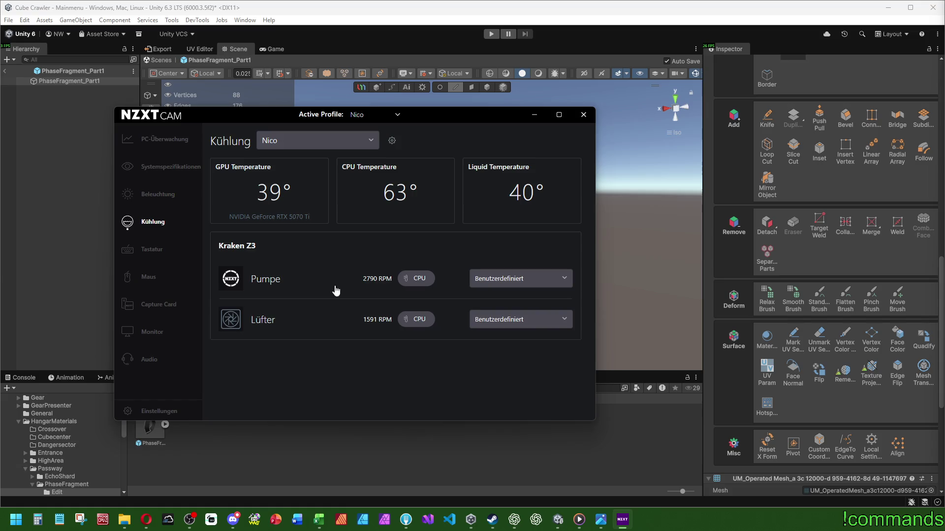
{"action": "left_click", "coordinate": [583, 117]}
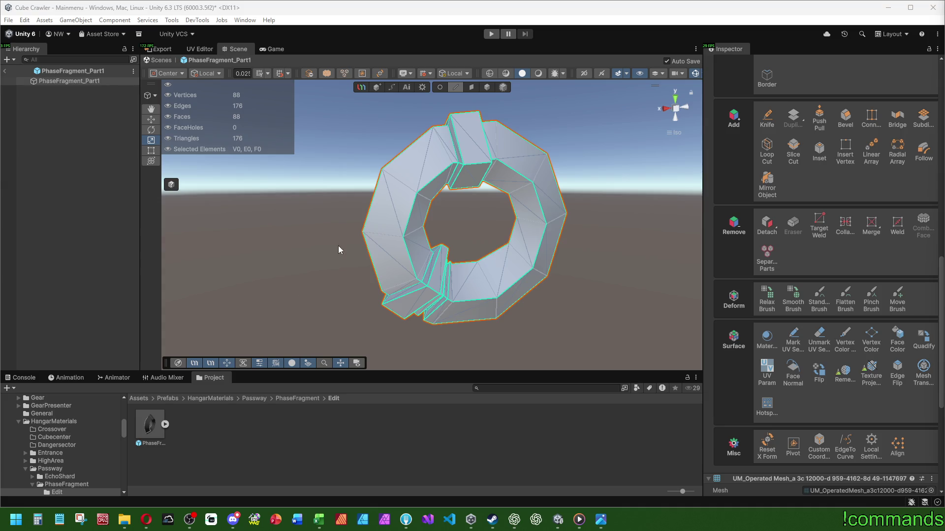
Step: Tick Display UVSeam in the Inspector's Elements settings and switch to Face selection (key 3)
{"action": "mouse_move", "coordinate": [485, 225]}
{"action": "left_mouse_down"}
{"action": "mouse_move", "coordinate": [438, 178]}
{"action": "mouse_move", "coordinate": [371, 212]}
{"action": "mouse_move", "coordinate": [464, 241]}
{"action": "left_mouse_up"}
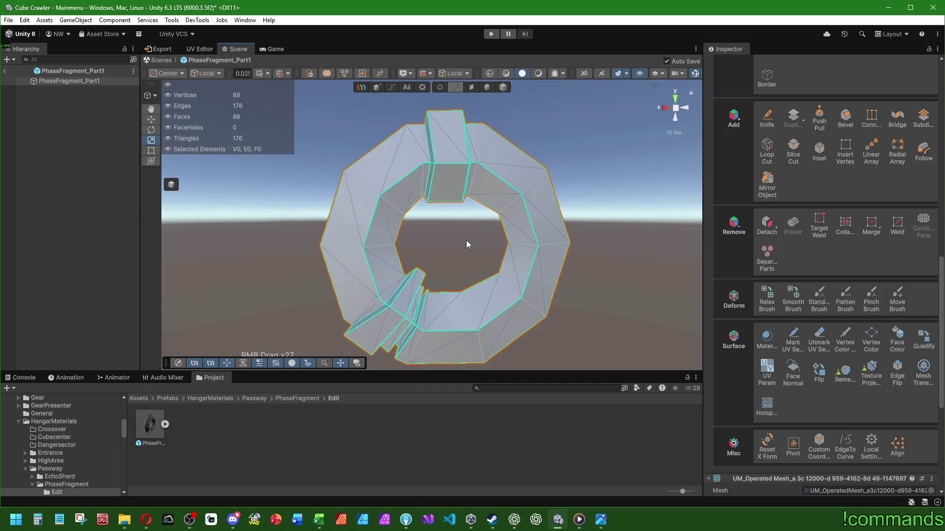
{"action": "scroll", "coordinate": [465, 240], "scroll_direction": "down", "scroll_amount": 2}
{"action": "left_click_drag", "start_coordinate": [537, 373], "coordinate": [495, 389]}
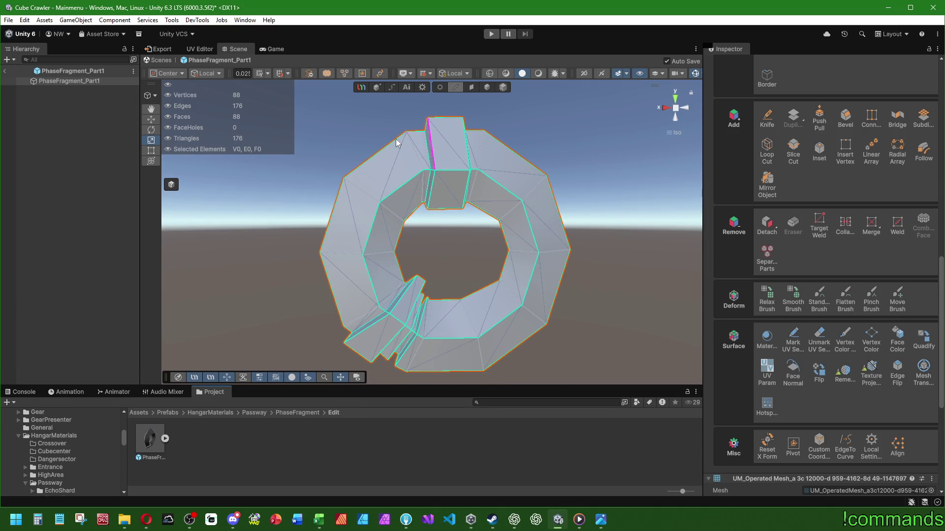
{"action": "scroll", "coordinate": [817, 275], "scroll_direction": "up", "scroll_amount": 10}
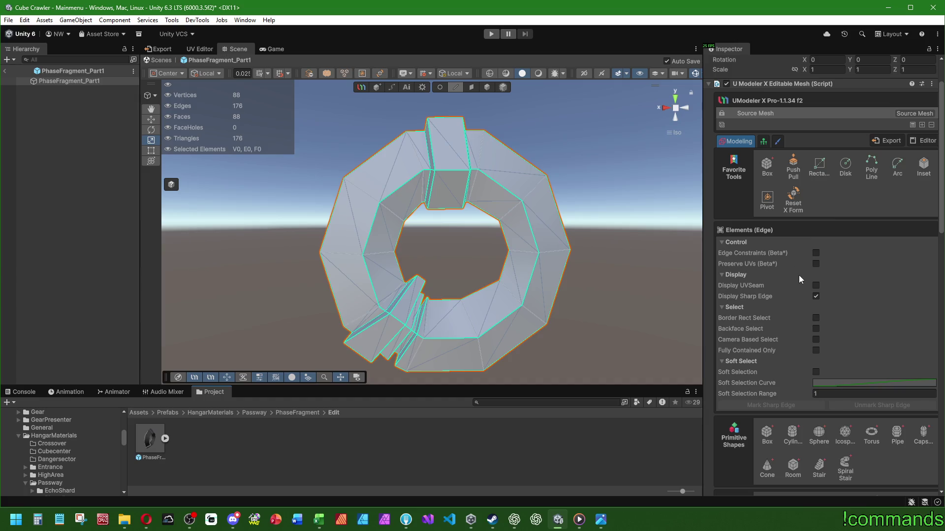
{"action": "left_click", "coordinate": [815, 285]}
{"action": "left_click_drag", "start_coordinate": [507, 192], "coordinate": [452, 174]}
{"action": "key", "text": "3"}
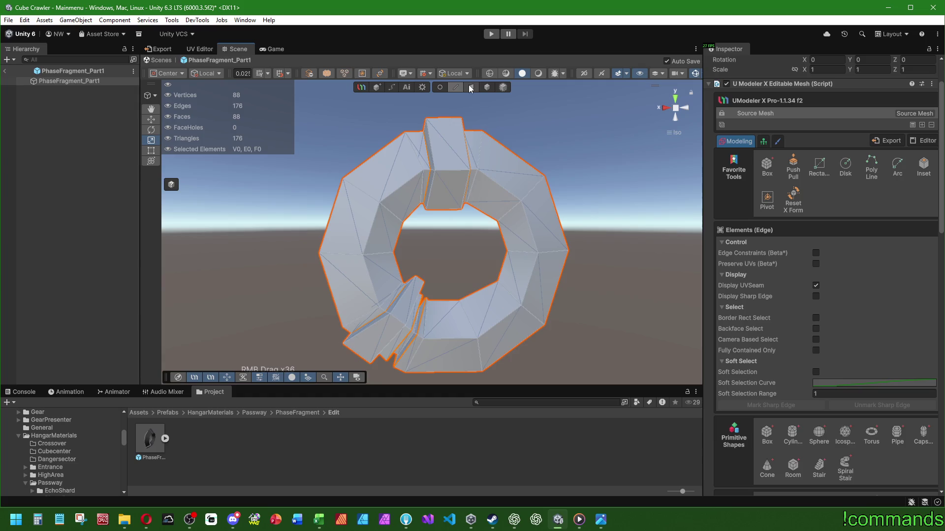
{"action": "scroll", "coordinate": [748, 322], "scroll_direction": "down", "scroll_amount": 8}
{"action": "scroll", "coordinate": [804, 403], "scroll_direction": "down", "scroll_amount": 3}
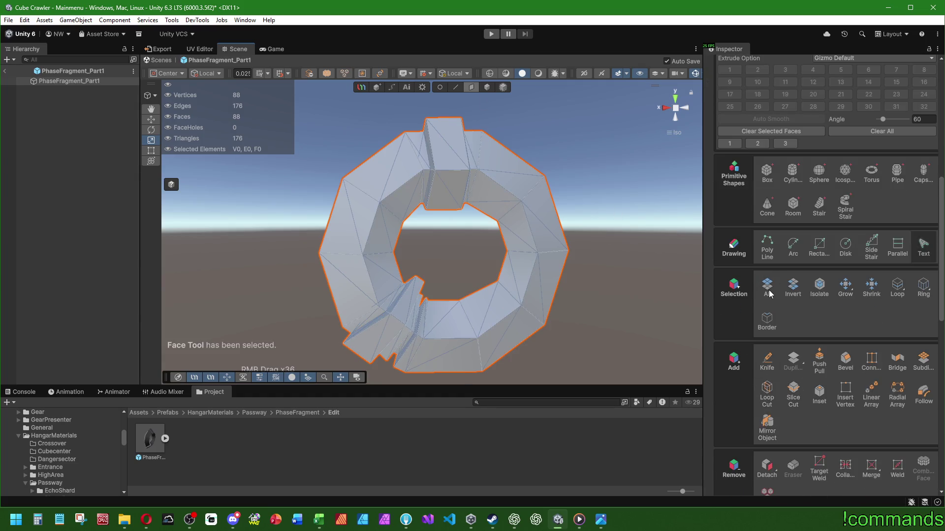
Step: Select all of the ring's faces and run an LSCM unwrap in the UV Editor
{"action": "left_click", "coordinate": [768, 290]}
{"action": "left_click", "coordinate": [205, 52]}
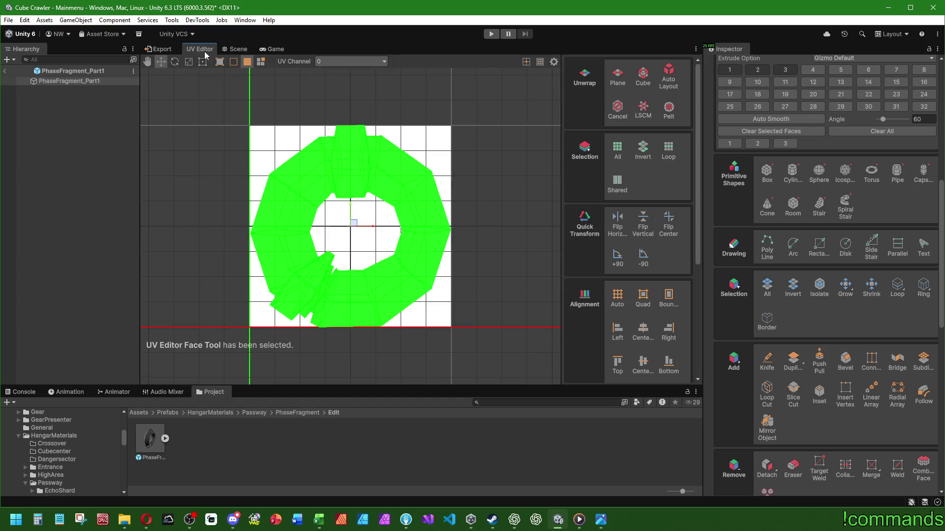
{"action": "left_click", "coordinate": [642, 110]}
{"action": "left_click", "coordinate": [499, 130]}
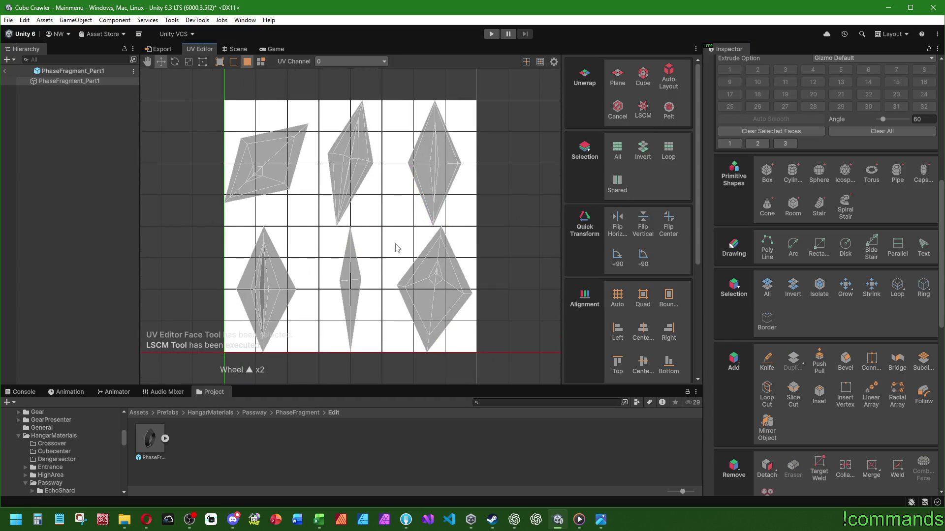
{"action": "scroll", "coordinate": [318, 278], "scroll_direction": "up", "scroll_amount": 3}
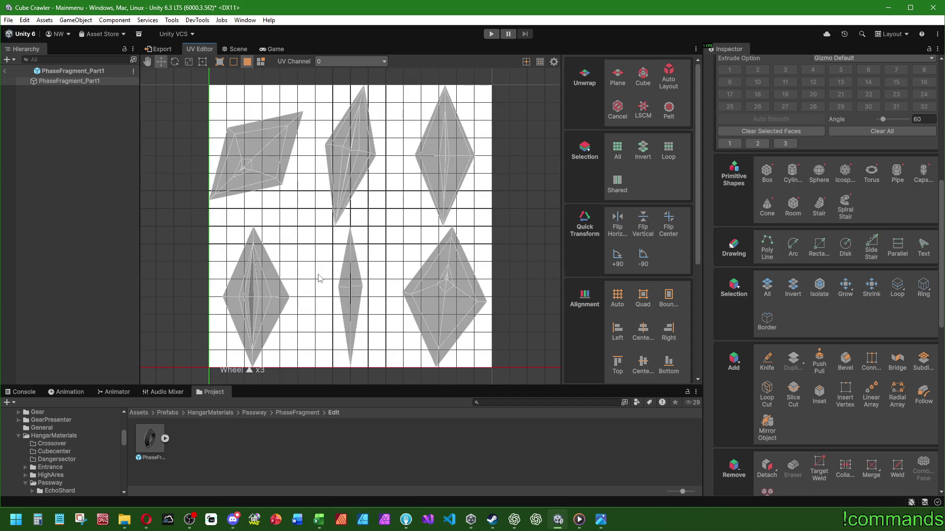
{"action": "scroll", "coordinate": [319, 278], "scroll_direction": "down", "scroll_amount": 3}
{"action": "key", "text": "ctrl+1"}
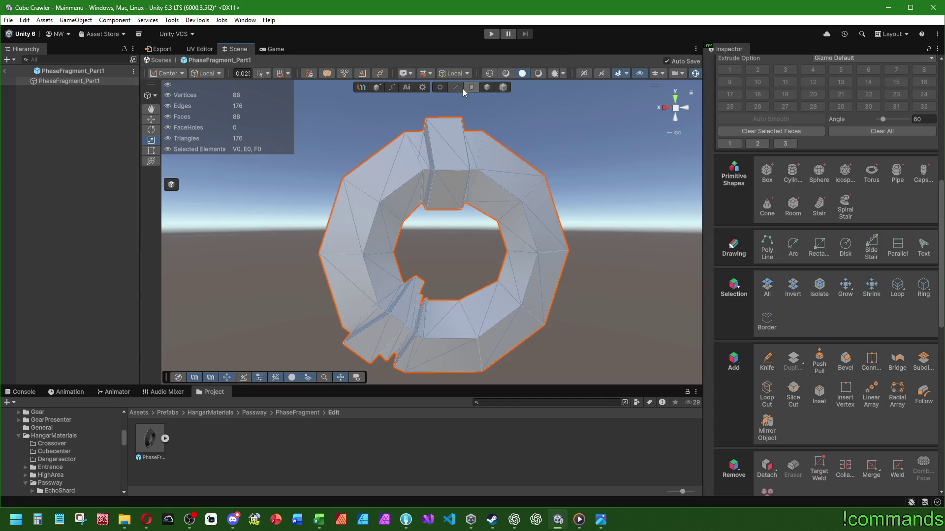
Step: Select the inner hole edge loop in the Scene view and mark it as a UV seam
{"action": "left_click", "coordinate": [455, 87]}
{"action": "mouse_move", "coordinate": [428, 285]}
{"action": "left_mouse_down"}
{"action": "mouse_move", "coordinate": [310, 213]}
{"action": "mouse_move", "coordinate": [445, 243]}
{"action": "left_mouse_up"}
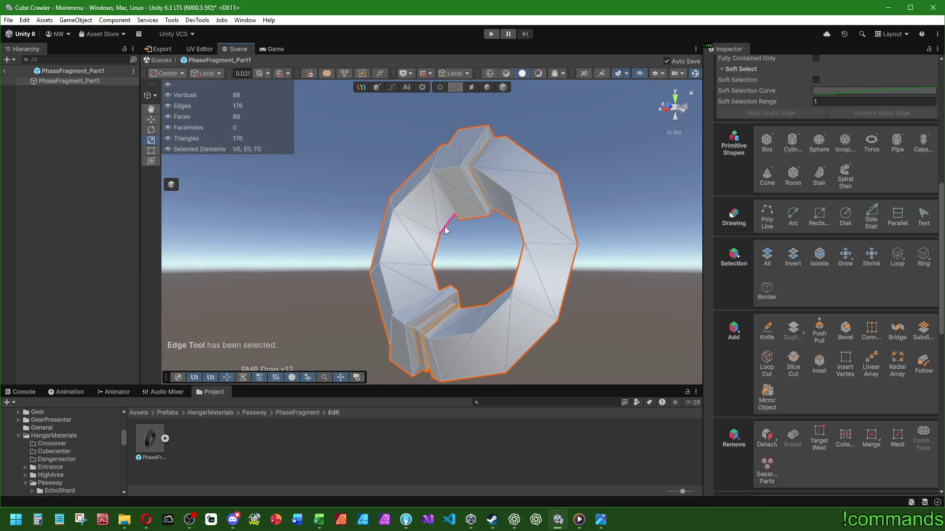
{"action": "double_click", "coordinate": [444, 226]}
{"action": "scroll", "coordinate": [786, 361], "scroll_direction": "down", "scroll_amount": 4}
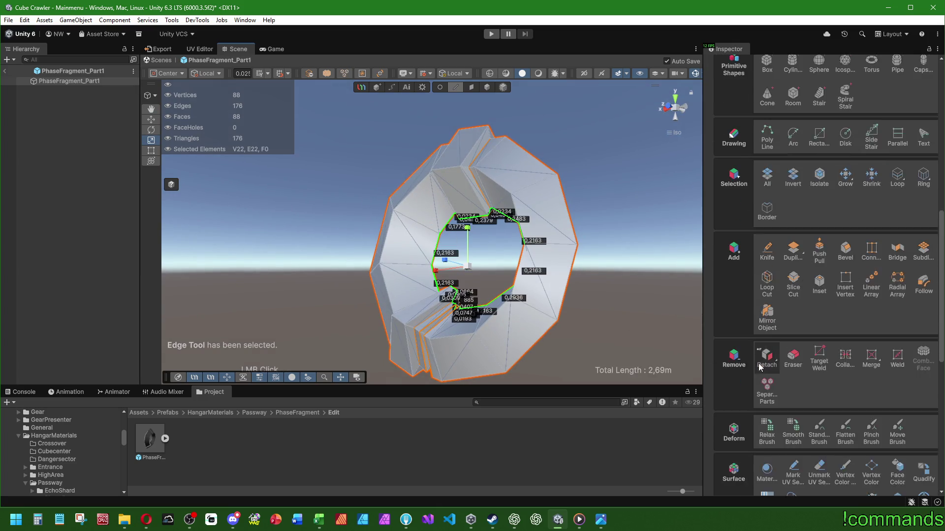
{"action": "left_click", "coordinate": [792, 366]}
{"action": "left_click_drag", "start_coordinate": [362, 163], "coordinate": [538, 252]}
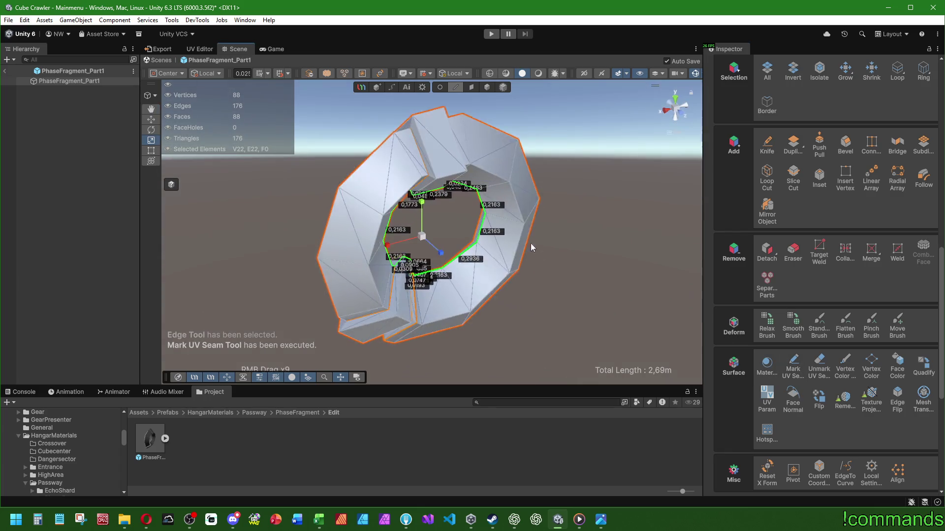
{"action": "scroll", "coordinate": [538, 252], "scroll_direction": "down", "scroll_amount": 2}
Step: Select all faces again and re-unwrap them with LSCM along the new seam
{"action": "left_click", "coordinate": [471, 87]}
{"action": "scroll", "coordinate": [750, 295], "scroll_direction": "up", "scroll_amount": 2}
{"action": "left_click", "coordinate": [766, 182]}
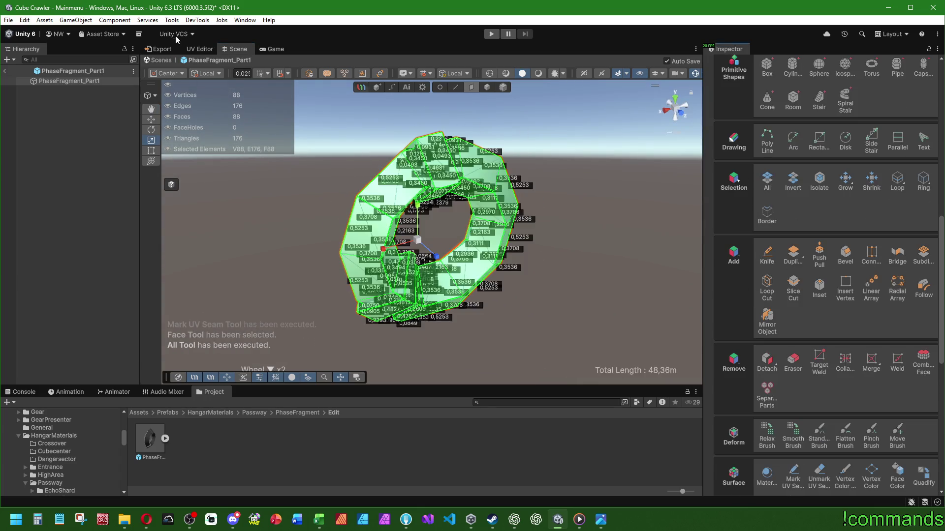
{"action": "left_click", "coordinate": [199, 49]}
{"action": "left_click", "coordinate": [642, 110]}
{"action": "left_click", "coordinate": [517, 140]}
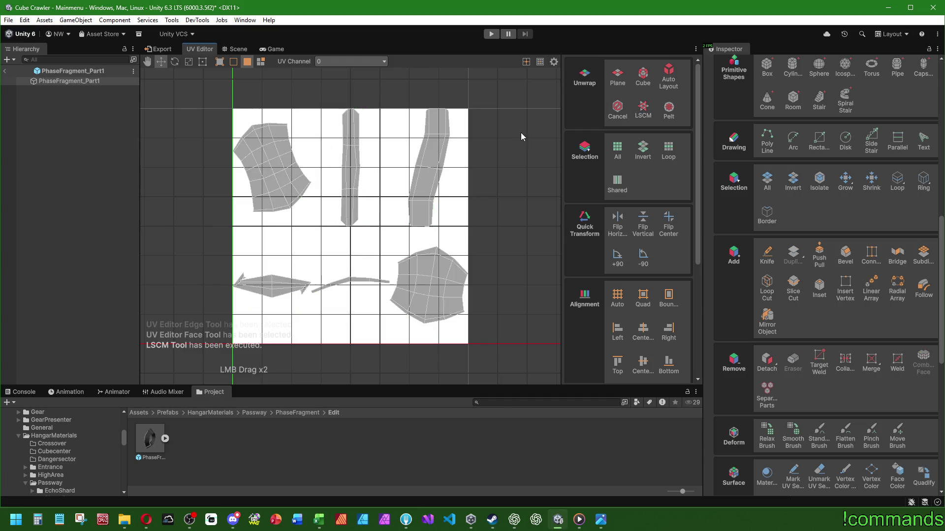
Step: Select the pointed bottom-left UV island in Island mode and locate it on the 3D ring
{"action": "scroll", "coordinate": [358, 187], "scroll_direction": "up", "scroll_amount": 2}
{"action": "left_click", "coordinate": [359, 186]}
{"action": "left_click", "coordinate": [429, 204]}
{"action": "left_click", "coordinate": [261, 61]}
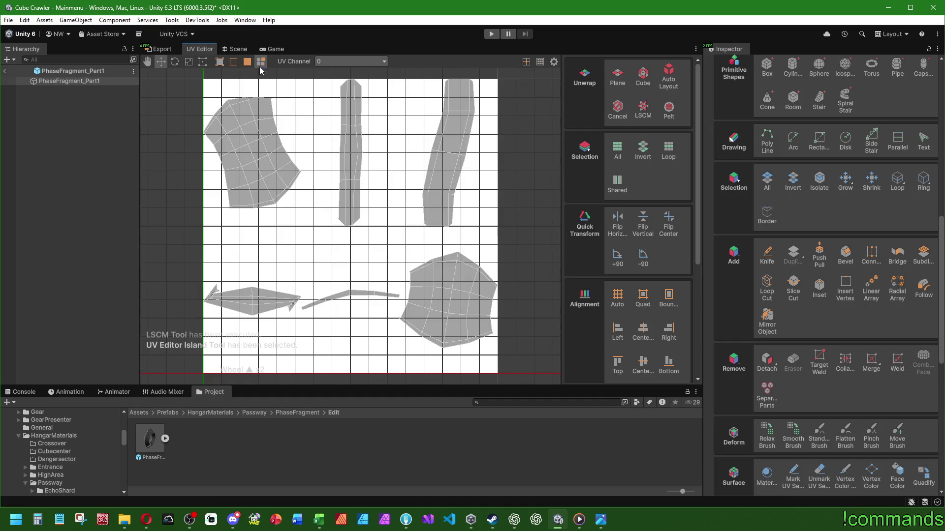
{"action": "left_click", "coordinate": [262, 308]}
{"action": "left_click", "coordinate": [236, 48]}
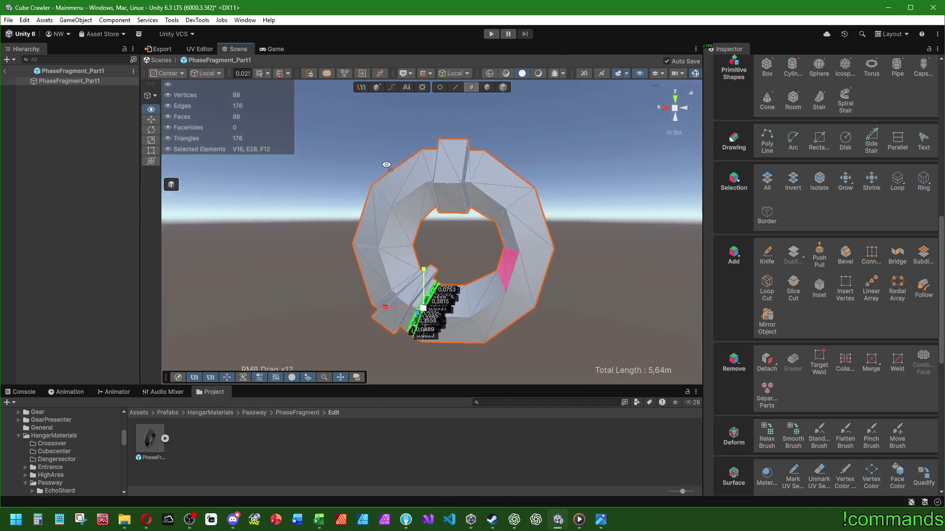
{"action": "scroll", "coordinate": [385, 166], "scroll_direction": "up", "scroll_amount": 5}
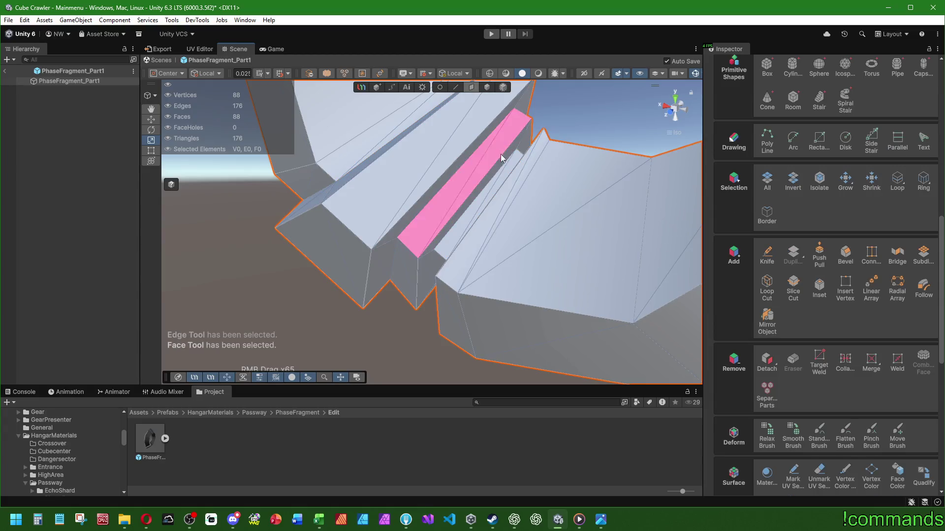
{"action": "left_click", "coordinate": [201, 49]}
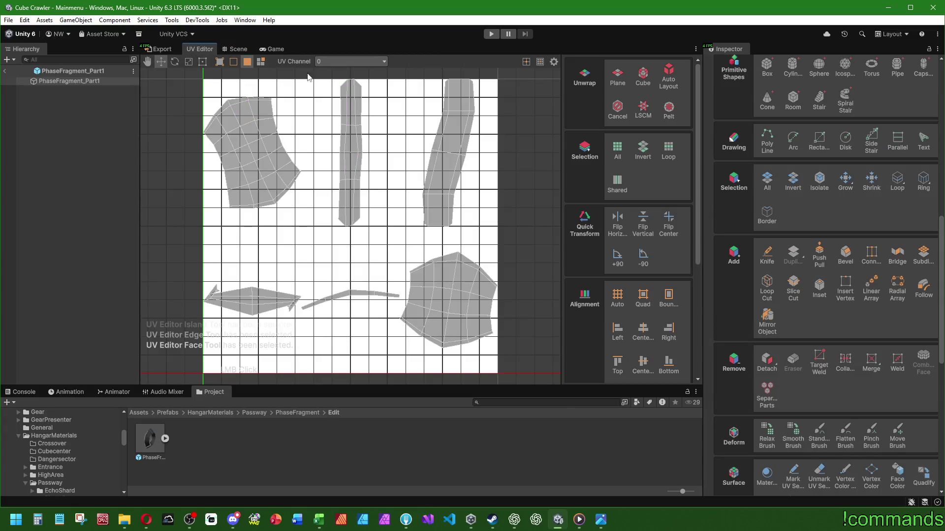
Step: Re-unwrap the pointed island with LSCM and move it up above the UV square
{"action": "left_click", "coordinate": [261, 61]}
{"action": "left_click", "coordinate": [263, 304]}
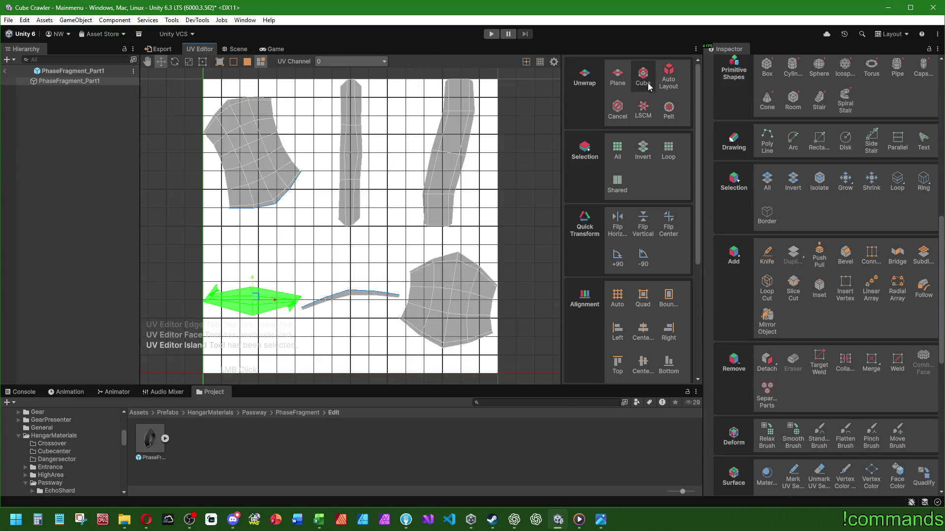
{"action": "left_click", "coordinate": [642, 109]}
{"action": "scroll", "coordinate": [365, 221], "scroll_direction": "down", "scroll_amount": 2}
{"action": "left_click_drag", "start_coordinate": [368, 204], "coordinate": [485, 56]}
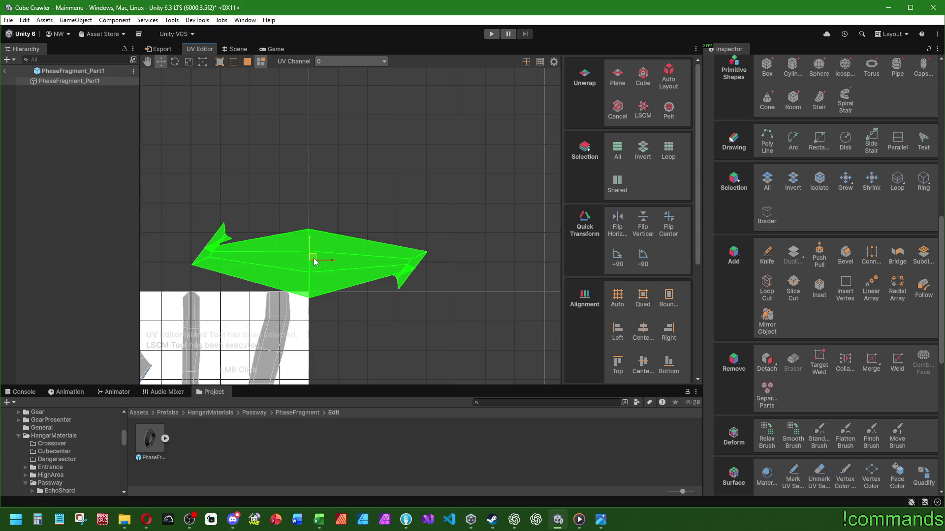
{"action": "left_click_drag", "start_coordinate": [315, 261], "coordinate": [347, 221]}
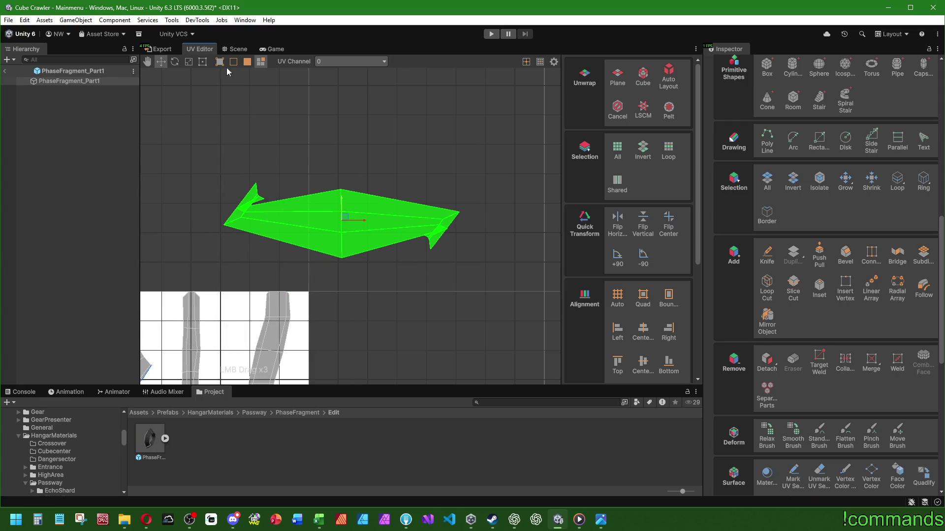
Step: Inspect the ring in the Scene view, then choose the Cube unwrap in the UV Editor
{"action": "left_click", "coordinate": [235, 49]}
{"action": "scroll", "coordinate": [458, 191], "scroll_direction": "down", "scroll_amount": 5}
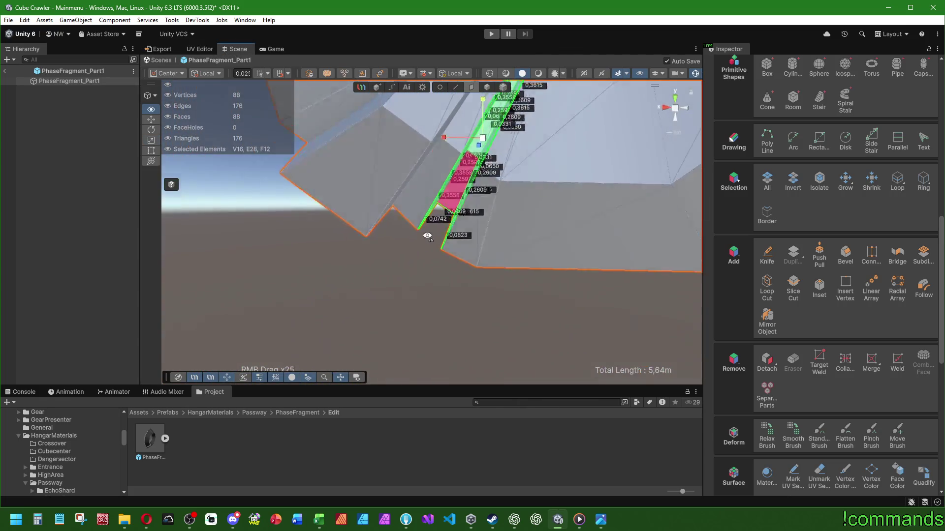
{"action": "scroll", "coordinate": [434, 294], "scroll_direction": "down", "scroll_amount": 1}
{"action": "scroll", "coordinate": [434, 294], "scroll_direction": "down", "scroll_amount": 4}
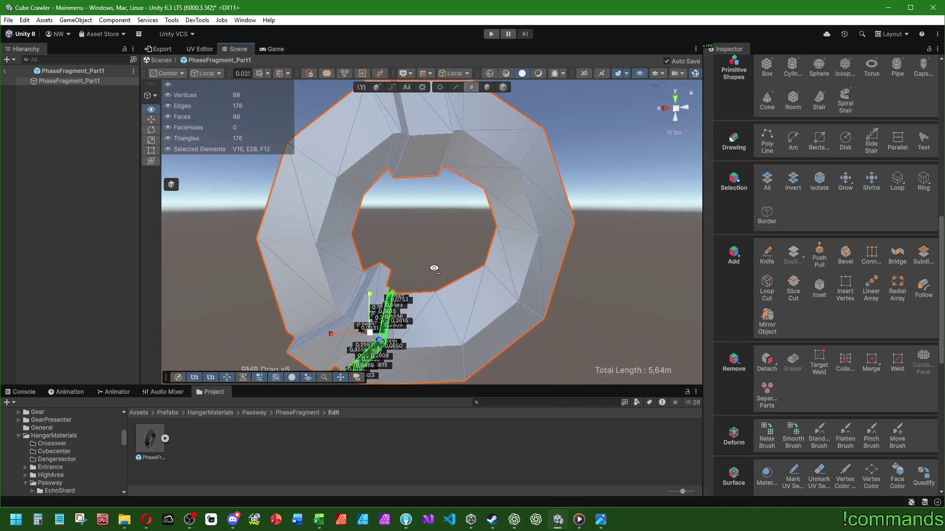
{"action": "mouse_move", "coordinate": [421, 261]}
{"action": "left_mouse_down"}
{"action": "mouse_move", "coordinate": [460, 276]}
{"action": "mouse_move", "coordinate": [443, 287]}
{"action": "mouse_move", "coordinate": [439, 268]}
{"action": "mouse_move", "coordinate": [451, 272]}
{"action": "mouse_move", "coordinate": [455, 255]}
{"action": "mouse_move", "coordinate": [416, 247]}
{"action": "mouse_move", "coordinate": [456, 259]}
{"action": "mouse_move", "coordinate": [465, 250]}
{"action": "mouse_move", "coordinate": [453, 255]}
{"action": "left_mouse_up"}
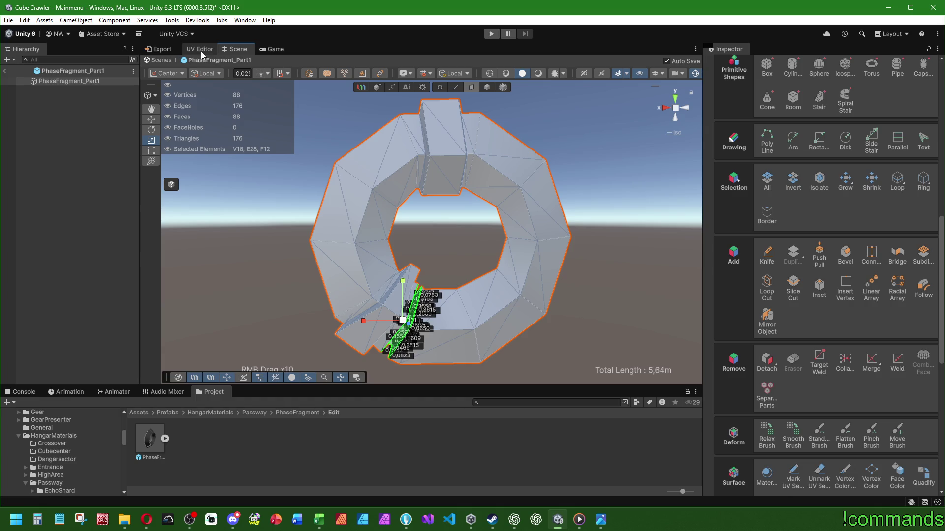
{"action": "left_click", "coordinate": [201, 51]}
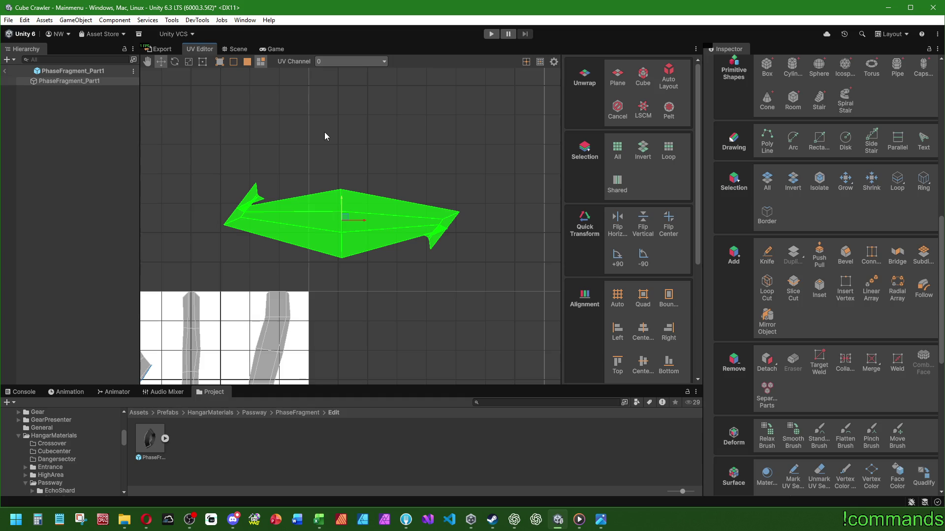
{"action": "left_click", "coordinate": [643, 75]}
{"action": "left_click", "coordinate": [623, 163]}
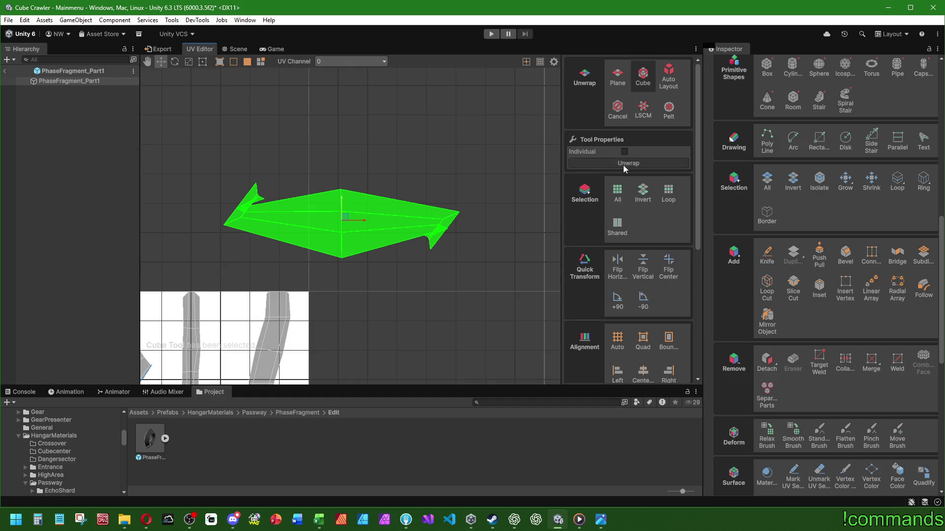
Step: Try Pelt and LSCM unwraps, then re-apply the Cube unwrap to the ring
{"action": "scroll", "coordinate": [385, 205], "scroll_direction": "down", "scroll_amount": 2}
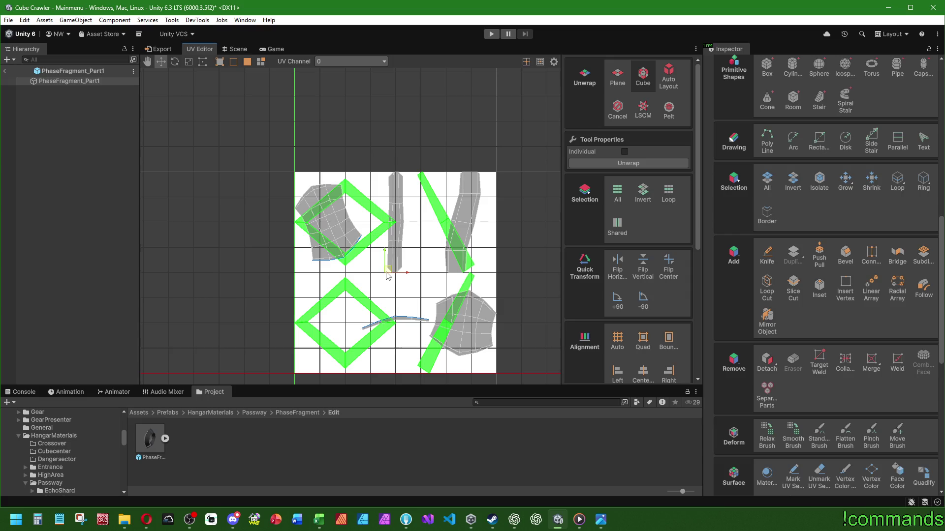
{"action": "left_click", "coordinate": [669, 109]}
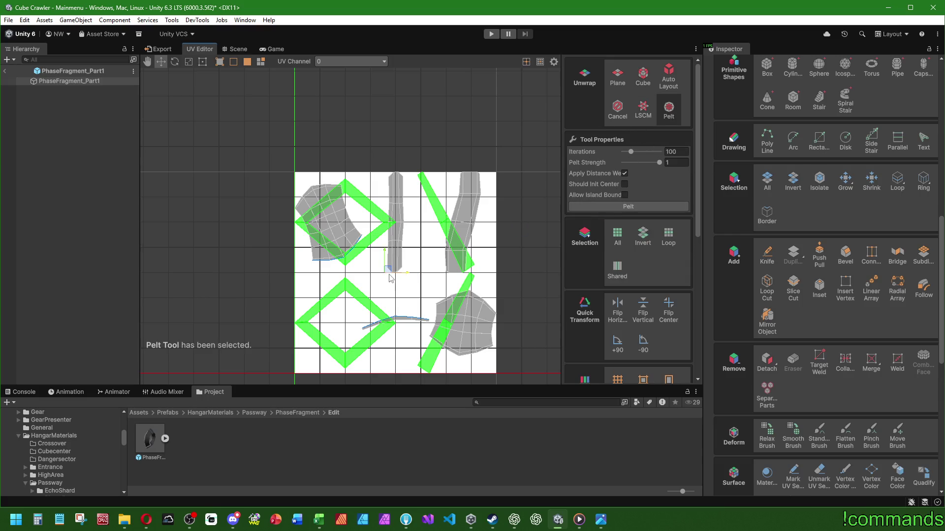
{"action": "left_click", "coordinate": [641, 108]}
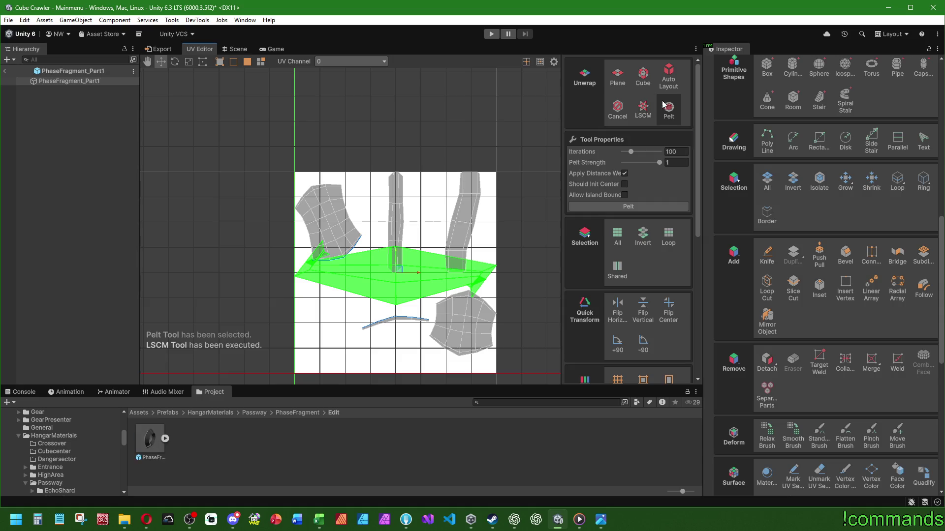
{"action": "left_click", "coordinate": [639, 203]}
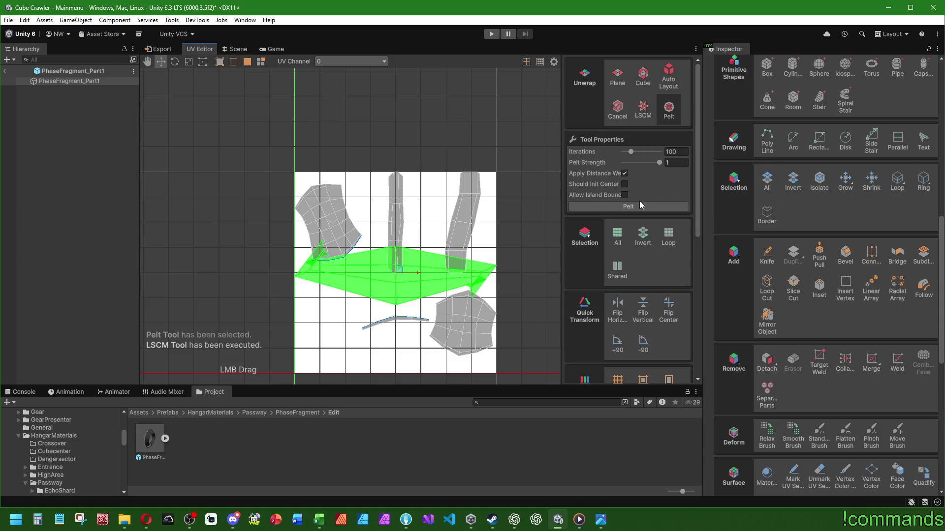
{"action": "left_click", "coordinate": [643, 75]}
{"action": "left_click", "coordinate": [662, 81]}
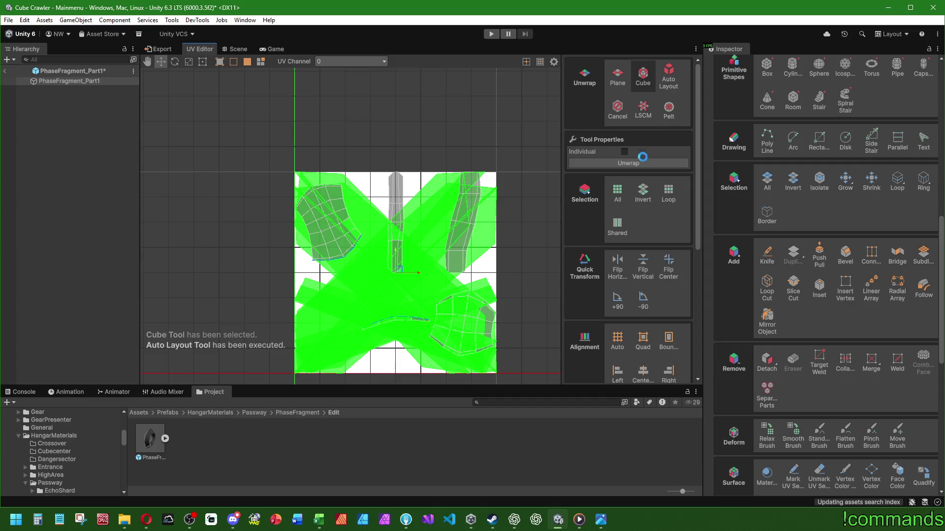
{"action": "left_click", "coordinate": [629, 164]}
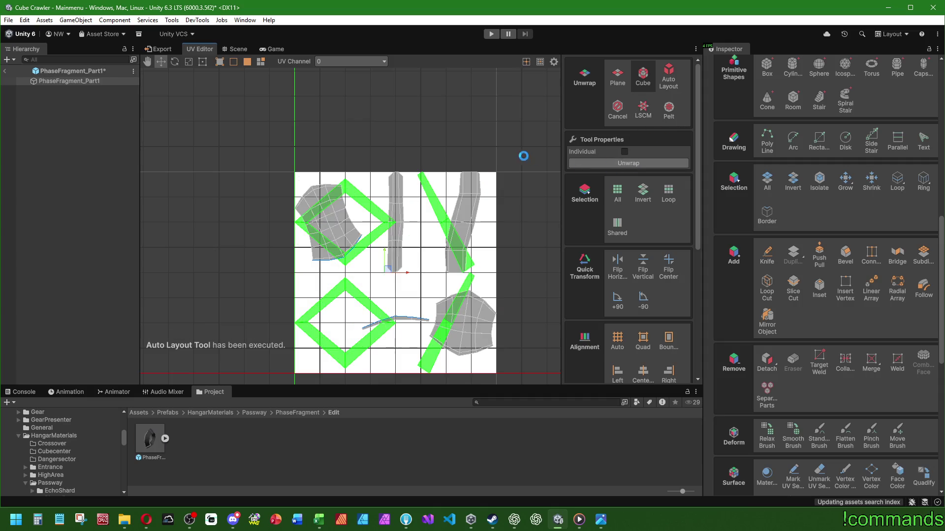
Step: Box-select all UV islands, then Pack and Fit them to fill the UV square
{"action": "scroll", "coordinate": [439, 170], "scroll_direction": "down", "scroll_amount": 2}
{"action": "left_click_drag", "start_coordinate": [256, 68], "coordinate": [479, 373]}
{"action": "scroll", "coordinate": [624, 264], "scroll_direction": "down", "scroll_amount": 2}
{"action": "left_click", "coordinate": [617, 320]}
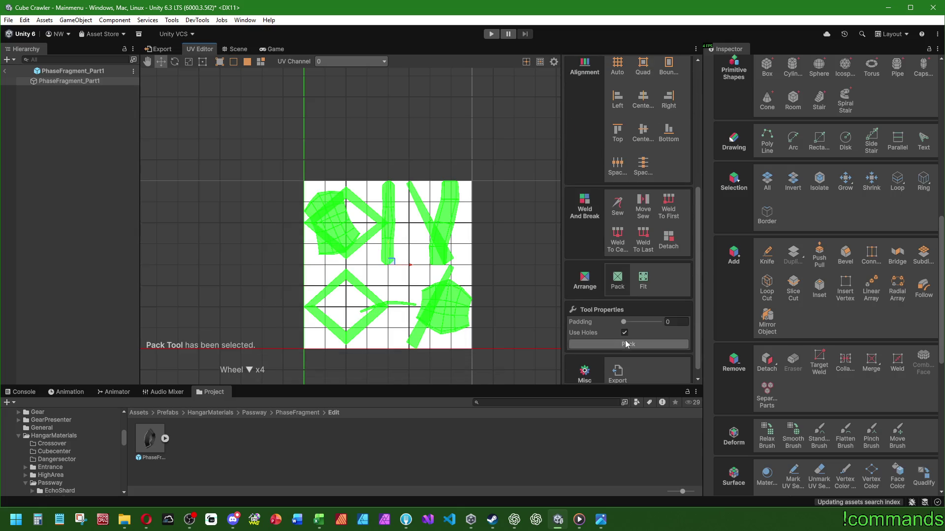
{"action": "left_click", "coordinate": [629, 346]}
{"action": "left_click", "coordinate": [642, 289]}
{"action": "left_click", "coordinate": [636, 332]}
{"action": "left_click", "coordinate": [416, 136]}
{"action": "mouse_move", "coordinate": [424, 146]}
{"action": "left_mouse_down"}
{"action": "mouse_move", "coordinate": [404, 122]}
{"action": "mouse_move", "coordinate": [273, 104]}
{"action": "left_mouse_up"}
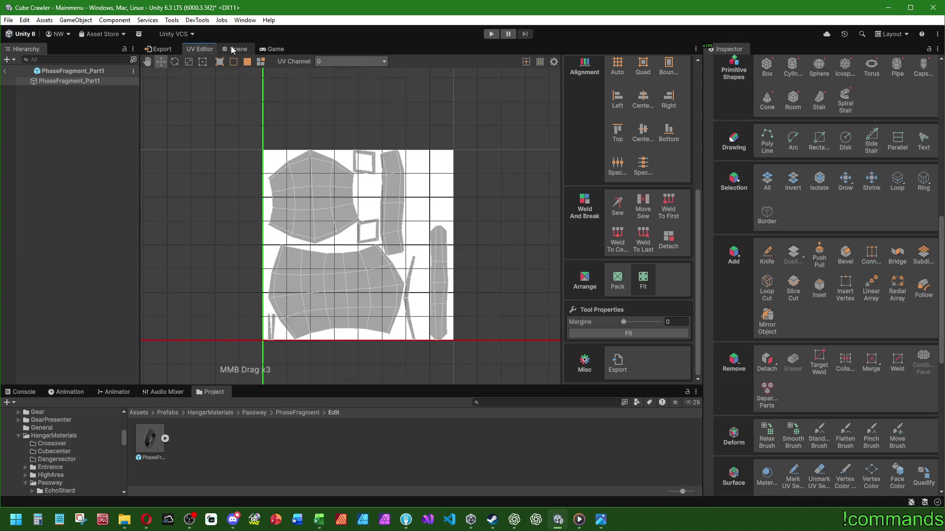
{"action": "left_click", "coordinate": [238, 49]}
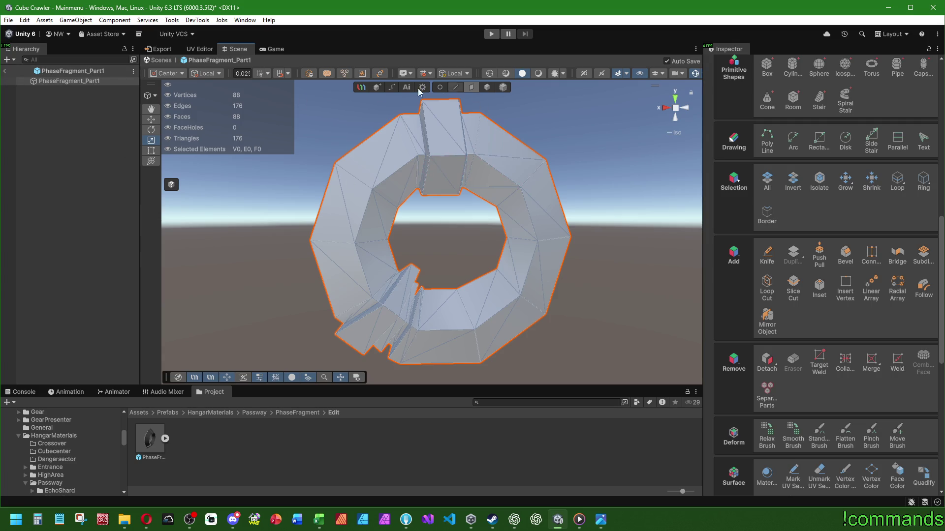
Step: Exit Prefab Mode and open the ExampleRoom prefab from Prefabs > World > Stage1_Entrance
{"action": "left_click", "coordinate": [538, 222]}
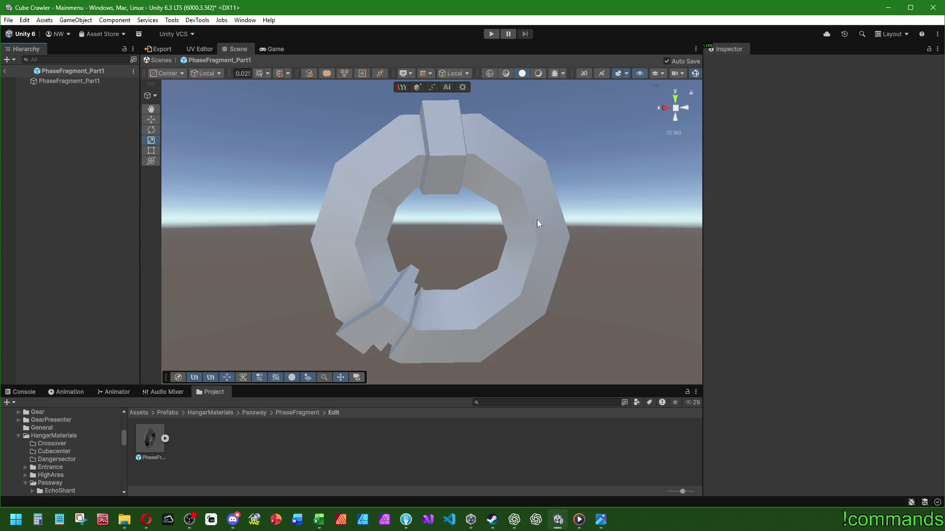
{"action": "left_click", "coordinate": [4, 72]}
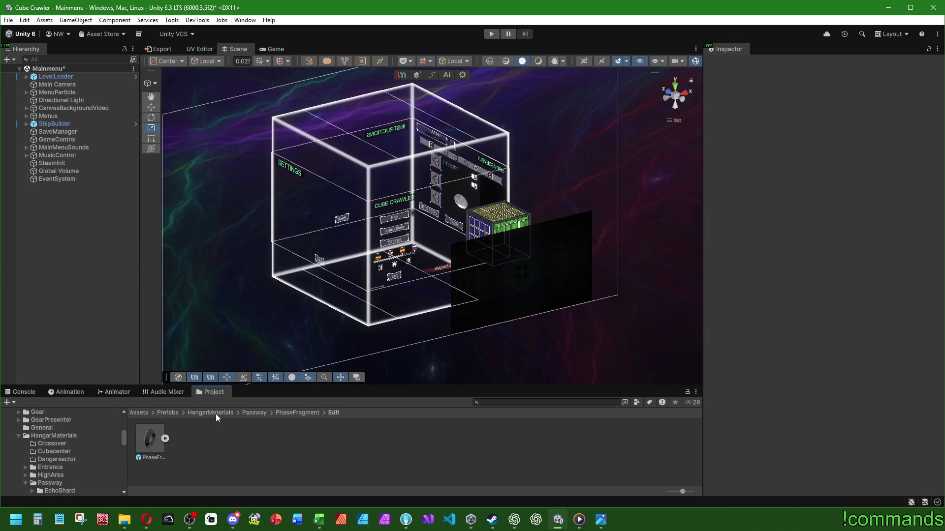
{"action": "left_click", "coordinate": [172, 413]}
{"action": "scroll", "coordinate": [468, 457], "scroll_direction": "down", "scroll_amount": 5}
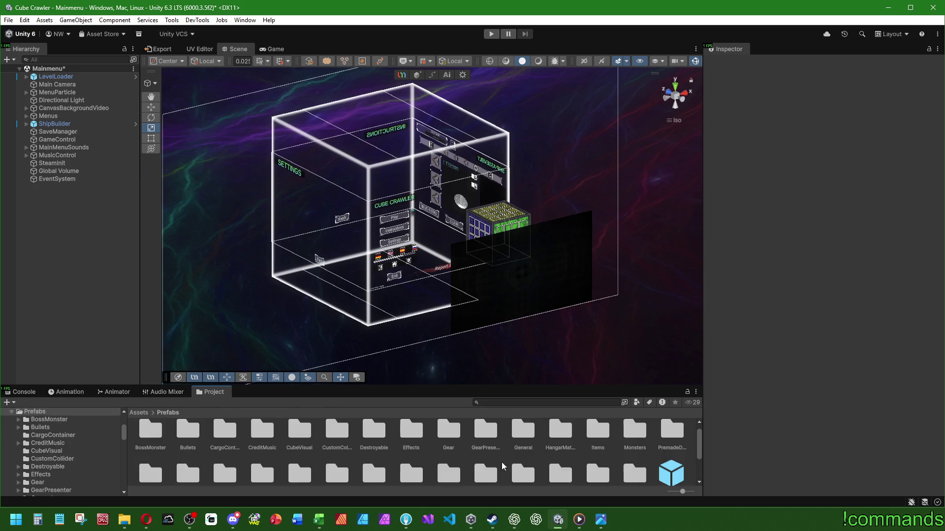
{"action": "double_click", "coordinate": [634, 444]}
{"action": "double_click", "coordinate": [443, 440]}
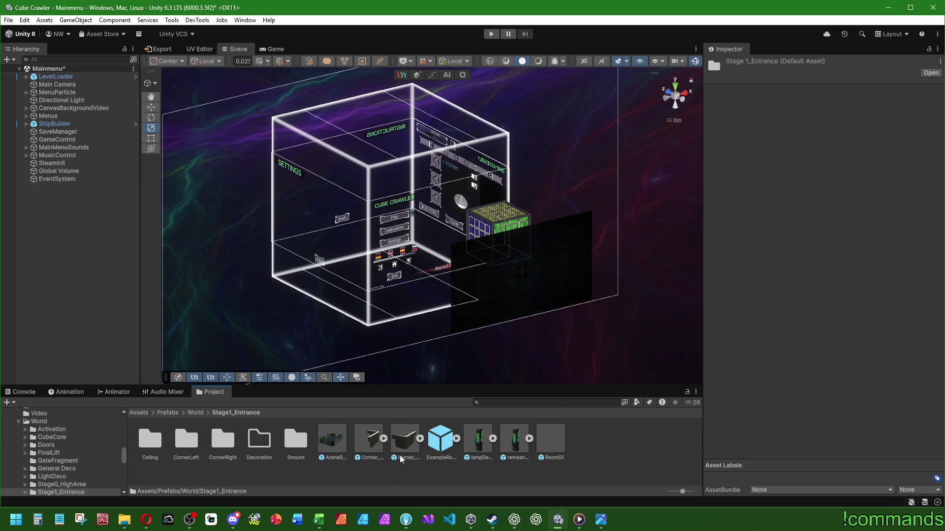
{"action": "double_click", "coordinate": [438, 445]}
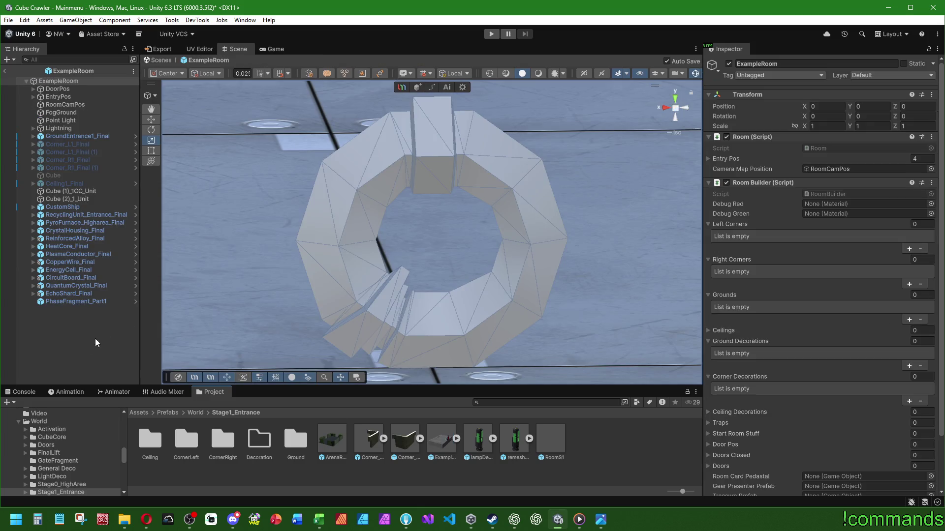
Step: Show the Console and orbit the Scene view around the ring on the room floor
{"action": "left_click", "coordinate": [24, 392]}
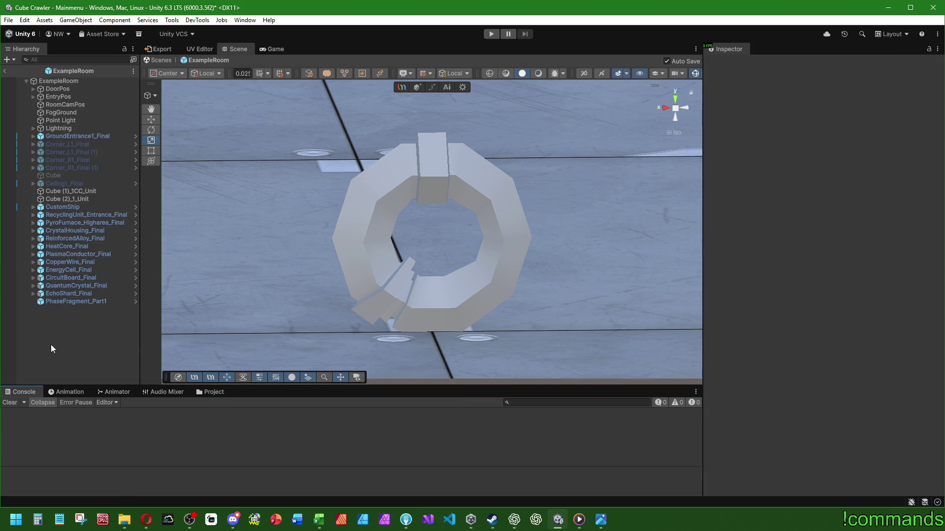
{"action": "mouse_move", "coordinate": [342, 290]}
{"action": "left_mouse_down"}
{"action": "mouse_move", "coordinate": [261, 232]}
{"action": "mouse_move", "coordinate": [299, 274]}
{"action": "mouse_move", "coordinate": [302, 213]}
{"action": "mouse_move", "coordinate": [396, 300]}
{"action": "mouse_move", "coordinate": [322, 294]}
{"action": "mouse_move", "coordinate": [414, 274]}
{"action": "left_mouse_up"}
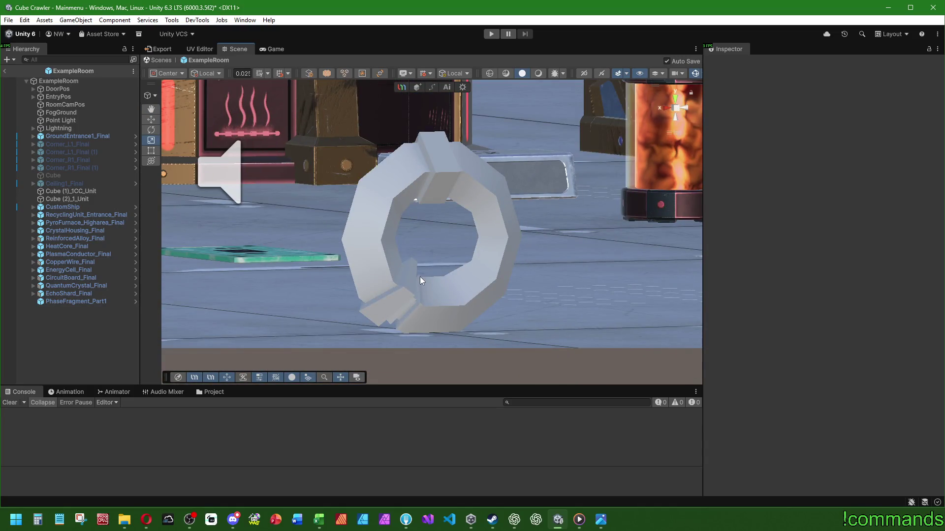
{"action": "mouse_move", "coordinate": [423, 226]}
{"action": "left_mouse_down"}
{"action": "mouse_move", "coordinate": [354, 232]}
{"action": "mouse_move", "coordinate": [204, 213]}
{"action": "mouse_move", "coordinate": [344, 249]}
{"action": "mouse_move", "coordinate": [490, 251]}
{"action": "mouse_move", "coordinate": [367, 228]}
{"action": "mouse_move", "coordinate": [400, 236]}
{"action": "mouse_move", "coordinate": [506, 171]}
{"action": "mouse_move", "coordinate": [463, 207]}
{"action": "mouse_move", "coordinate": [523, 230]}
{"action": "left_mouse_up"}
{"action": "scroll", "coordinate": [523, 230], "scroll_direction": "up", "scroll_amount": 10}
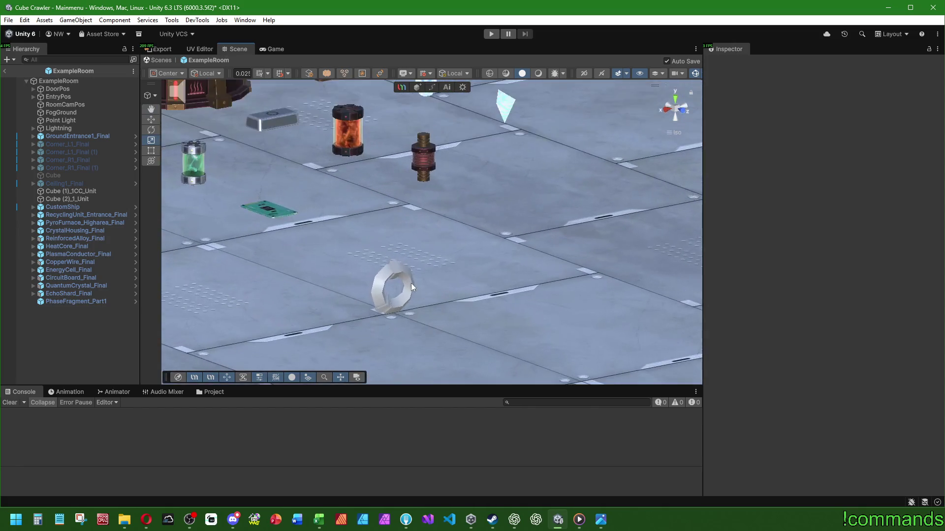
Step: Create a UModelerX Object through the Hierarchy's 3D Object > UModelerX menu
{"action": "right_click", "coordinate": [99, 333]}
{"action": "mouse_move", "coordinate": [142, 191]}
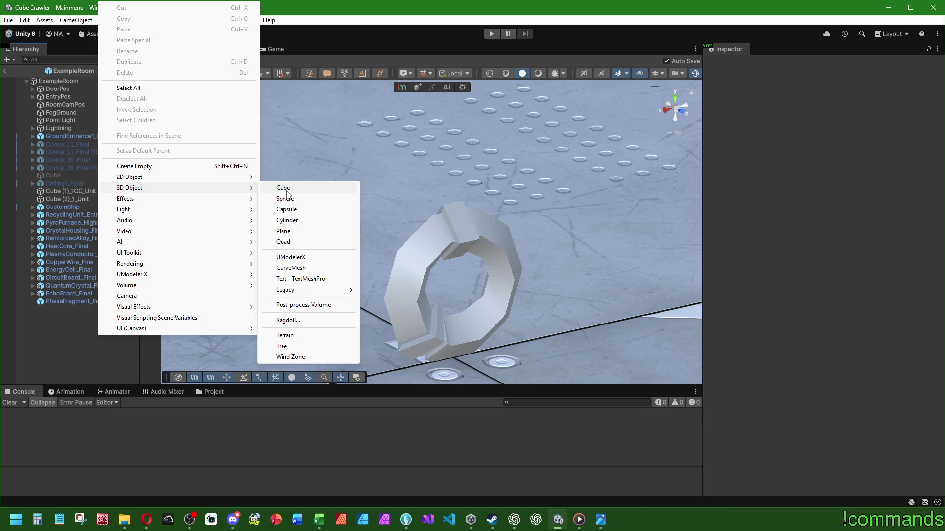
{"action": "left_click", "coordinate": [298, 257]}
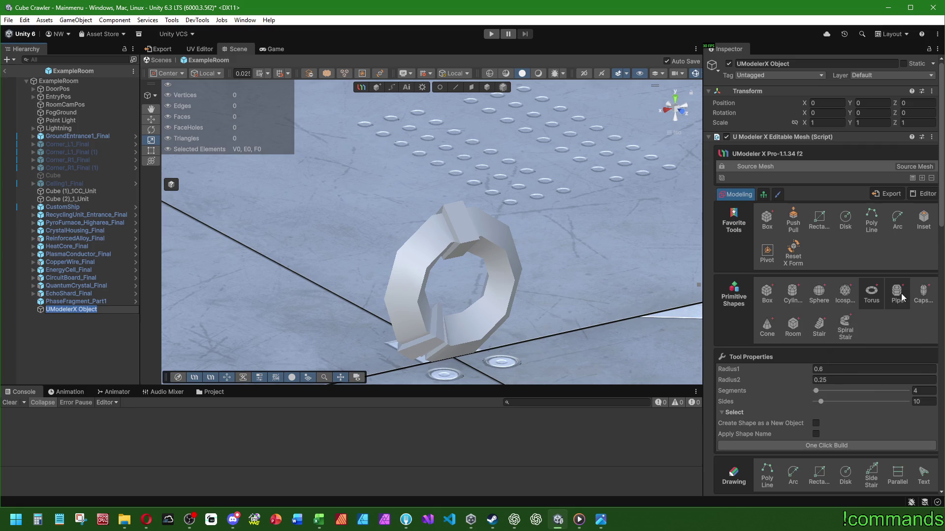
{"action": "left_click", "coordinate": [793, 292]}
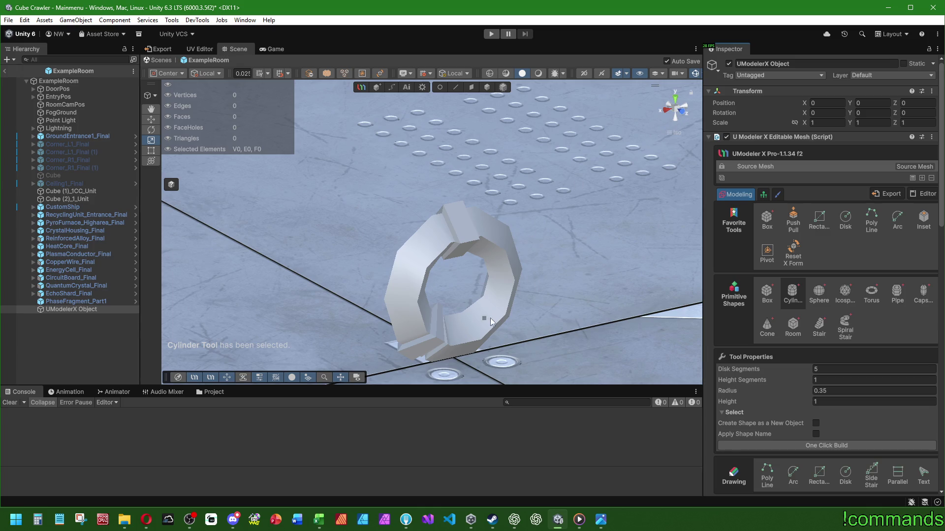
Step: In Top view, draw a cylinder base beside the ring and extrude it upward
{"action": "left_click", "coordinate": [675, 97]}
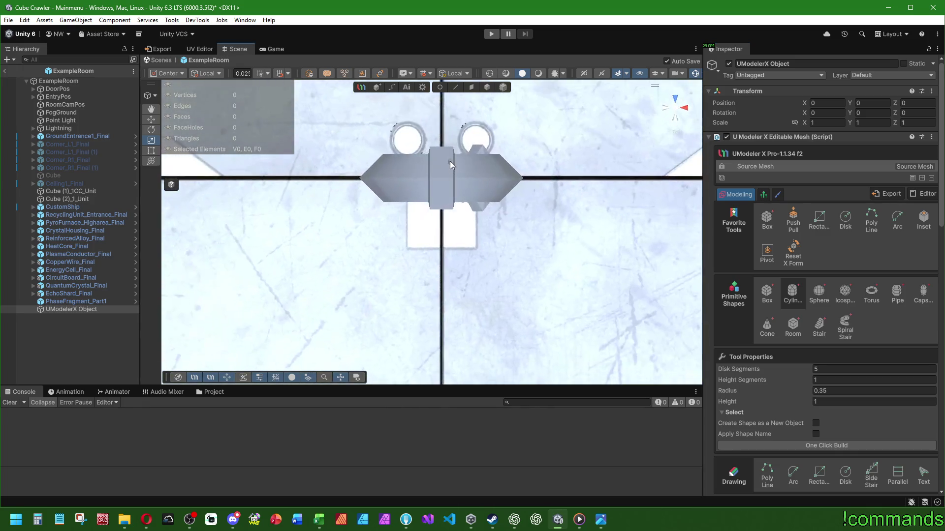
{"action": "left_click_drag", "start_coordinate": [450, 161], "coordinate": [476, 255]}
{"action": "mouse_move", "coordinate": [467, 211]}
{"action": "left_mouse_down"}
{"action": "mouse_move", "coordinate": [465, 172]}
{"action": "mouse_move", "coordinate": [490, 181]}
{"action": "mouse_move", "coordinate": [466, 170]}
{"action": "left_mouse_up"}
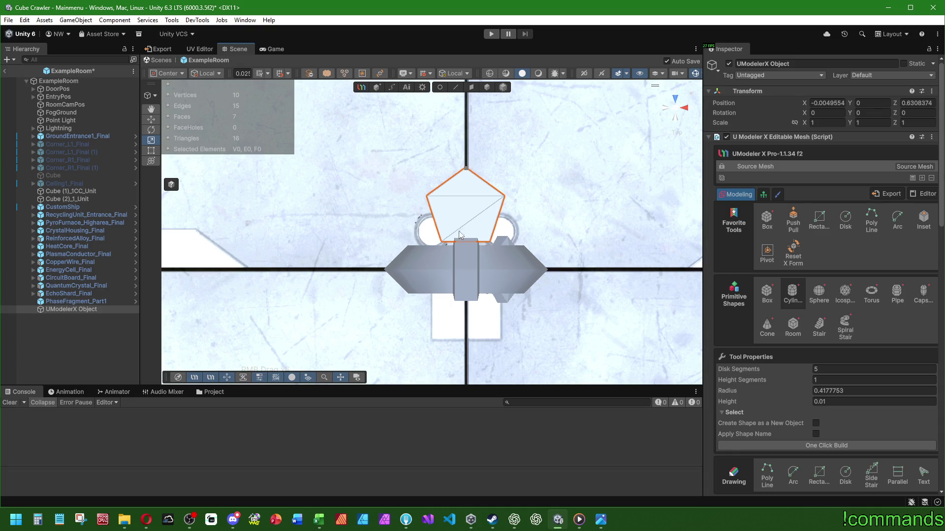
{"action": "mouse_move", "coordinate": [442, 261]}
{"action": "left_mouse_down"}
{"action": "mouse_move", "coordinate": [532, 237]}
{"action": "mouse_move", "coordinate": [492, 266]}
{"action": "mouse_move", "coordinate": [527, 327]}
{"action": "mouse_move", "coordinate": [481, 329]}
{"action": "left_mouse_up"}
Step: Set the cylinder height to 0.3 and adjust its disk segment count
{"action": "left_click", "coordinate": [860, 404]}
{"action": "type", "text": "0.4"}
{"action": "type", "text": "0.3"}
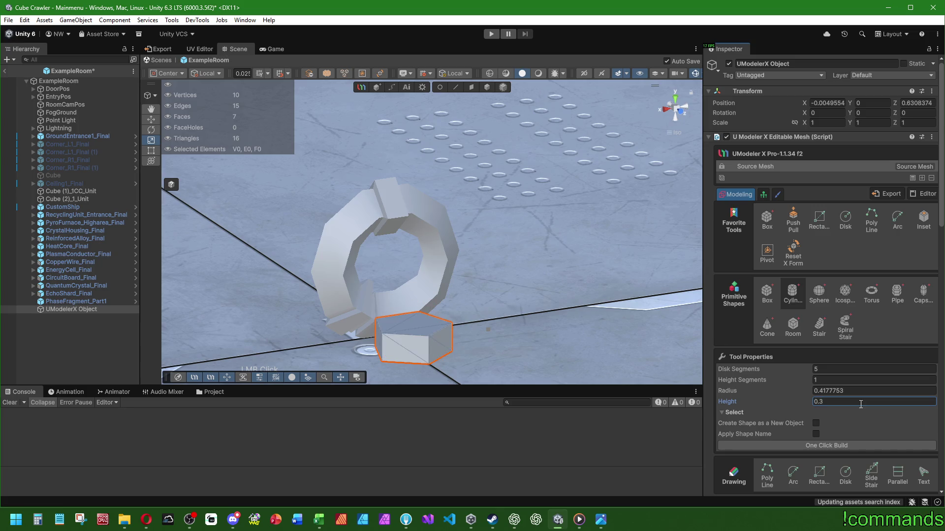
{"action": "left_click", "coordinate": [857, 391]}
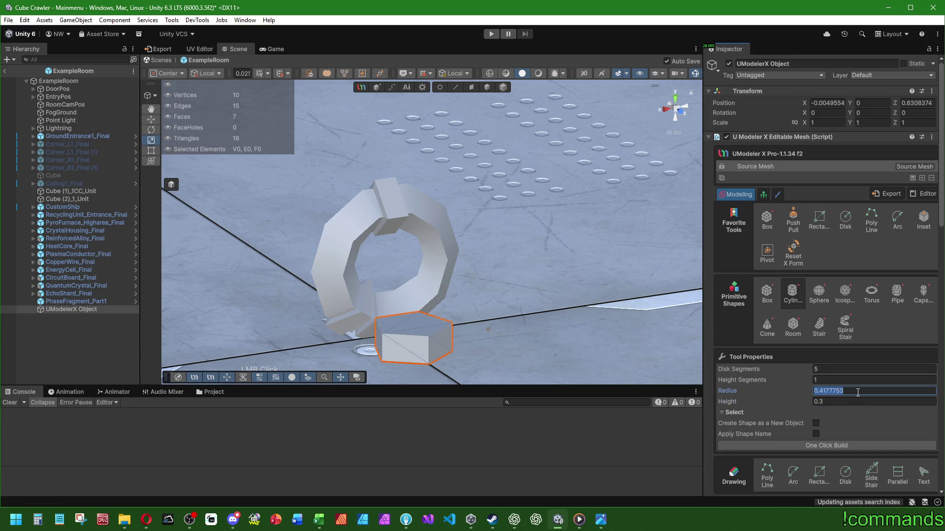
{"action": "left_click", "coordinate": [847, 370]}
{"action": "type", "text": "8"}
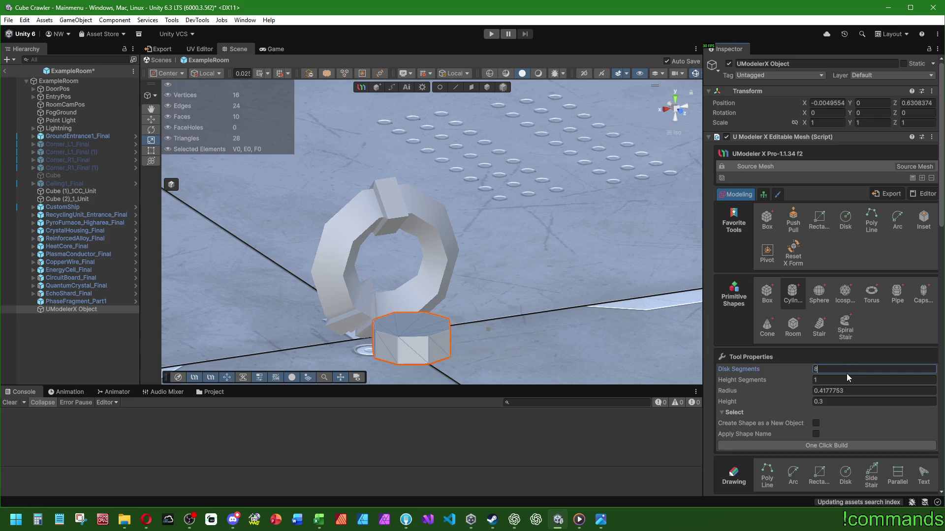
{"action": "key", "text": "BackSpace"}
{"action": "type", "text": "10"}
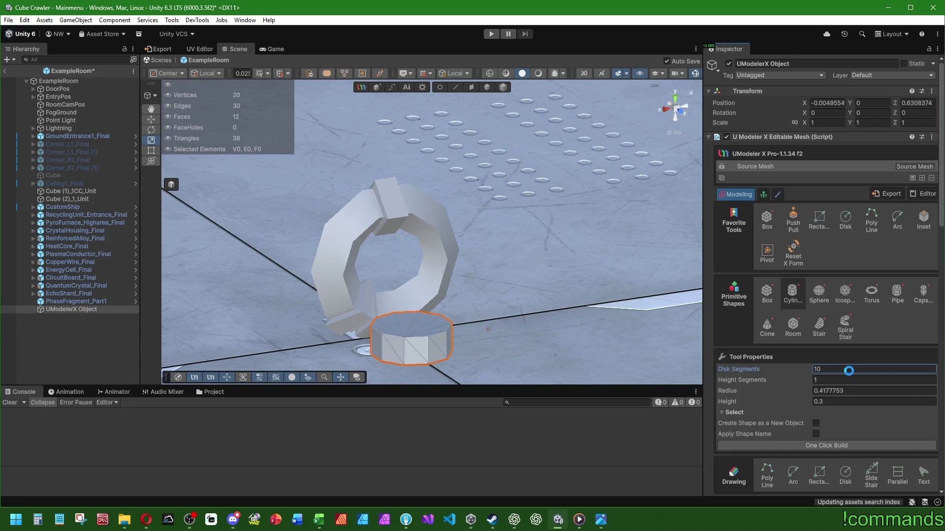
Step: Set the cylinder back to 8 disk segments and give it radius 0.4
{"action": "mouse_move", "coordinate": [509, 279]}
{"action": "left_mouse_down"}
{"action": "mouse_move", "coordinate": [464, 369]}
{"action": "mouse_move", "coordinate": [465, 350]}
{"action": "mouse_move", "coordinate": [497, 320]}
{"action": "mouse_move", "coordinate": [509, 329]}
{"action": "left_mouse_up"}
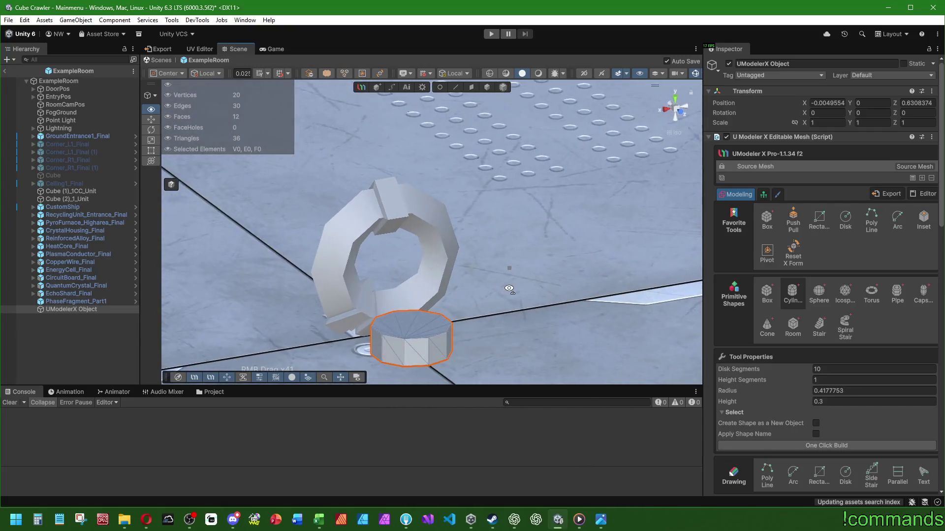
{"action": "left_click", "coordinate": [826, 369]}
{"action": "type", "text": "8"}
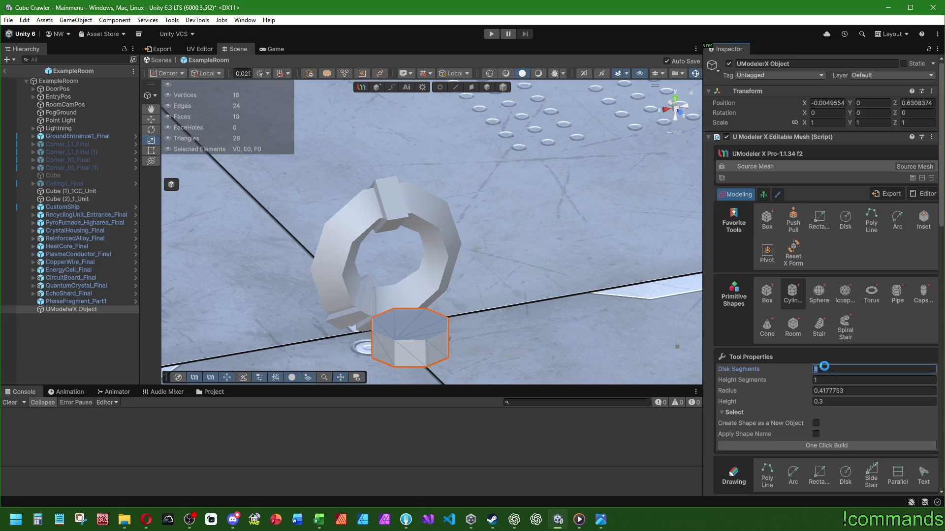
{"action": "type", "text": "6"}
{"action": "type", "text": "8"}
{"action": "left_click", "coordinate": [858, 388]}
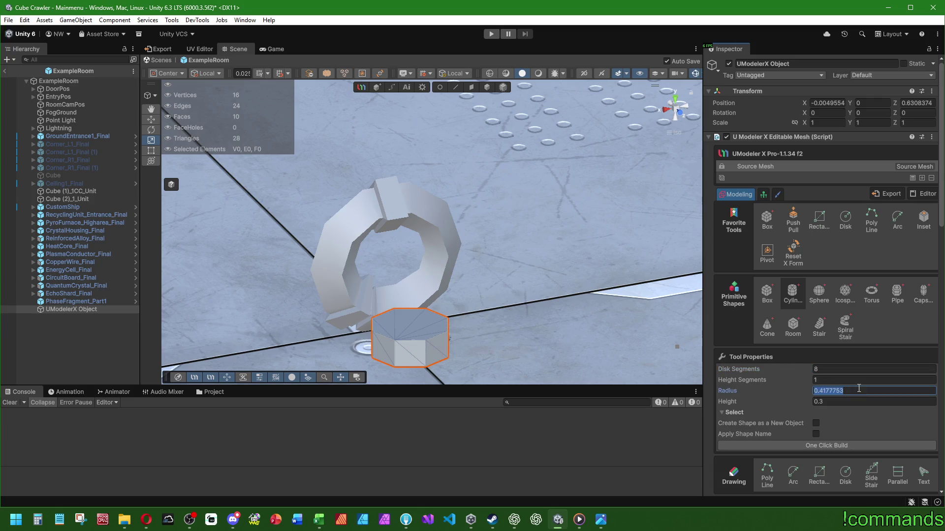
{"action": "type", "text": "0,4"}
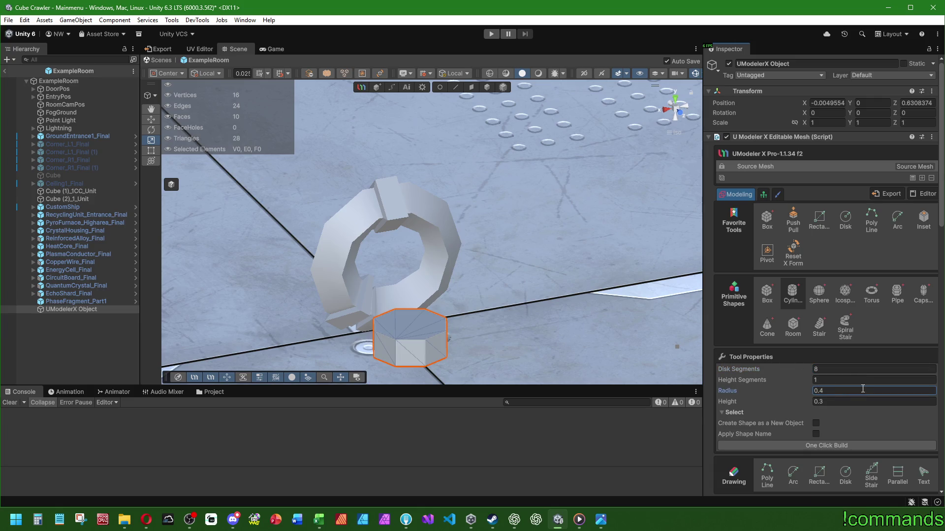
{"action": "left_click", "coordinate": [112, 311]}
{"action": "scroll", "coordinate": [480, 276], "scroll_direction": "up", "scroll_amount": 3}
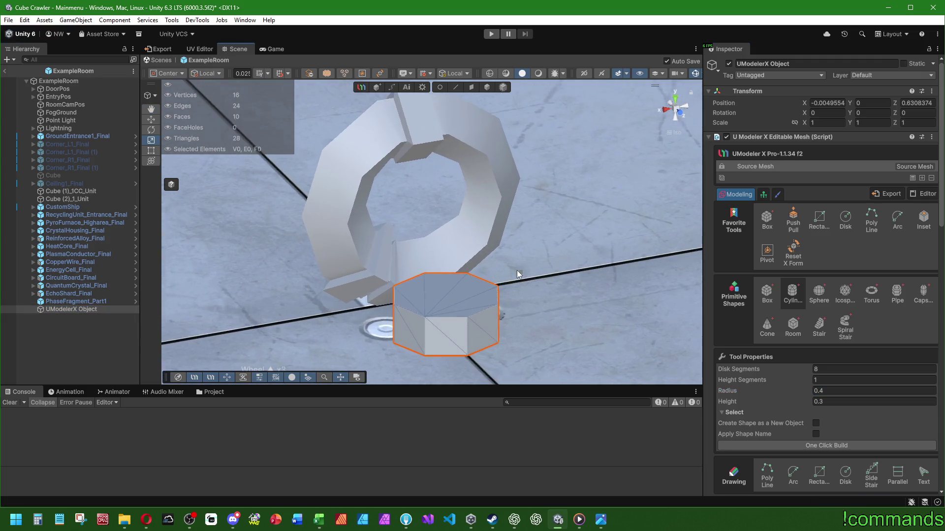
Step: Reset the octagonal piece's object transform to the origin
{"action": "scroll", "coordinate": [772, 281], "scroll_direction": "down", "scroll_amount": 10}
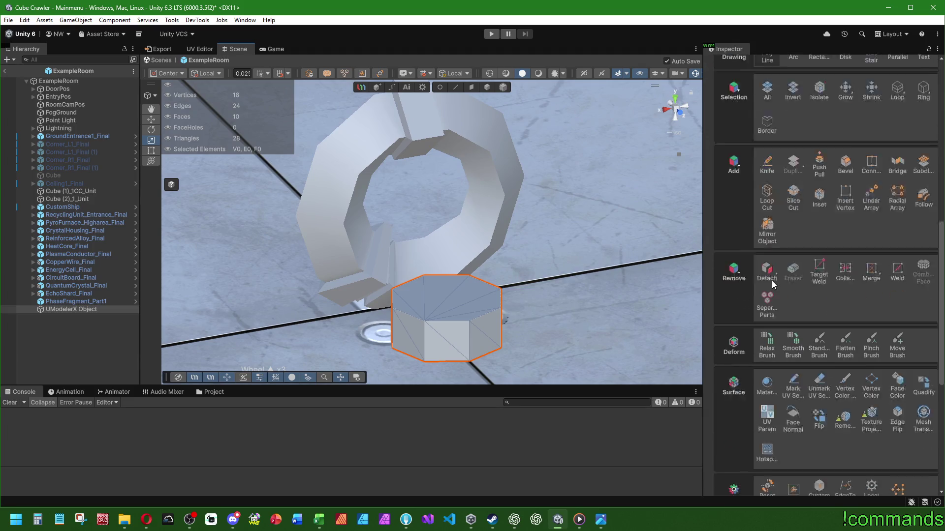
{"action": "left_click", "coordinate": [791, 258]}
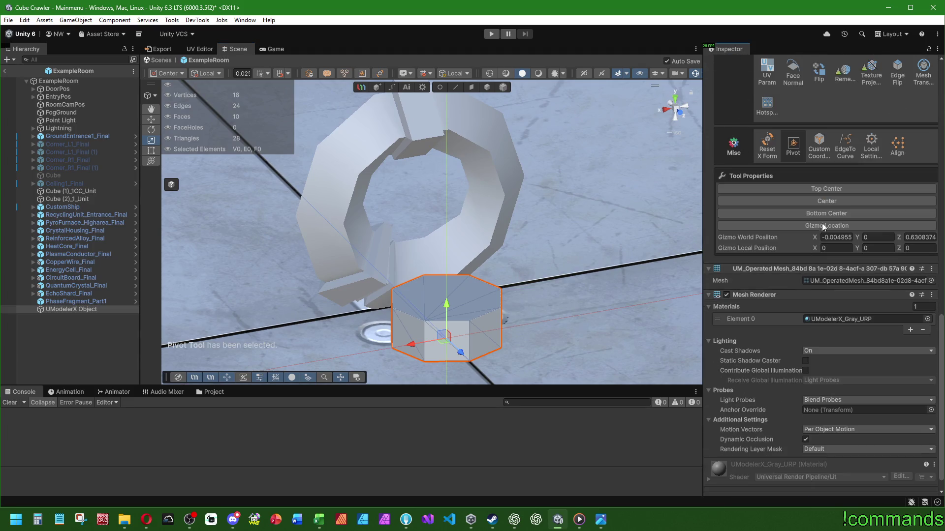
{"action": "scroll", "coordinate": [766, 220], "scroll_direction": "up", "scroll_amount": 4}
{"action": "scroll", "coordinate": [780, 215], "scroll_direction": "up", "scroll_amount": 6}
{"action": "right_click", "coordinate": [756, 91]}
{"action": "left_click", "coordinate": [768, 95]}
Step: Orbit to a front view and set the object's Y rotation to 22.5
{"action": "mouse_move", "coordinate": [525, 252]}
{"action": "left_mouse_down"}
{"action": "mouse_move", "coordinate": [407, 336]}
{"action": "mouse_move", "coordinate": [402, 412]}
{"action": "mouse_move", "coordinate": [408, 409]}
{"action": "left_mouse_up"}
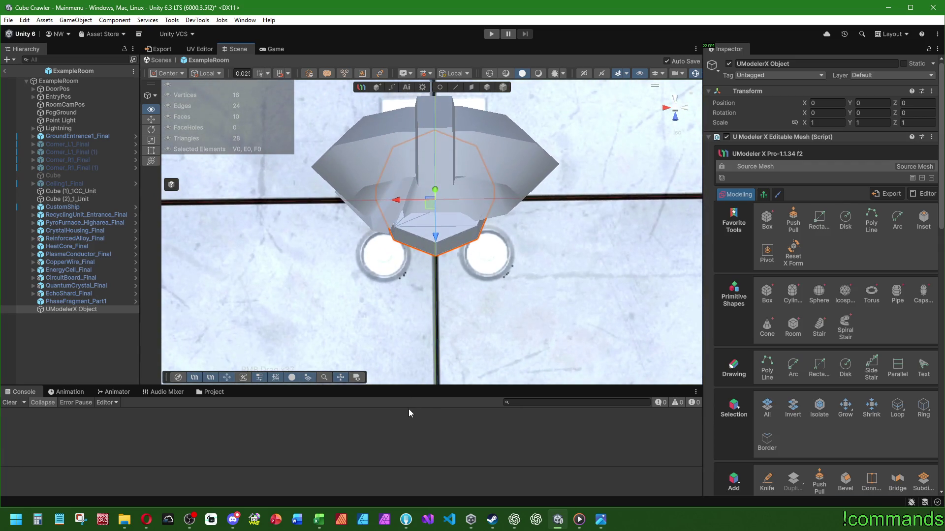
{"action": "mouse_move", "coordinate": [494, 303]}
{"action": "left_mouse_down"}
{"action": "mouse_move", "coordinate": [466, 281]}
{"action": "mouse_move", "coordinate": [460, 236]}
{"action": "mouse_move", "coordinate": [454, 331]}
{"action": "left_mouse_up"}
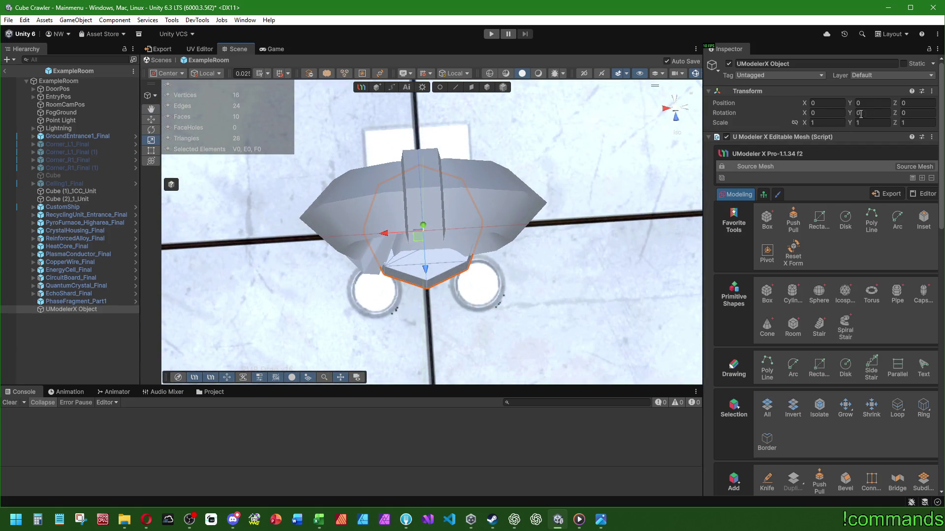
{"action": "left_click", "coordinate": [872, 112]}
{"action": "type", "text": "1525"}
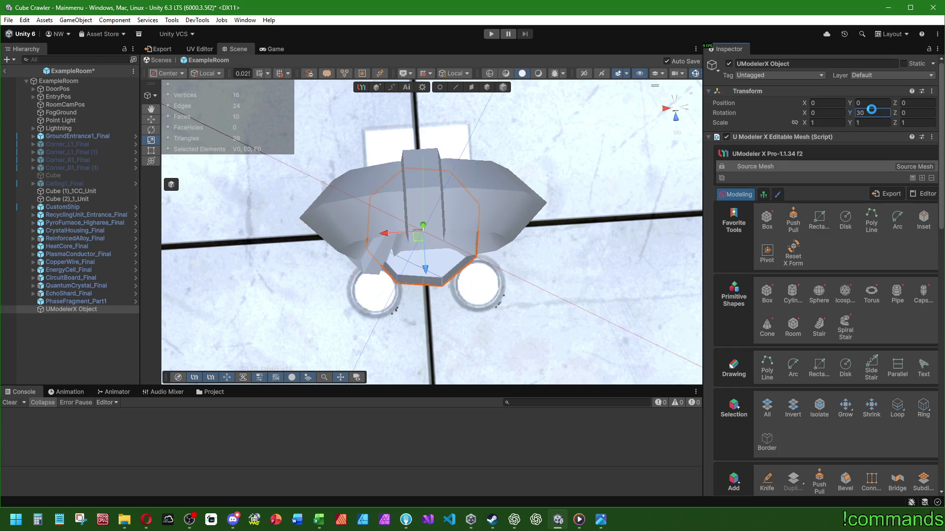
{"action": "type", "text": "22.5"}
Step: Try an X rotation of 90 on the piece, then undo it
{"action": "mouse_move", "coordinate": [616, 165]}
{"action": "left_mouse_down"}
{"action": "mouse_move", "coordinate": [619, 218]}
{"action": "mouse_move", "coordinate": [619, 176]}
{"action": "left_mouse_up"}
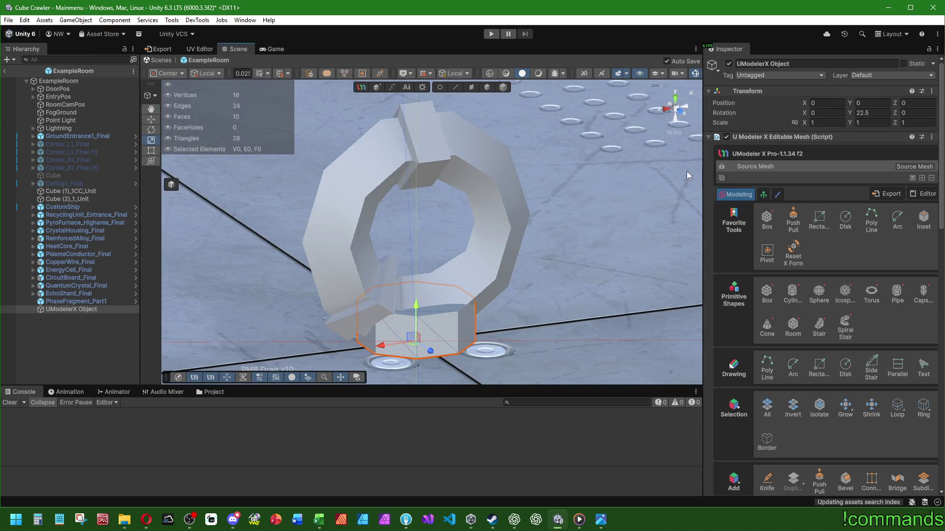
{"action": "left_click", "coordinate": [827, 112]}
{"action": "type", "text": "90"}
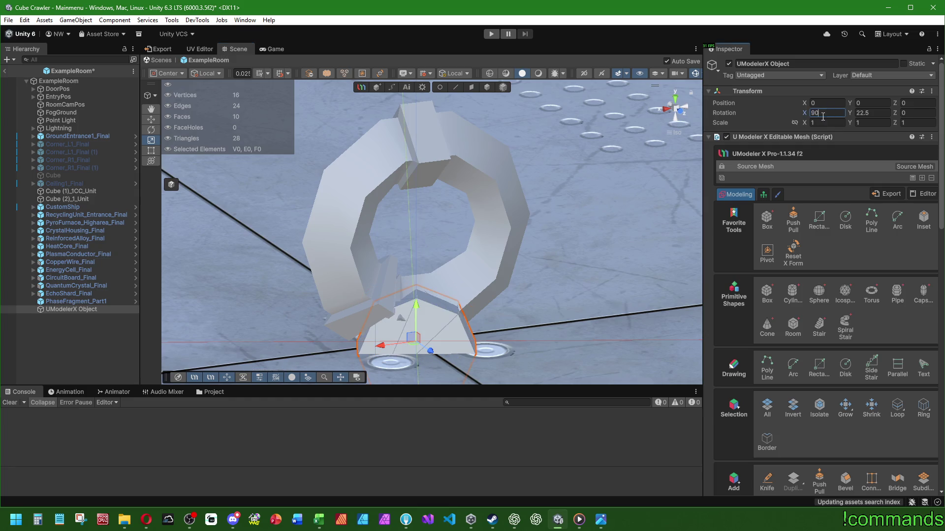
{"action": "mouse_move", "coordinate": [491, 155]}
{"action": "left_mouse_down"}
{"action": "mouse_move", "coordinate": [479, 426]}
{"action": "mouse_move", "coordinate": [462, 355]}
{"action": "left_mouse_up"}
{"action": "left_click_drag", "start_coordinate": [548, 275], "coordinate": [523, 253]}
{"action": "key", "text": "r"}
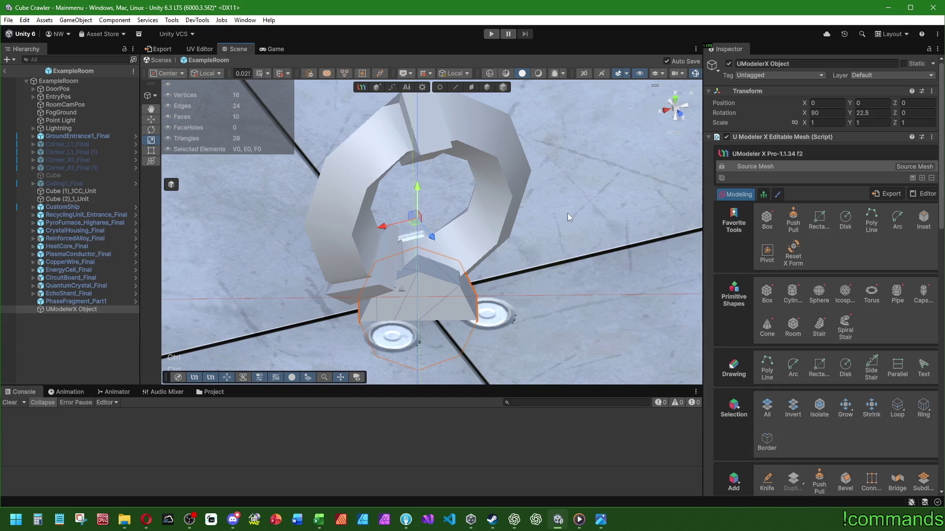
{"action": "key", "text": "ctrl+z"}
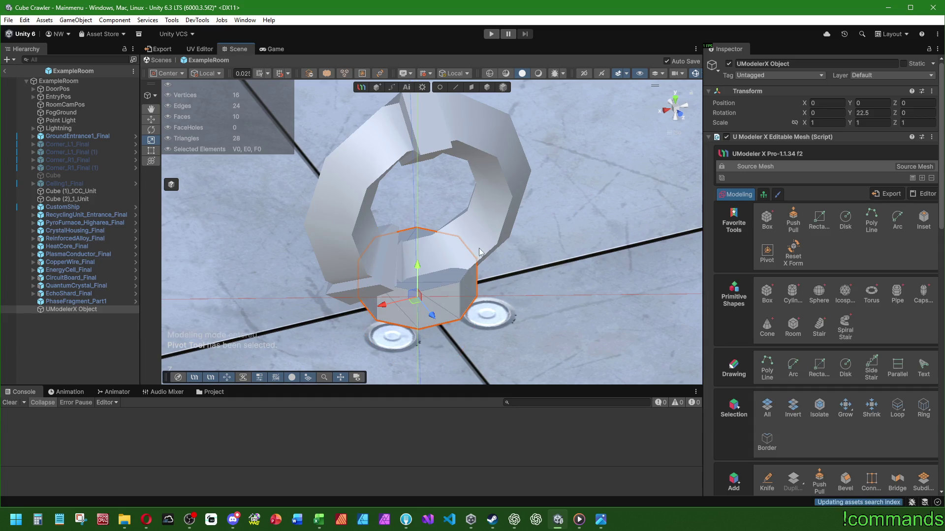
Step: Orbit around the ring and open the Reset X Form tool under Misc
{"action": "mouse_move", "coordinate": [527, 299]}
{"action": "left_mouse_down"}
{"action": "mouse_move", "coordinate": [647, 274]}
{"action": "mouse_move", "coordinate": [639, 280]}
{"action": "mouse_move", "coordinate": [668, 301]}
{"action": "left_mouse_up"}
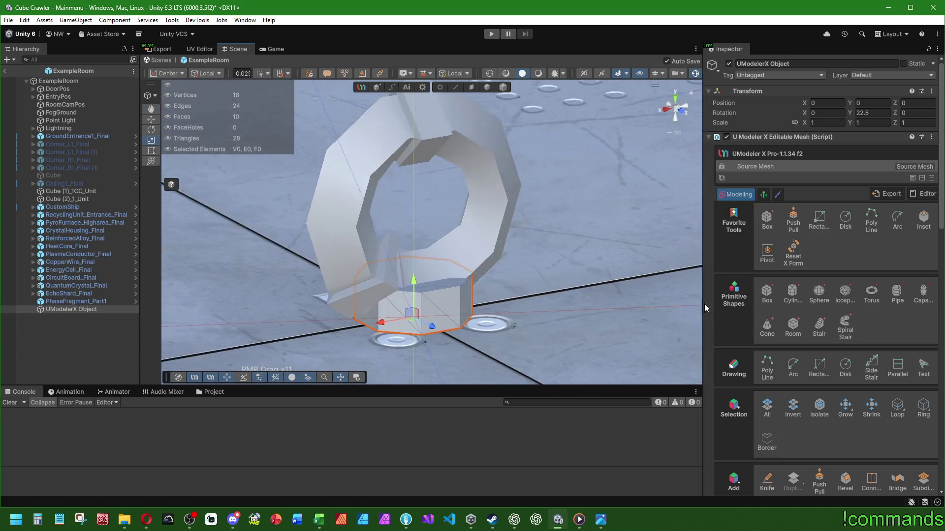
{"action": "scroll", "coordinate": [740, 321], "scroll_direction": "down", "scroll_amount": 10}
{"action": "left_click", "coordinate": [766, 389]}
{"action": "scroll", "coordinate": [738, 326], "scroll_direction": "down", "scroll_amount": 3}
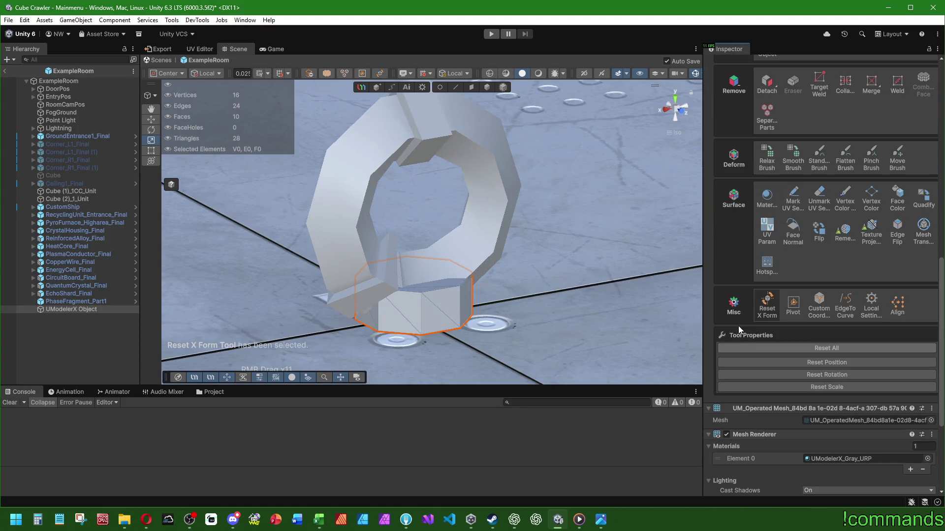
Step: Apply Reset Rotation and move the pivot to Bottom Center
{"action": "left_click", "coordinate": [826, 375]}
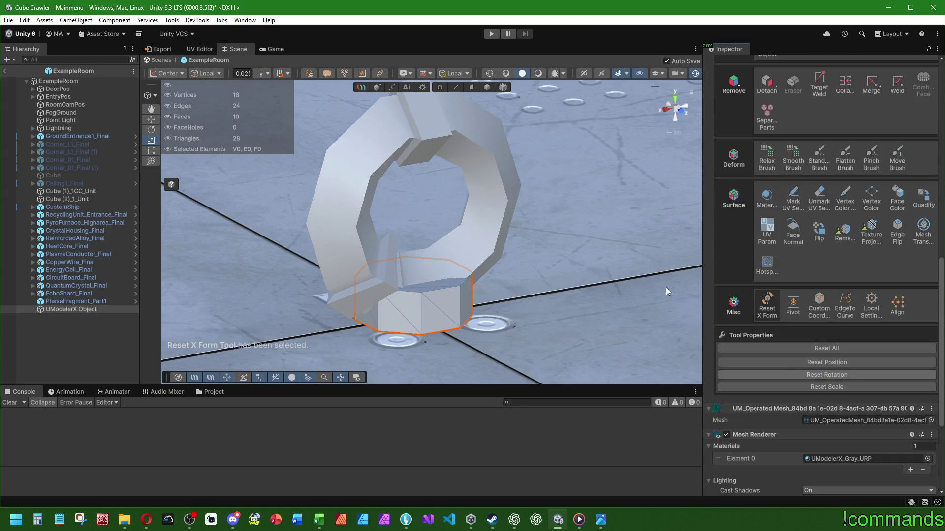
{"action": "left_click", "coordinate": [797, 309]}
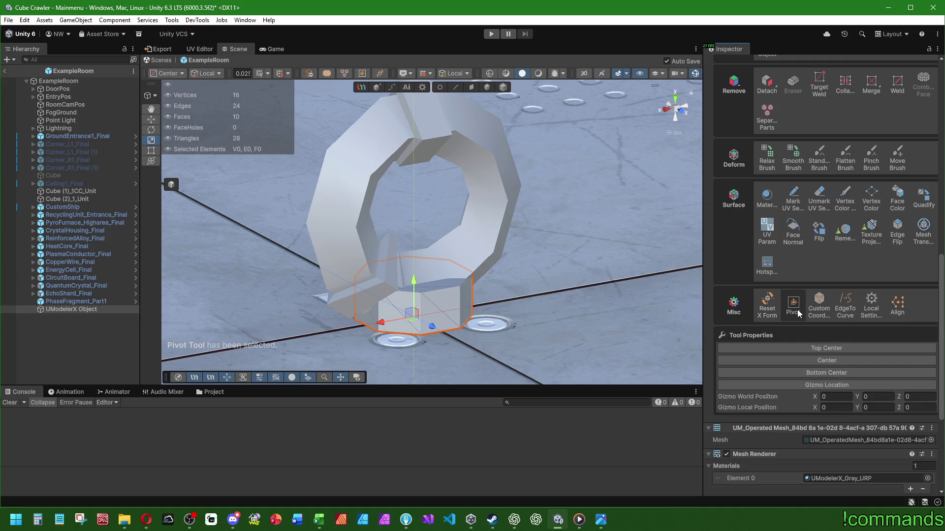
{"action": "left_click", "coordinate": [825, 373]}
{"action": "scroll", "coordinate": [764, 271], "scroll_direction": "up", "scroll_amount": 10}
{"action": "right_click", "coordinate": [814, 92]}
{"action": "left_click", "coordinate": [823, 99]}
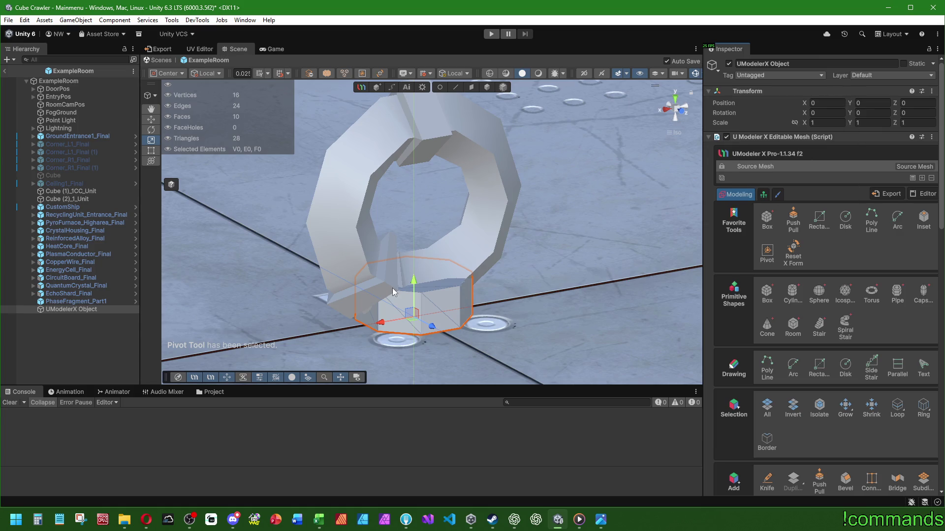
Step: Set Rotation X to 90 and apply Reset Rotation again
{"action": "left_click", "coordinate": [814, 113]}
{"action": "type", "text": "90"}
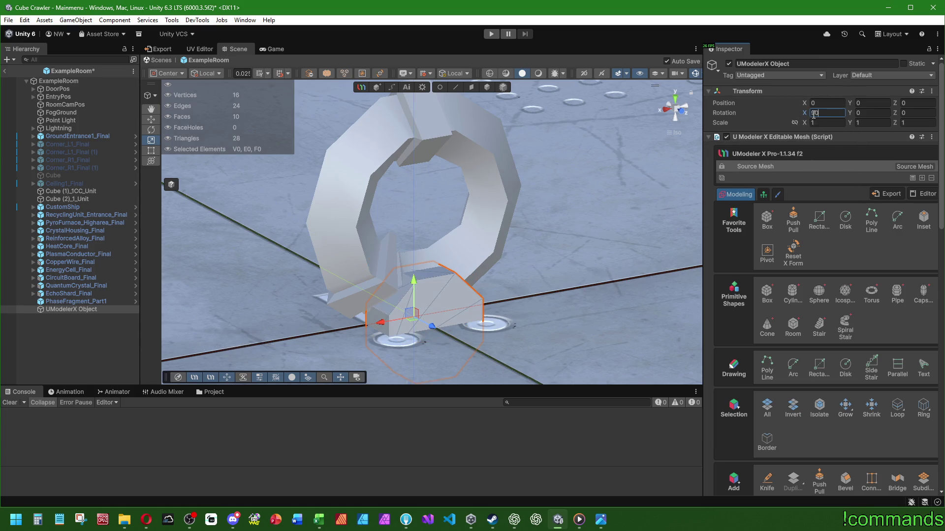
{"action": "key", "text": "Return"}
{"action": "scroll", "coordinate": [751, 291], "scroll_direction": "down", "scroll_amount": 10}
{"action": "left_click", "coordinate": [767, 381]}
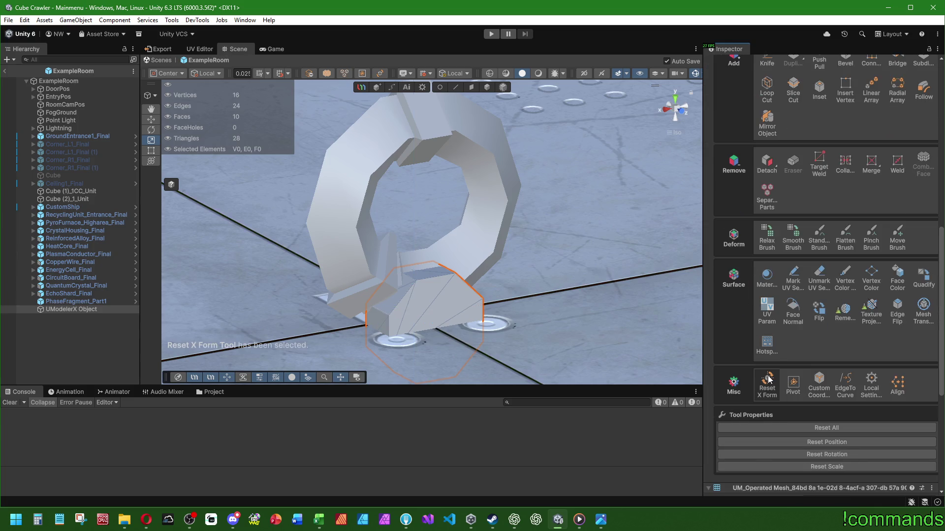
{"action": "left_click", "coordinate": [829, 453]}
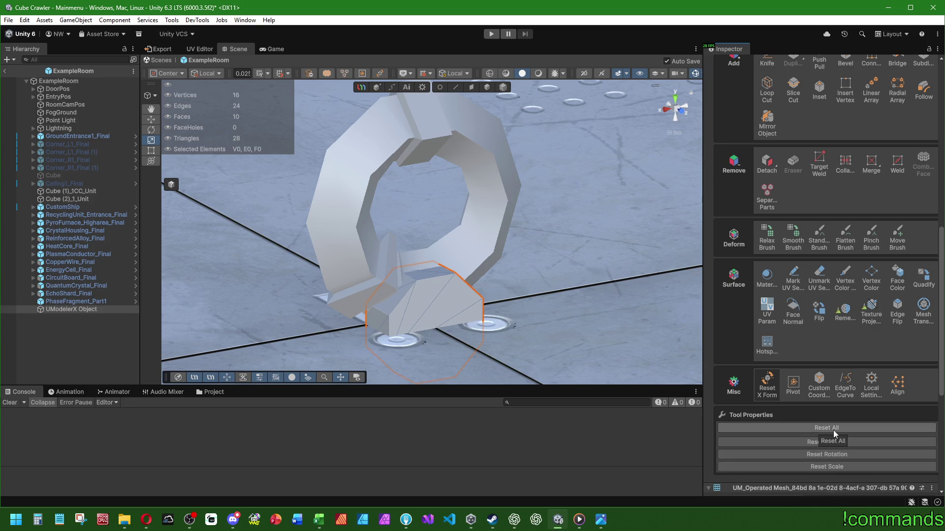
Step: Move the pivot to Bottom Center and reset the Transform to the origin
{"action": "left_click", "coordinate": [793, 383]}
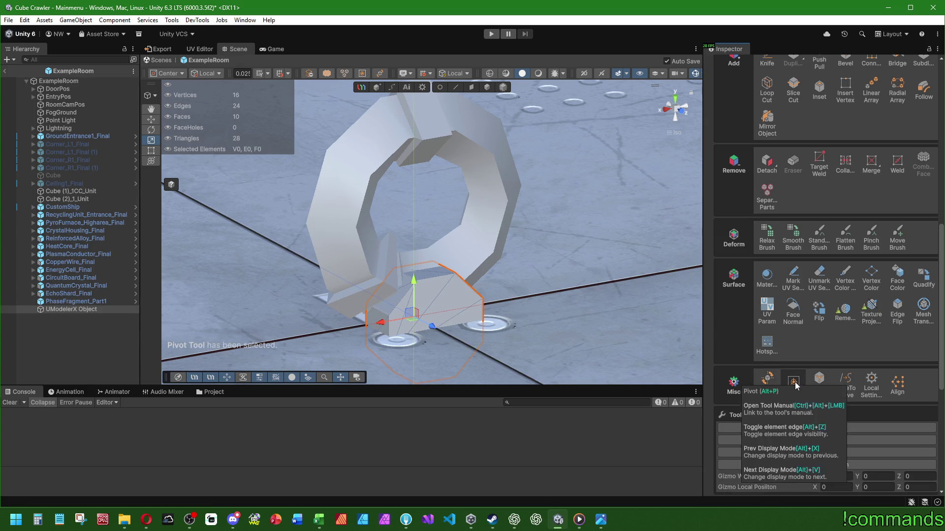
{"action": "left_click", "coordinate": [837, 453]}
{"action": "scroll", "coordinate": [812, 369], "scroll_direction": "up", "scroll_amount": 10}
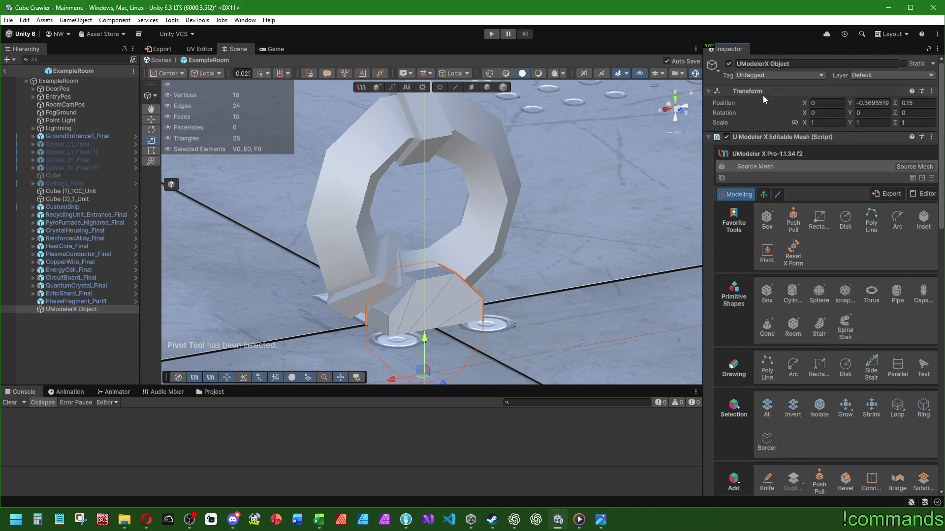
{"action": "right_click", "coordinate": [765, 91]}
{"action": "left_click", "coordinate": [778, 97]}
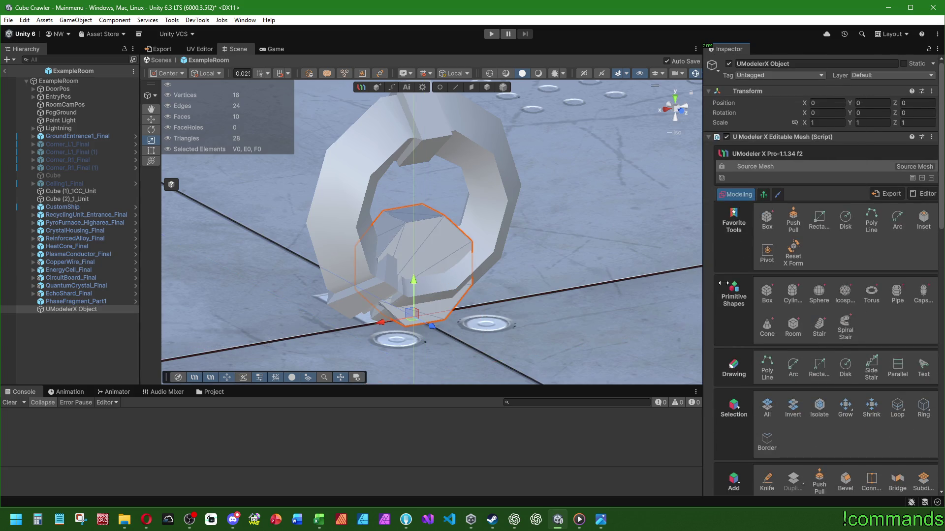
Step: In Face mode, select the piece's inner face and grow the selection
{"action": "scroll", "coordinate": [776, 299], "scroll_direction": "down", "scroll_amount": 10}
{"action": "scroll", "coordinate": [509, 303], "scroll_direction": "up", "scroll_amount": 5}
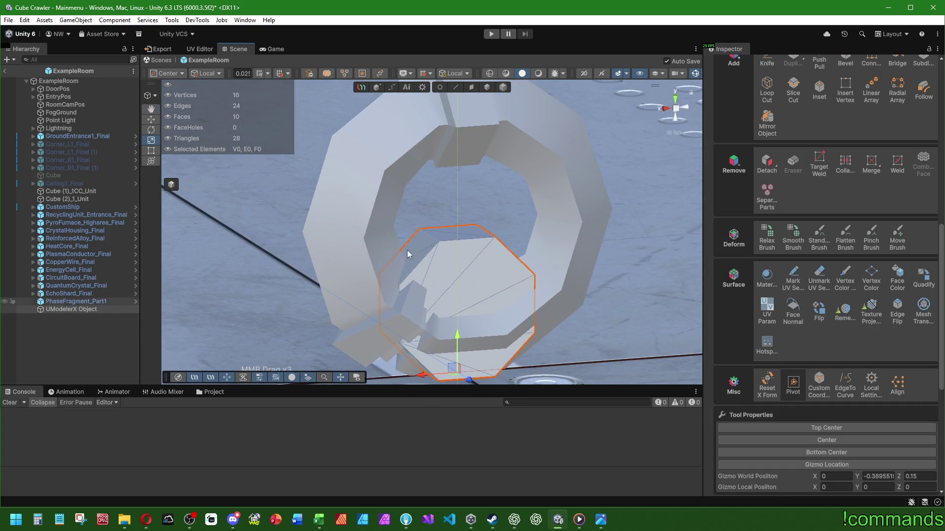
{"action": "scroll", "coordinate": [451, 247], "scroll_direction": "down", "scroll_amount": 2}
{"action": "left_click_drag", "start_coordinate": [462, 246], "coordinate": [487, 294]}
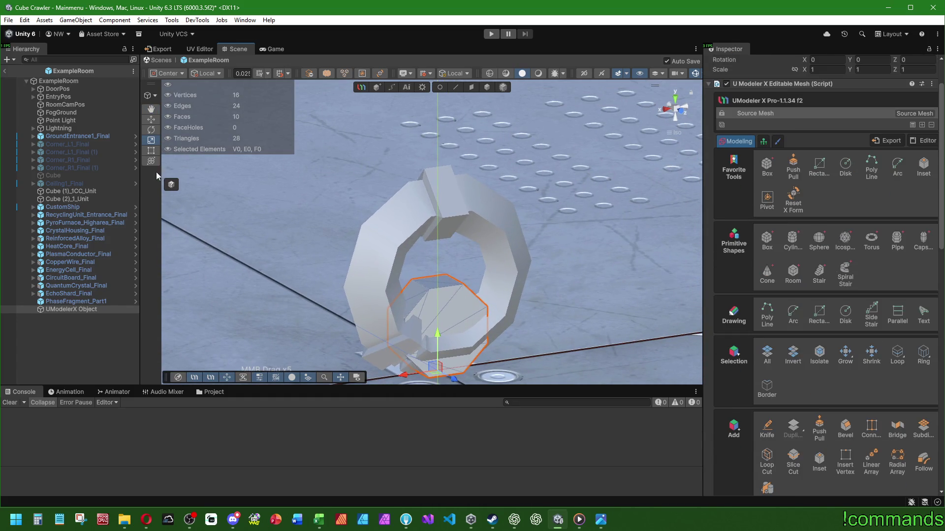
{"action": "left_click", "coordinate": [471, 87]}
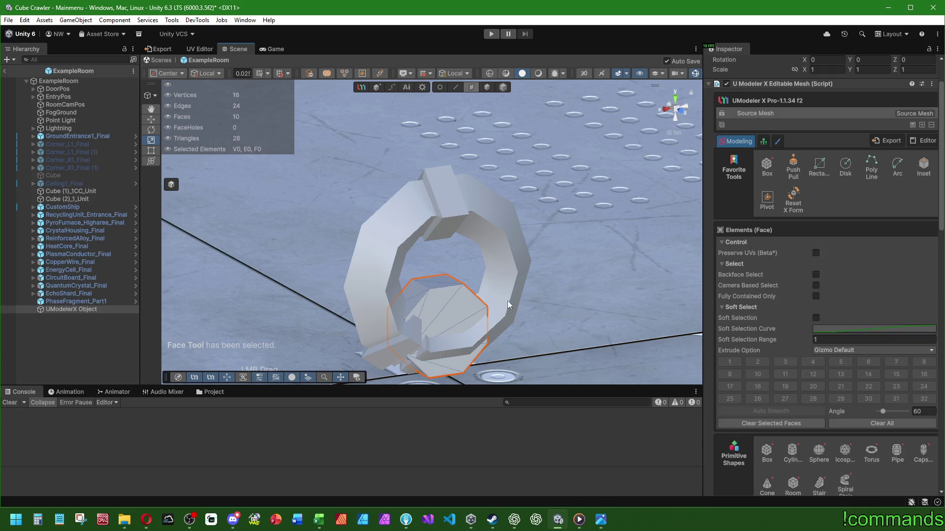
{"action": "left_click", "coordinate": [493, 315]}
{"action": "scroll", "coordinate": [711, 336], "scroll_direction": "down", "scroll_amount": 3}
{"action": "scroll", "coordinate": [730, 314], "scroll_direction": "down", "scroll_amount": 4}
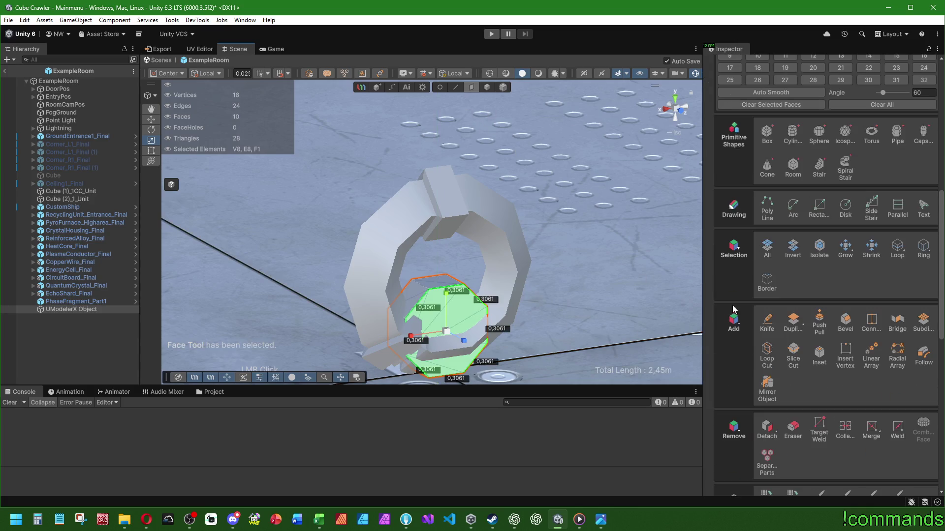
{"action": "left_click", "coordinate": [843, 249]}
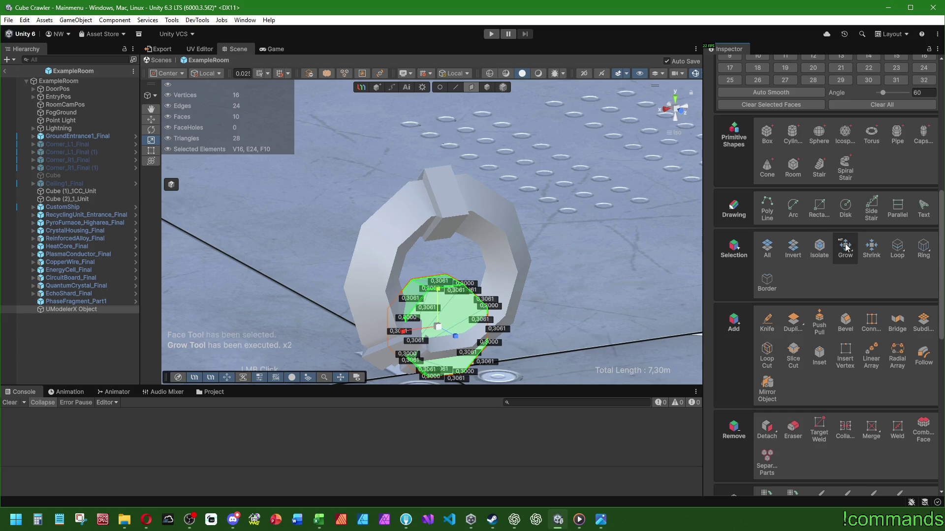
Step: From the front view, raise the octagonal piece upward
{"action": "left_click", "coordinate": [683, 114]}
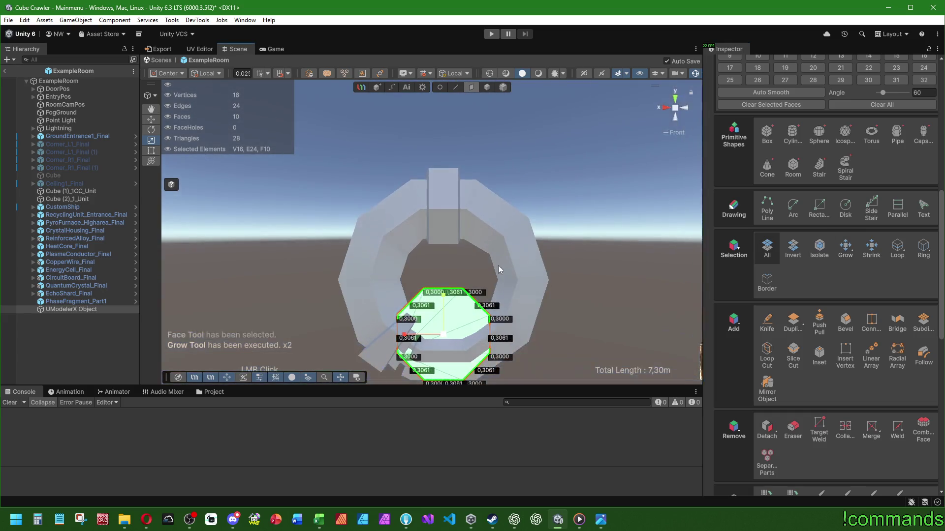
{"action": "left_click", "coordinate": [151, 119]}
{"action": "key", "text": "4"}
{"action": "left_click_drag", "start_coordinate": [443, 296], "coordinate": [444, 245]}
{"action": "left_click_drag", "start_coordinate": [445, 245], "coordinate": [445, 246]}
Step: Select all faces of the piece and scale it down
{"action": "left_click", "coordinate": [90, 311]}
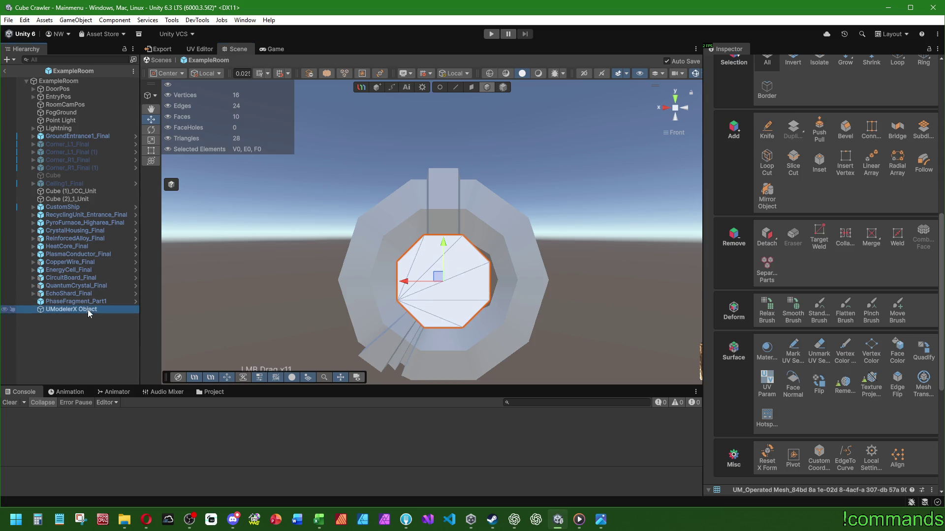
{"action": "left_click", "coordinate": [472, 88]}
{"action": "key", "text": "ctrl+a"}
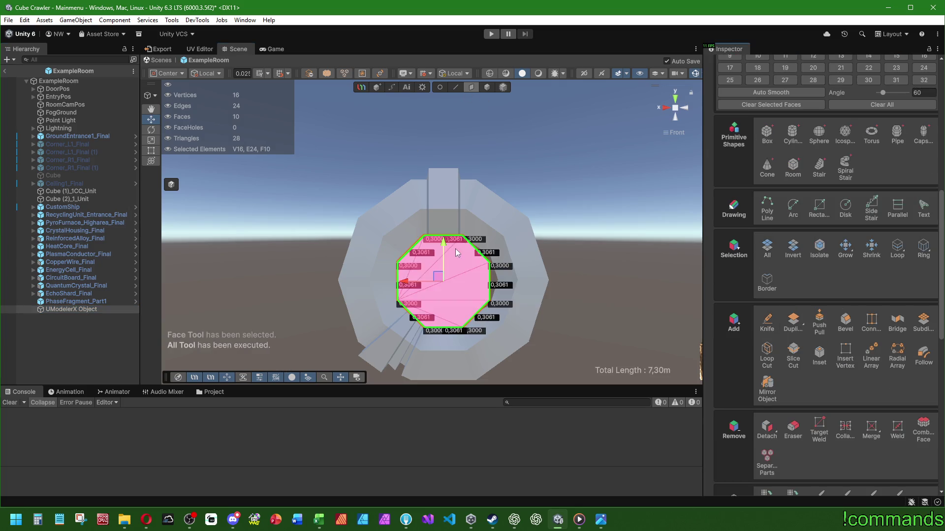
{"action": "left_click", "coordinate": [151, 139]}
{"action": "left_click_drag", "start_coordinate": [438, 276], "coordinate": [444, 300]}
Step: Select the three right-side faces, push them right and squash them vertically
{"action": "scroll", "coordinate": [444, 300], "scroll_direction": "up", "scroll_amount": 5}
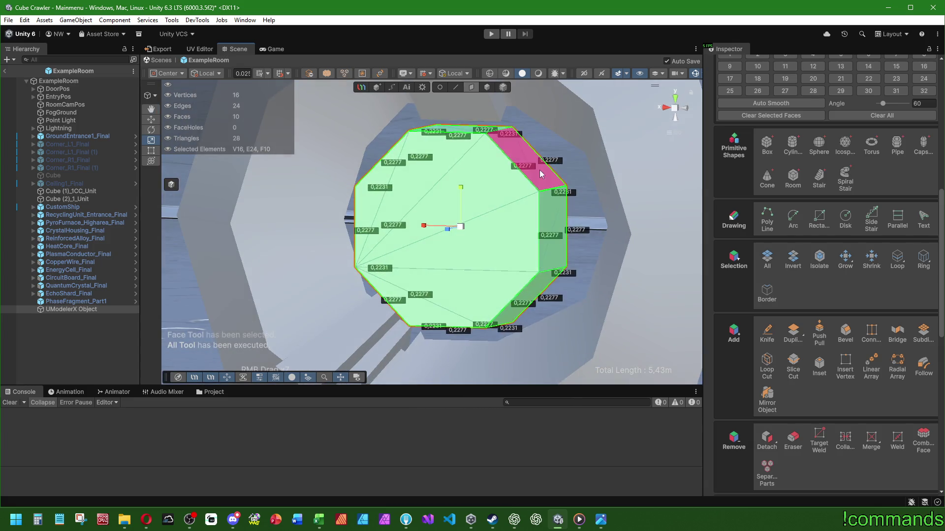
{"action": "left_click", "coordinate": [524, 158]}
{"action": "left_click", "coordinate": [552, 231], "text": "shift"}
{"action": "left_click", "coordinate": [538, 290], "text": "shift"}
{"action": "left_click_drag", "start_coordinate": [647, 114], "coordinate": [595, 180]}
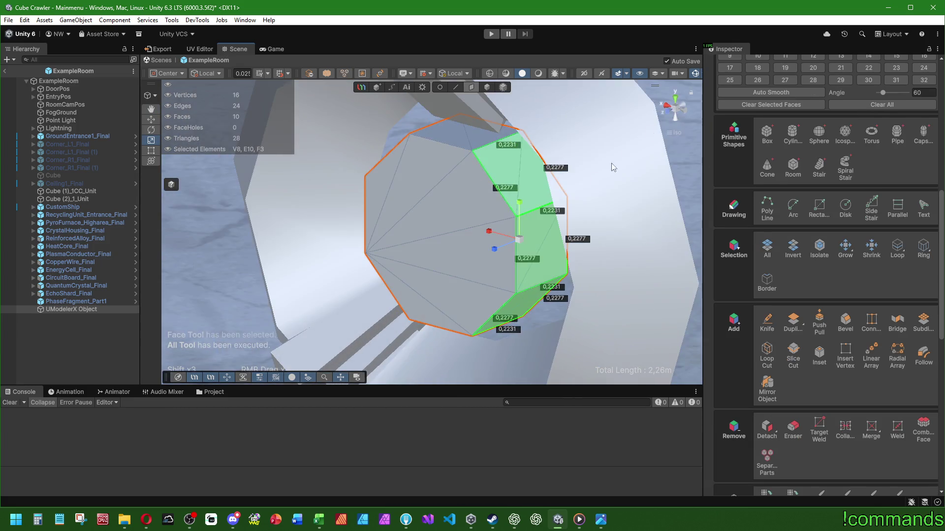
{"action": "left_click", "coordinate": [667, 113]}
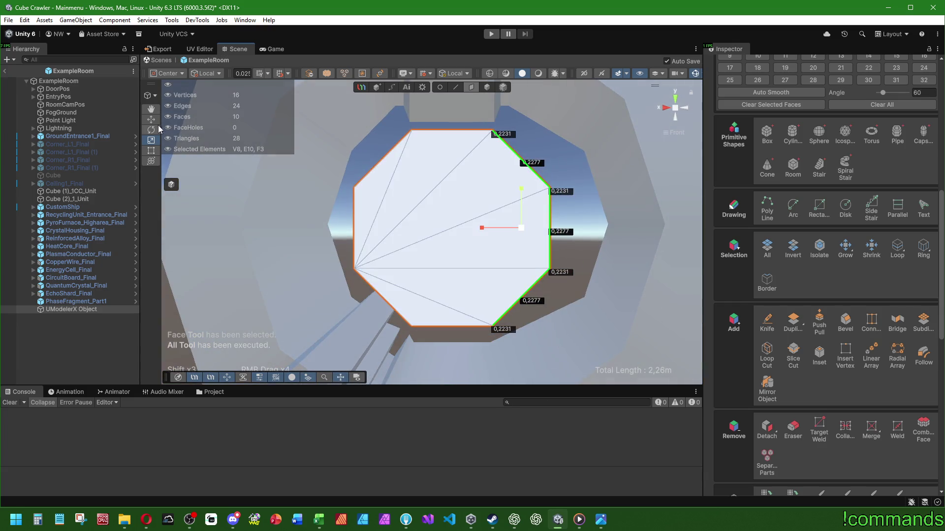
{"action": "left_click_drag", "start_coordinate": [487, 228], "coordinate": [516, 227]}
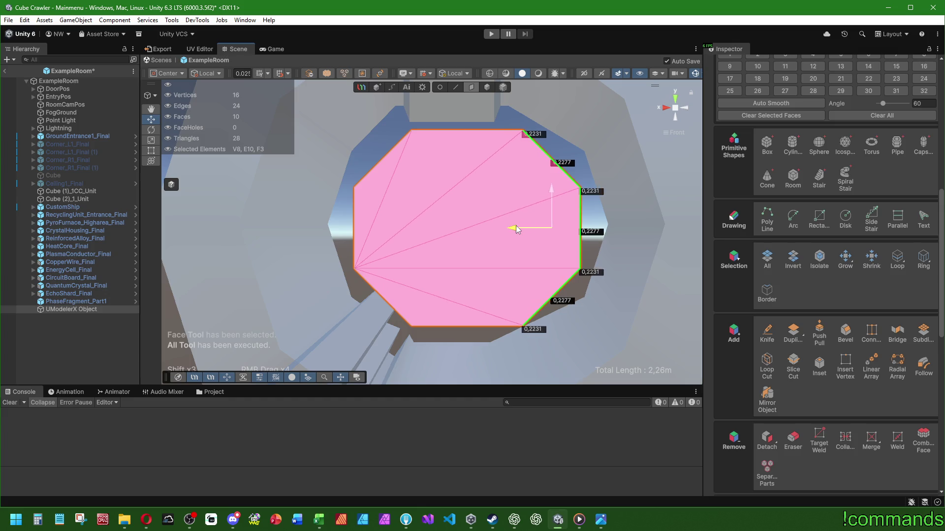
{"action": "left_click", "coordinate": [151, 141]}
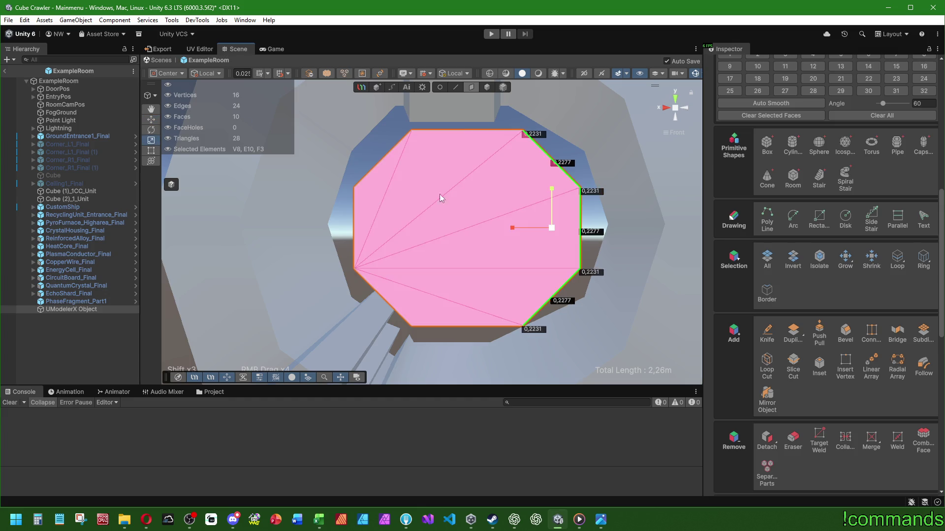
{"action": "left_click_drag", "start_coordinate": [551, 190], "coordinate": [552, 202]}
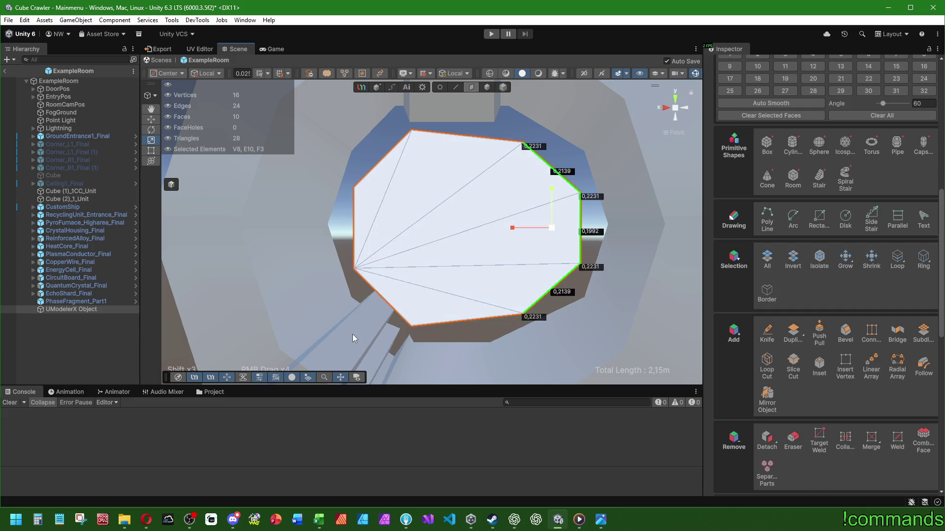
Step: Move and rotate the lower-left face into place, then deselect the object
{"action": "left_click", "coordinate": [371, 286]}
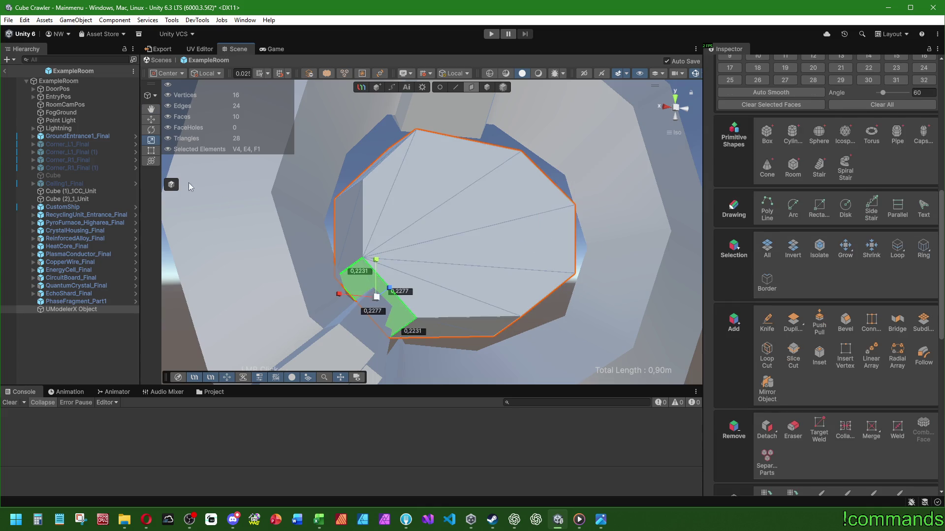
{"action": "left_click", "coordinate": [151, 120]}
{"action": "left_click_drag", "start_coordinate": [542, 172], "coordinate": [701, 113]}
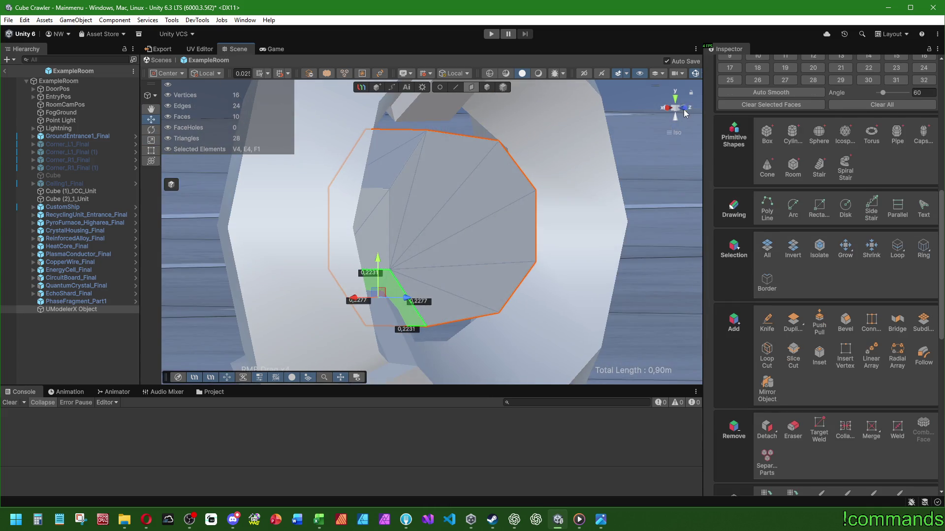
{"action": "left_click", "coordinate": [684, 109]}
{"action": "left_click_drag", "start_coordinate": [379, 291], "coordinate": [398, 280]}
{"action": "left_click", "coordinate": [152, 130]}
{"action": "left_click_drag", "start_coordinate": [413, 246], "coordinate": [418, 243]}
{"action": "left_click", "coordinate": [151, 121]}
{"action": "left_click_drag", "start_coordinate": [395, 282], "coordinate": [386, 280]}
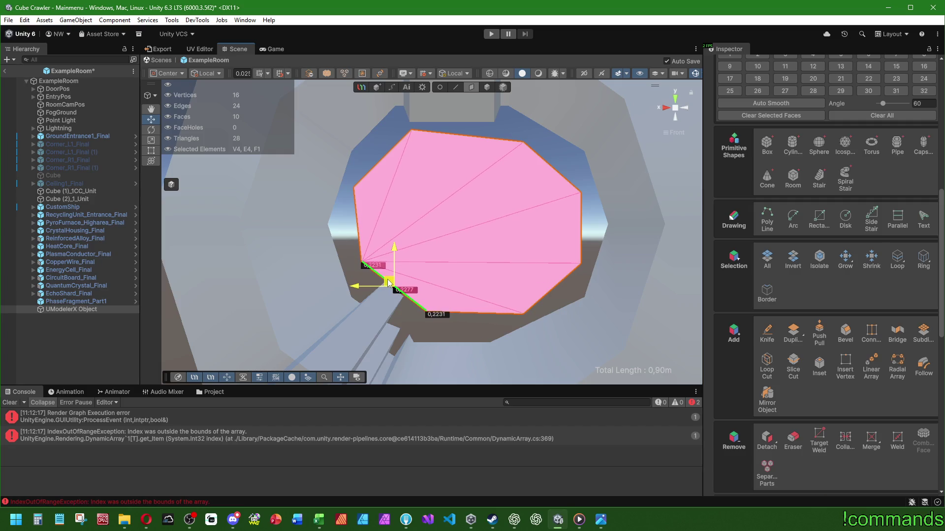
{"action": "left_click", "coordinate": [99, 338]}
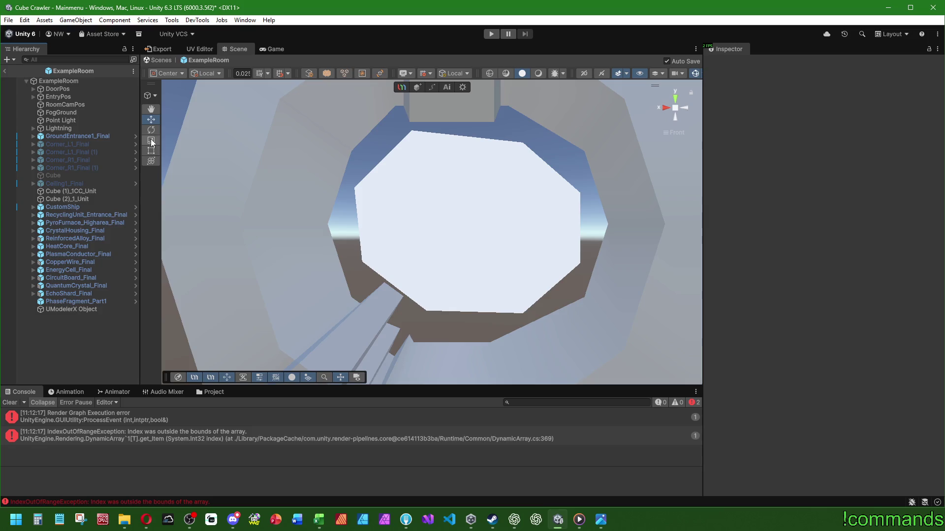
Step: Select the UModelerX Object and nudge its selected face slightly
{"action": "scroll", "coordinate": [361, 273], "scroll_direction": "up", "scroll_amount": 2}
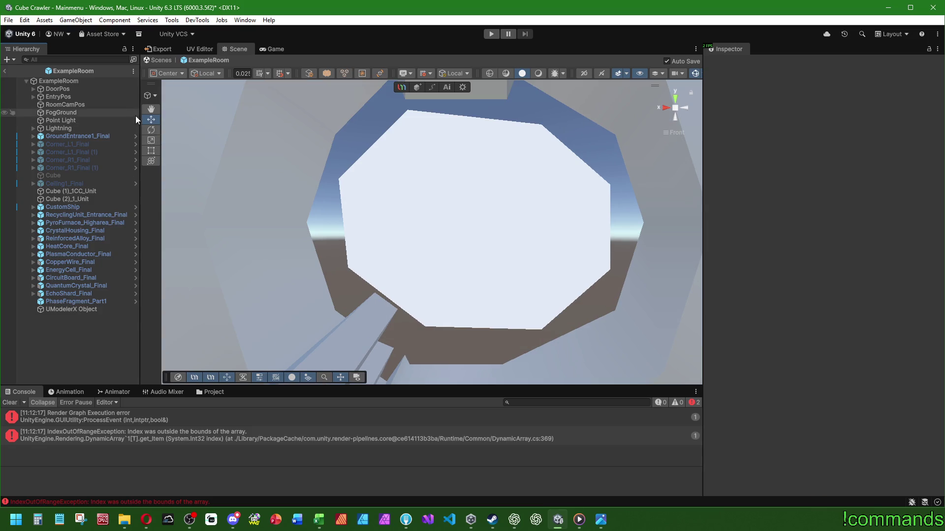
{"action": "left_click", "coordinate": [55, 311]}
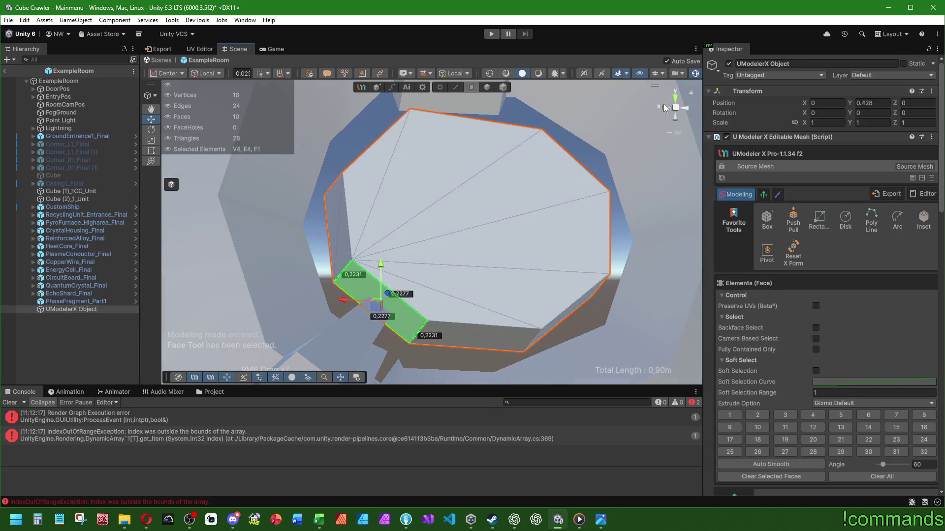
{"action": "left_click_drag", "start_coordinate": [596, 169], "coordinate": [627, 125]}
{"action": "scroll", "coordinate": [394, 297], "scroll_direction": "up", "scroll_amount": 5}
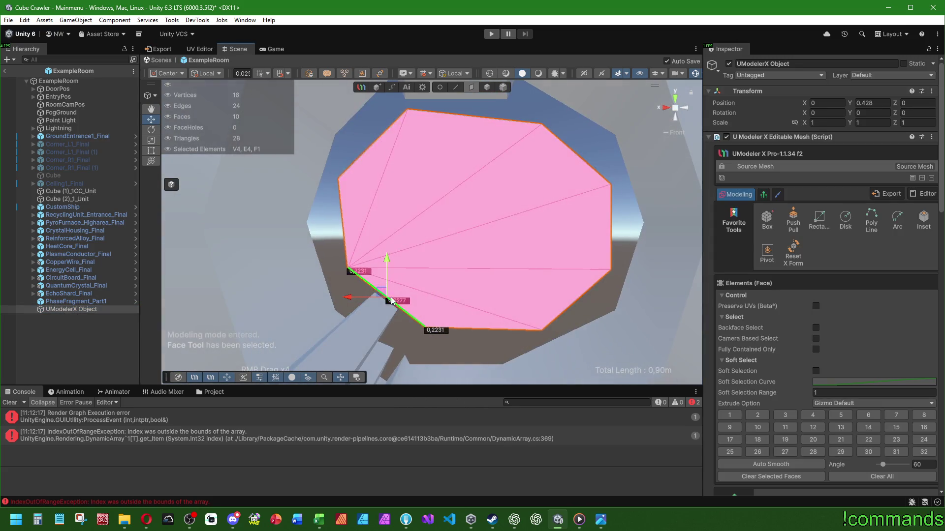
{"action": "left_click_drag", "start_coordinate": [412, 233], "coordinate": [408, 232]}
Step: Rotate the face so its top edge lies level
{"action": "key", "text": "e"}
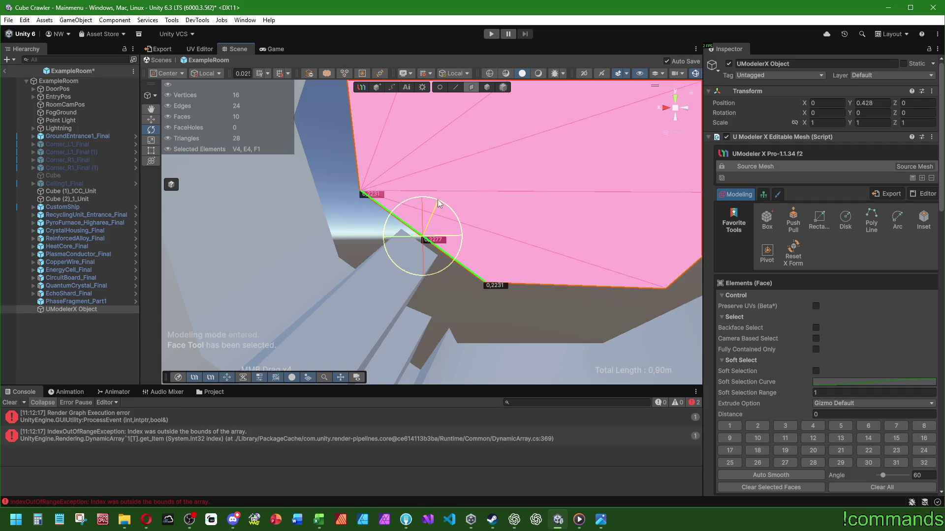
{"action": "mouse_move", "coordinate": [438, 200]}
{"action": "left_mouse_down"}
{"action": "mouse_move", "coordinate": [497, 258]}
{"action": "mouse_move", "coordinate": [432, 197]}
{"action": "mouse_move", "coordinate": [443, 213]}
{"action": "mouse_move", "coordinate": [463, 207]}
{"action": "mouse_move", "coordinate": [480, 220]}
{"action": "mouse_move", "coordinate": [347, 191]}
{"action": "left_mouse_up"}
{"action": "key", "text": "w"}
{"action": "key", "text": "e"}
{"action": "left_click_drag", "start_coordinate": [453, 199], "coordinate": [437, 182]}
{"action": "scroll", "coordinate": [475, 276], "scroll_direction": "down", "scroll_amount": 2}
{"action": "mouse_move", "coordinate": [475, 275]}
{"action": "left_mouse_down"}
{"action": "mouse_move", "coordinate": [509, 126]}
{"action": "mouse_move", "coordinate": [486, 208]}
{"action": "left_mouse_up"}
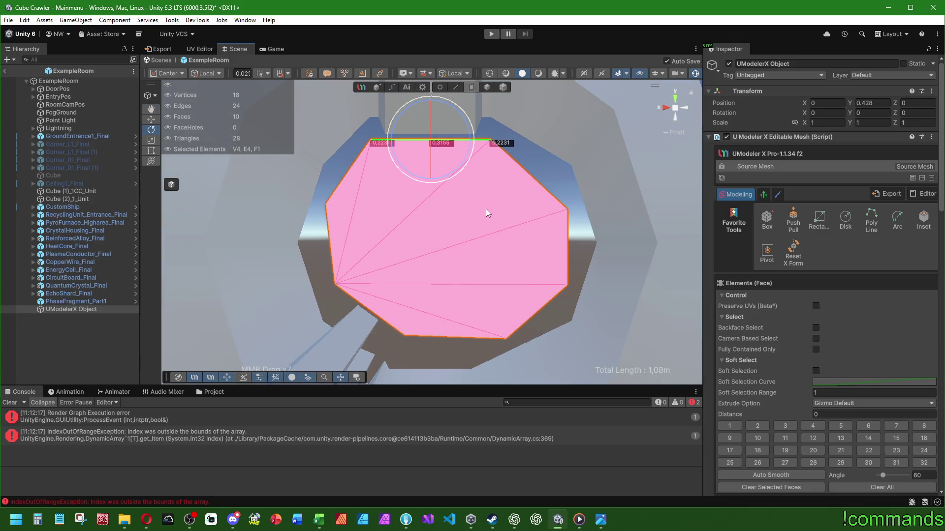
Step: In Edge mode, select the octagon's right edge
{"action": "left_click", "coordinate": [454, 87]}
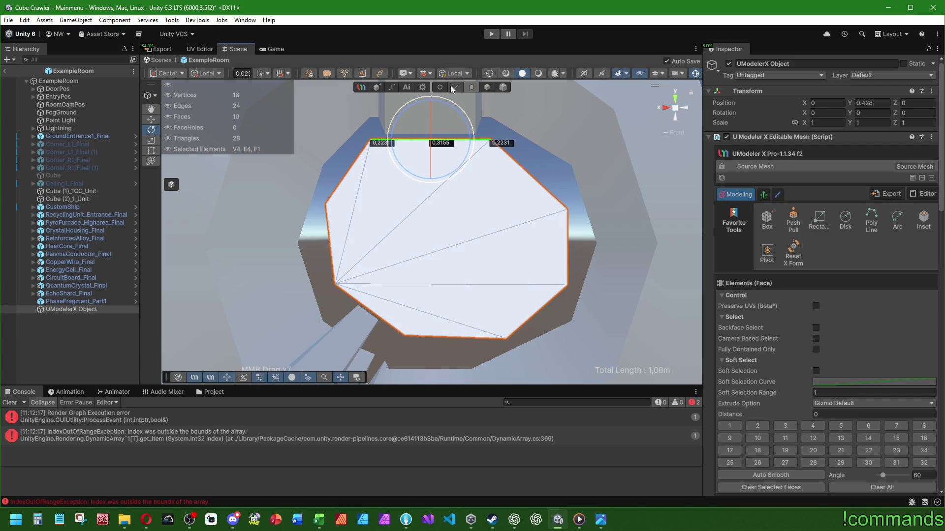
{"action": "left_click_drag", "start_coordinate": [641, 163], "coordinate": [566, 211]}
{"action": "left_click", "coordinate": [566, 212]}
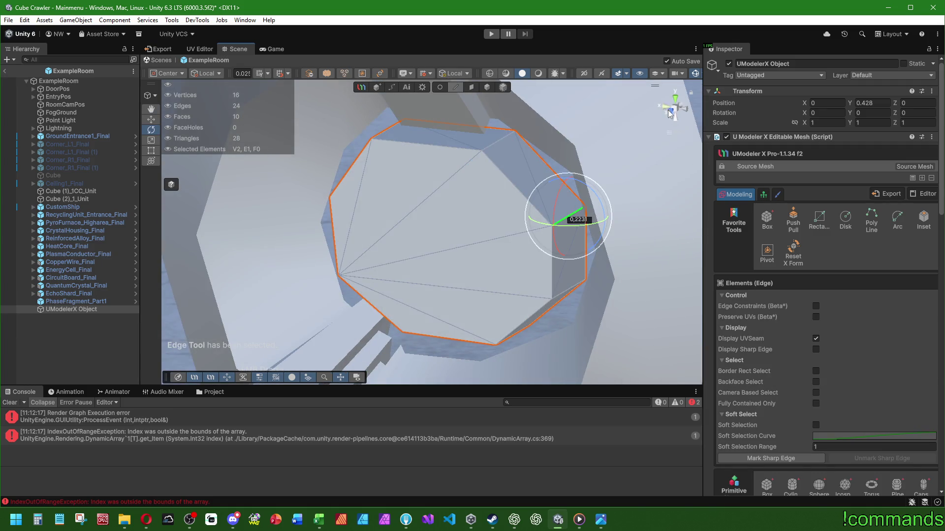
Step: From the front view, move the right edge up and save the scene
{"action": "left_click", "coordinate": [671, 111]}
{"action": "left_click", "coordinate": [151, 119]}
{"action": "left_click_drag", "start_coordinate": [561, 208], "coordinate": [559, 172]}
{"action": "key", "text": "ctrl+s"}
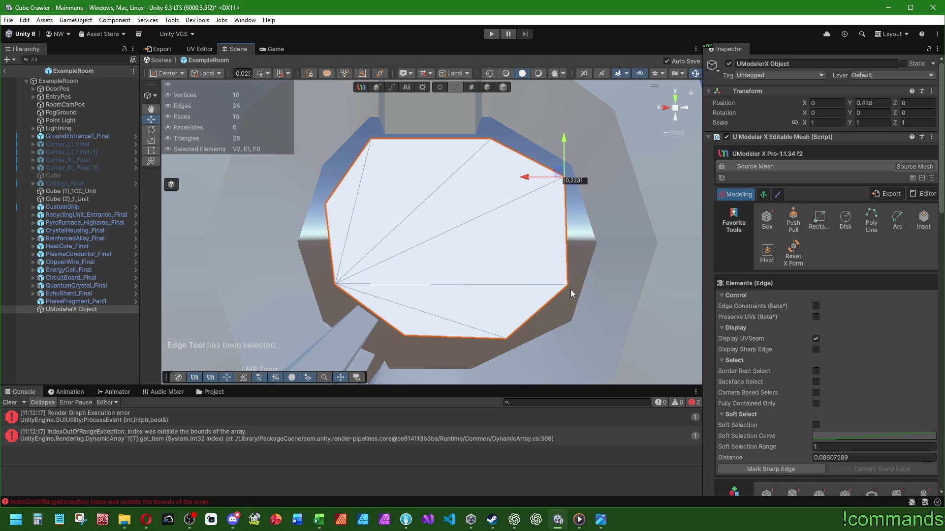
Step: Move an outline edge and the bottom edge up and to the right
{"action": "left_click_drag", "start_coordinate": [571, 289], "coordinate": [566, 265]}
{"action": "left_click", "coordinate": [566, 266]}
{"action": "left_click_drag", "start_coordinate": [528, 176], "coordinate": [598, 182]}
{"action": "left_click_drag", "start_coordinate": [561, 281], "coordinate": [576, 240]}
{"action": "mouse_move", "coordinate": [492, 318]}
{"action": "left_mouse_down"}
{"action": "mouse_move", "coordinate": [512, 326]}
{"action": "mouse_move", "coordinate": [559, 294]}
{"action": "left_mouse_up"}
{"action": "left_click", "coordinate": [509, 335]}
{"action": "left_click_drag", "start_coordinate": [508, 339], "coordinate": [554, 308]}
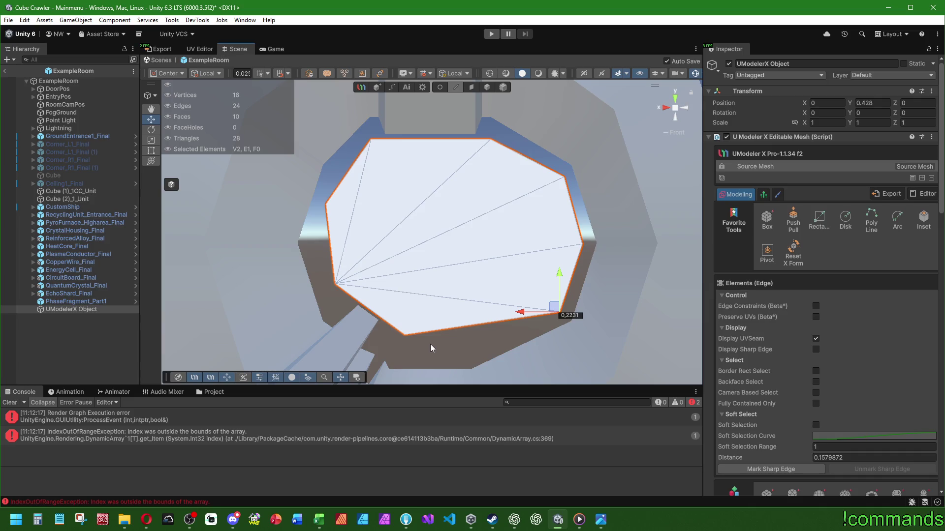
Step: Insert a Parallel edge along the lower side face
{"action": "left_click_drag", "start_coordinate": [447, 346], "coordinate": [446, 325]}
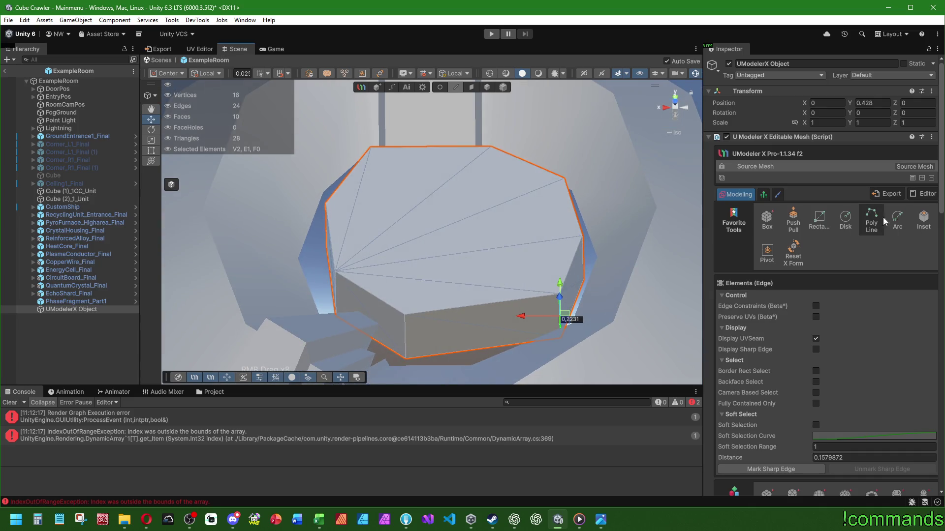
{"action": "scroll", "coordinate": [828, 246], "scroll_direction": "down", "scroll_amount": 10}
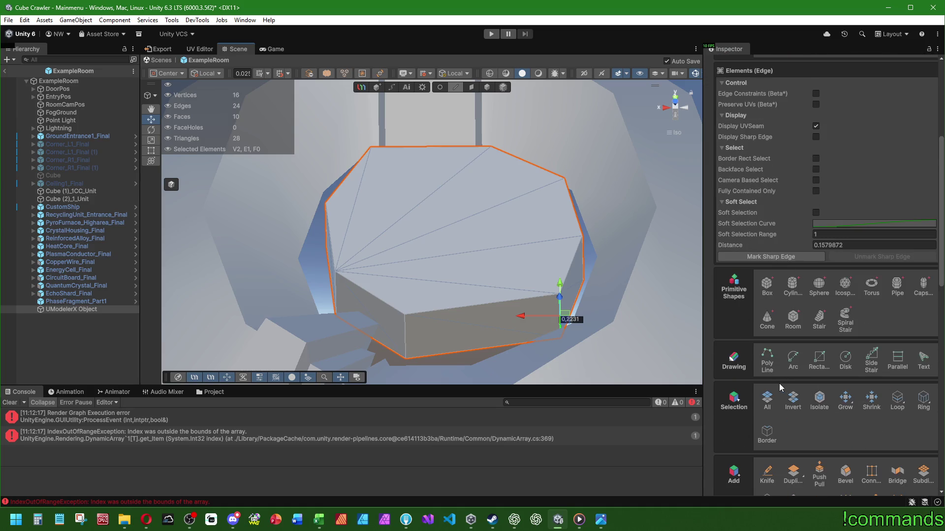
{"action": "scroll", "coordinate": [798, 361], "scroll_direction": "down", "scroll_amount": 4}
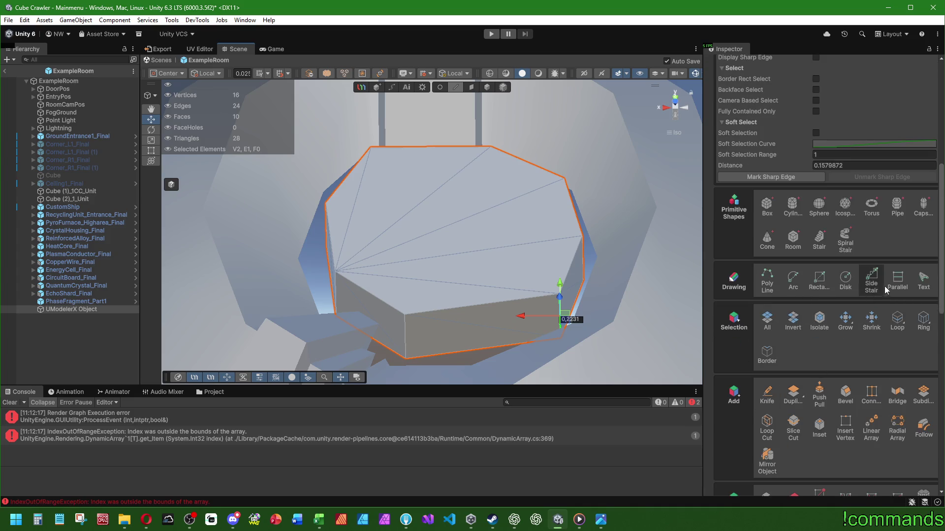
{"action": "left_click", "coordinate": [898, 279]}
{"action": "left_click_drag", "start_coordinate": [412, 324], "coordinate": [492, 311]}
Step: Move the new middle edge down, then select the lower-left side face
{"action": "left_click", "coordinate": [454, 88]}
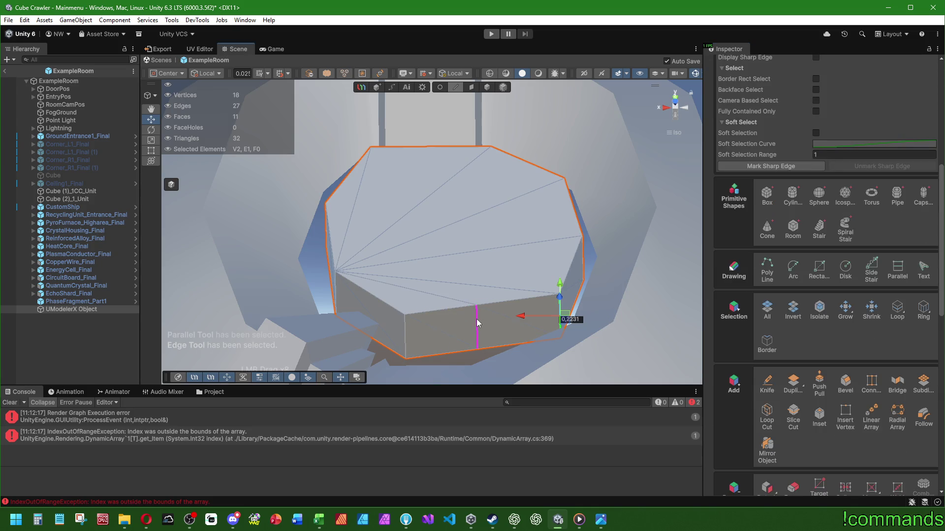
{"action": "left_click", "coordinate": [477, 322]}
{"action": "left_click", "coordinate": [676, 107]}
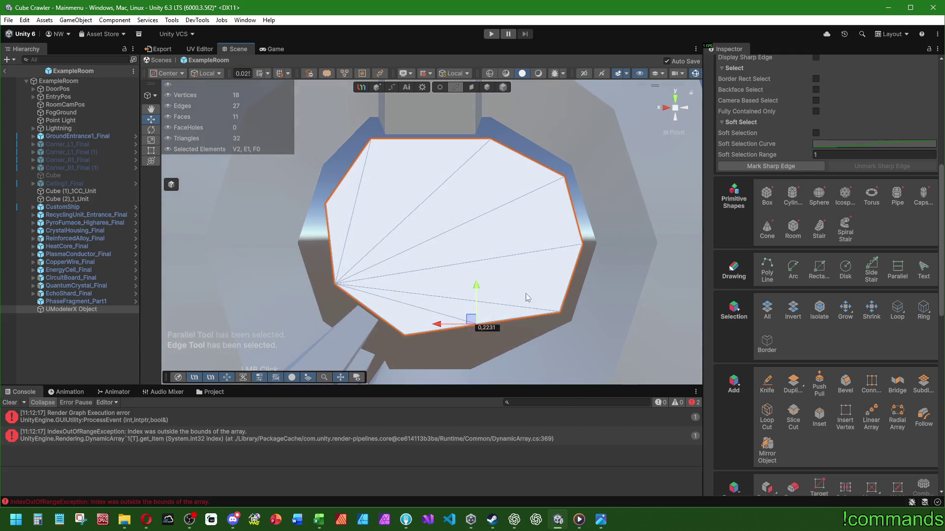
{"action": "left_click_drag", "start_coordinate": [473, 323], "coordinate": [463, 356]}
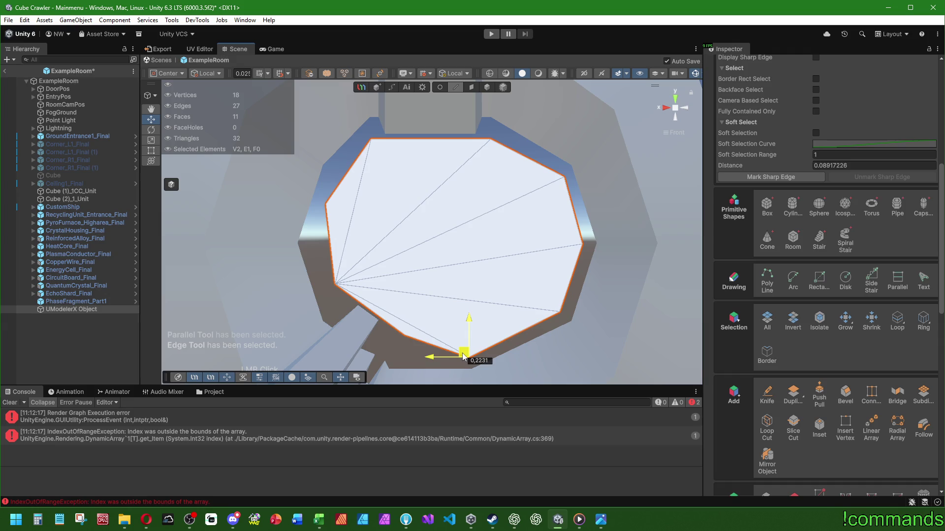
{"action": "mouse_move", "coordinate": [463, 356]}
{"action": "left_mouse_down"}
{"action": "mouse_move", "coordinate": [501, 340]}
{"action": "mouse_move", "coordinate": [407, 358]}
{"action": "mouse_move", "coordinate": [474, 349]}
{"action": "mouse_move", "coordinate": [543, 314]}
{"action": "mouse_move", "coordinate": [464, 353]}
{"action": "left_mouse_up"}
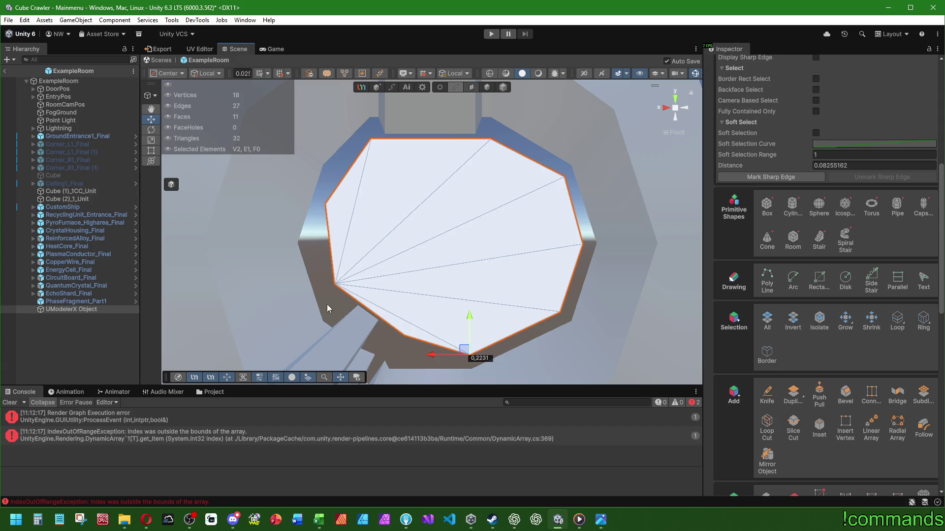
{"action": "key", "text": "3"}
{"action": "left_click", "coordinate": [391, 316]}
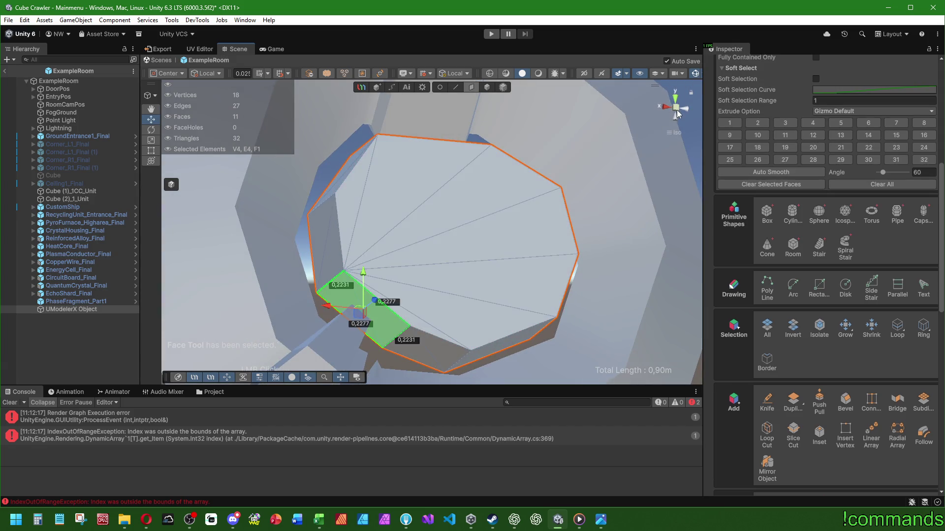
Step: Scale down the lower-left side face, shortening its edge to 0.0842
{"action": "mouse_move", "coordinate": [642, 117]}
{"action": "left_mouse_down"}
{"action": "mouse_move", "coordinate": [625, 152]}
{"action": "mouse_move", "coordinate": [684, 107]}
{"action": "left_mouse_up"}
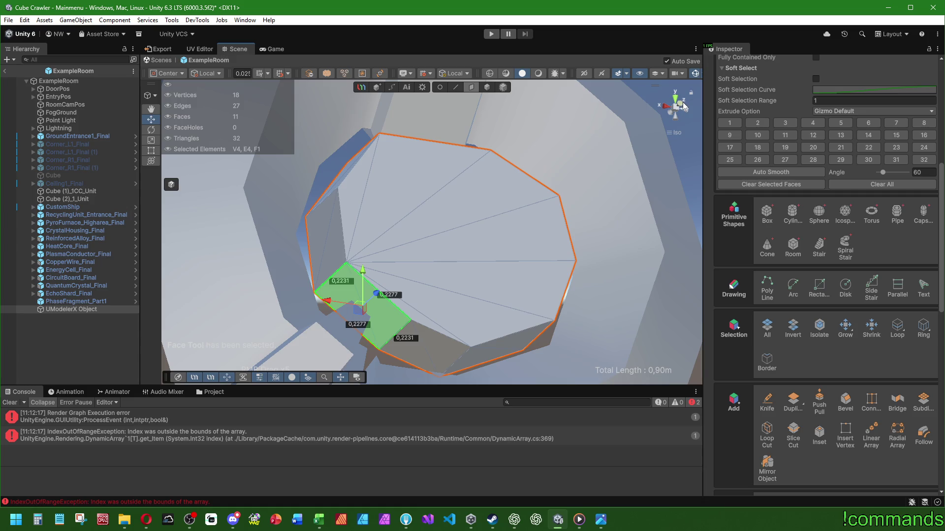
{"action": "left_click", "coordinate": [682, 106]}
{"action": "left_click", "coordinate": [454, 73]}
{"action": "left_click", "coordinate": [464, 75]}
{"action": "left_click", "coordinate": [463, 75]}
{"action": "left_click", "coordinate": [464, 75]}
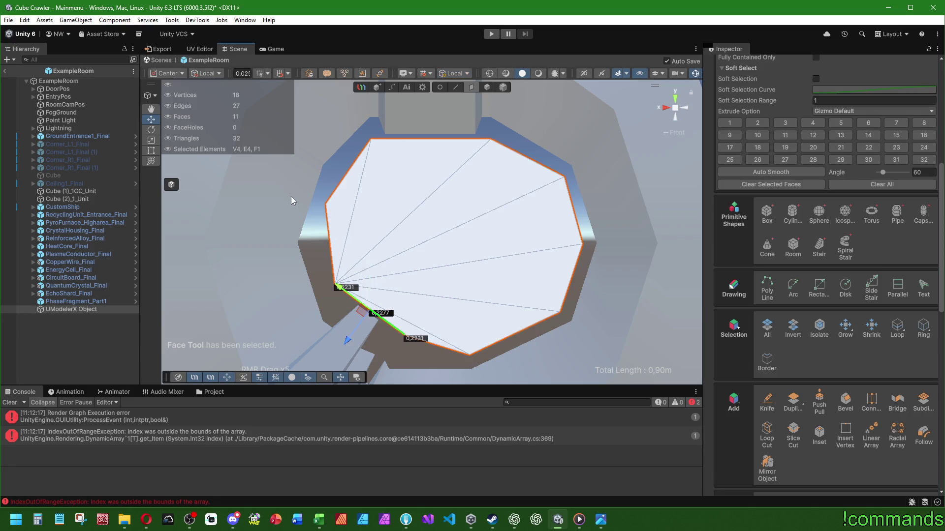
{"action": "left_click", "coordinate": [152, 141]}
{"action": "mouse_move", "coordinate": [338, 287]}
{"action": "left_mouse_down"}
{"action": "mouse_move", "coordinate": [358, 309]}
{"action": "mouse_move", "coordinate": [339, 299]}
{"action": "left_mouse_up"}
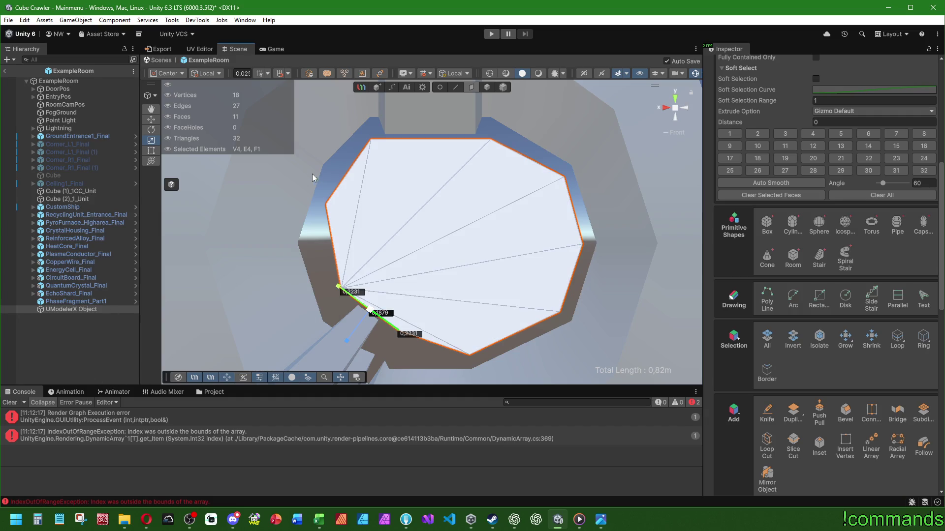
Step: Select the octagon's left edge and shift it with the move tool
{"action": "left_click", "coordinate": [456, 87]}
{"action": "left_click_drag", "start_coordinate": [275, 184], "coordinate": [345, 204]}
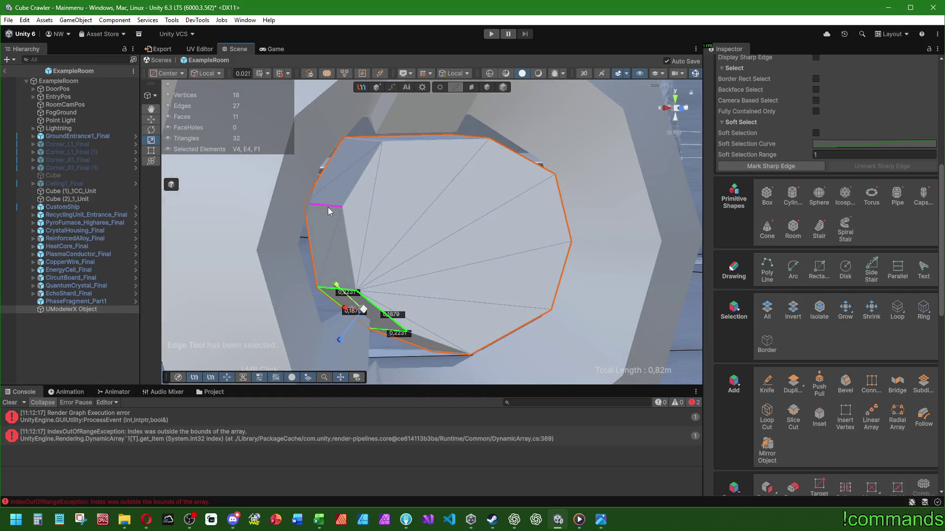
{"action": "left_click", "coordinate": [328, 208]}
{"action": "left_click", "coordinate": [683, 114]}
{"action": "key", "text": "w"}
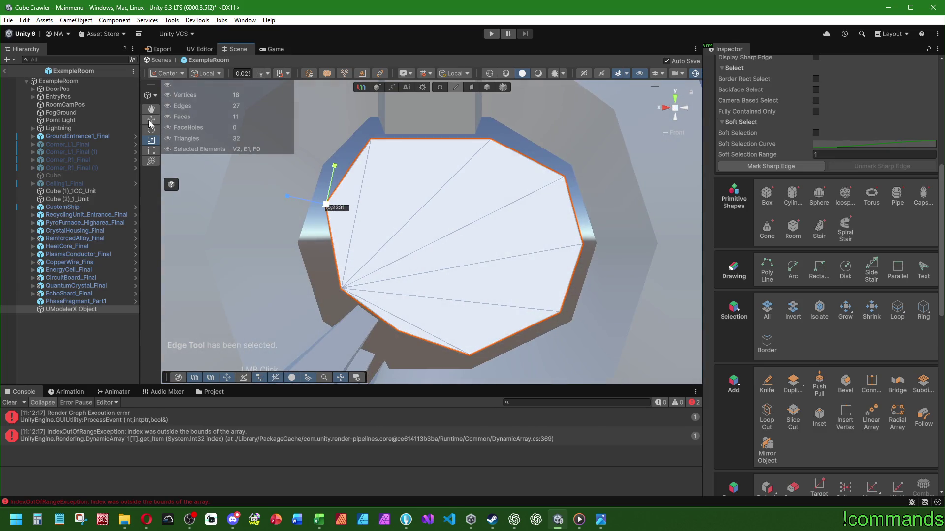
{"action": "left_click_drag", "start_coordinate": [326, 184], "coordinate": [332, 167]}
Step: Insert a parallel edge on the left side, giving 20 vertices, 30 edges and 12 faces
{"action": "mouse_move", "coordinate": [320, 315]}
{"action": "left_mouse_down"}
{"action": "mouse_move", "coordinate": [354, 275]}
{"action": "mouse_move", "coordinate": [443, 229]}
{"action": "left_mouse_up"}
{"action": "left_click", "coordinate": [897, 269]}
{"action": "left_click", "coordinate": [332, 236]}
{"action": "left_click", "coordinate": [454, 89]}
{"action": "left_click", "coordinate": [331, 238]}
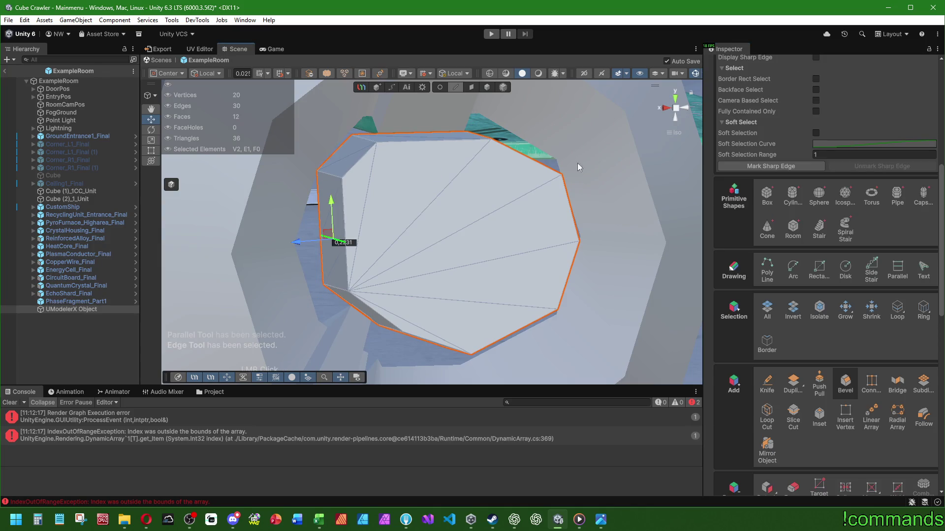
{"action": "left_click_drag", "start_coordinate": [585, 162], "coordinate": [304, 245]}
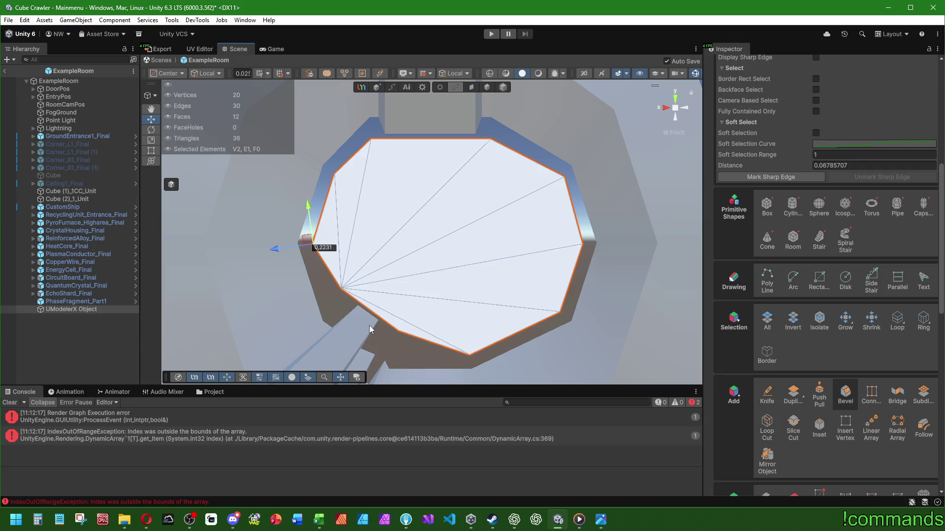
{"action": "key", "text": "alt+Tab"}
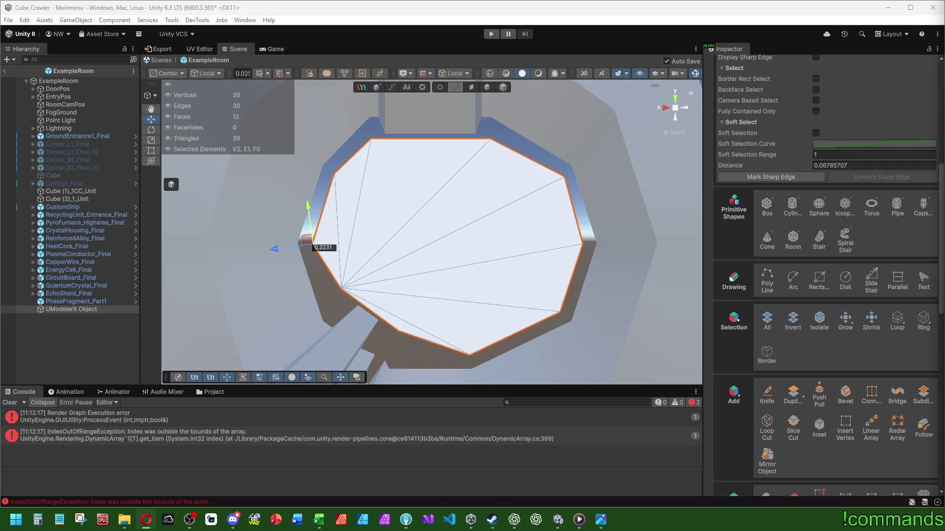
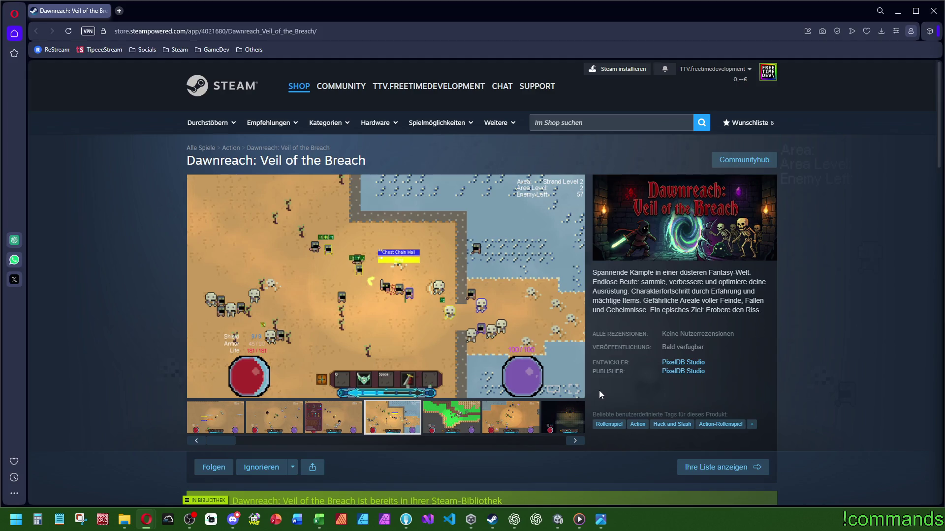
Step: Close the Opera window showing the Dawnreach: Veil of the Breach Steam page
{"action": "scroll", "coordinate": [599, 390], "scroll_direction": "down", "scroll_amount": 8}
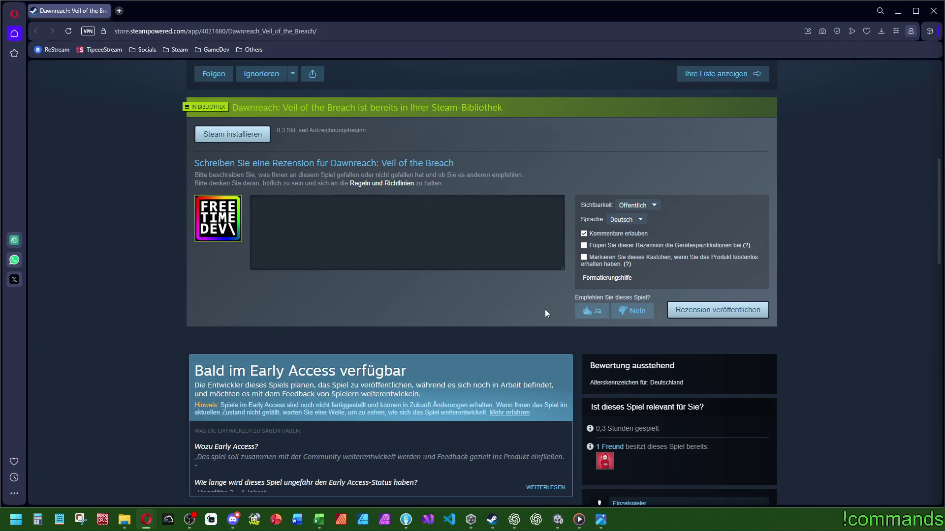
{"action": "scroll", "coordinate": [546, 313], "scroll_direction": "up", "scroll_amount": 8}
{"action": "left_click", "coordinate": [932, 11]}
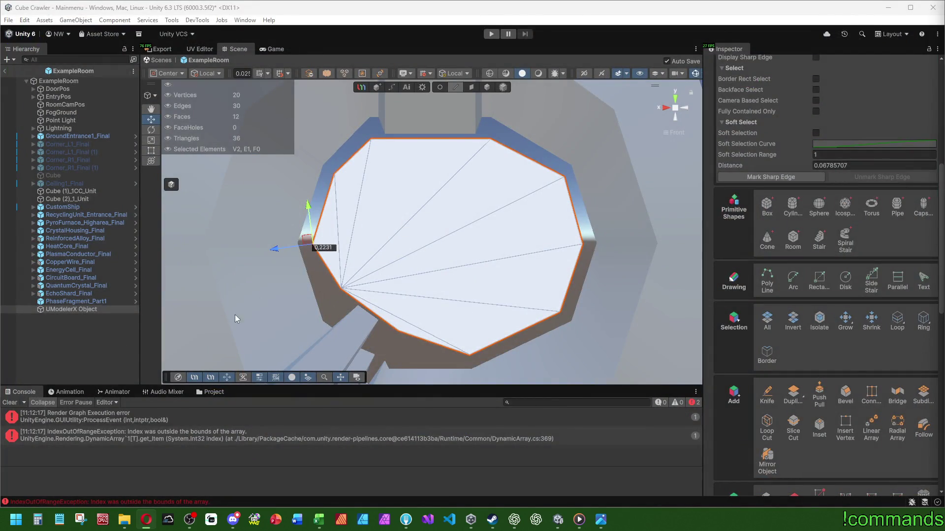
Step: Clear the console errors and add a loop cut around the rim with pinch 0.3
{"action": "left_click", "coordinate": [9, 402]}
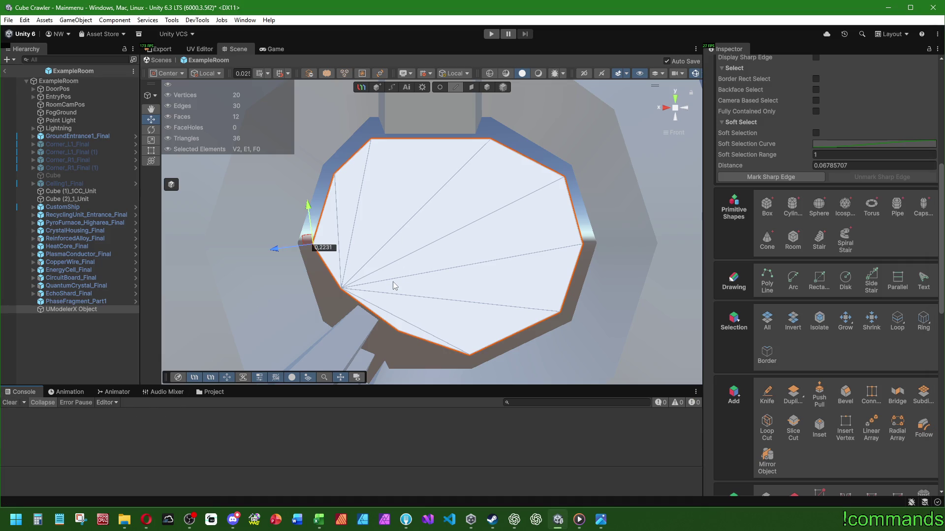
{"action": "left_click_drag", "start_coordinate": [414, 335], "coordinate": [443, 305]}
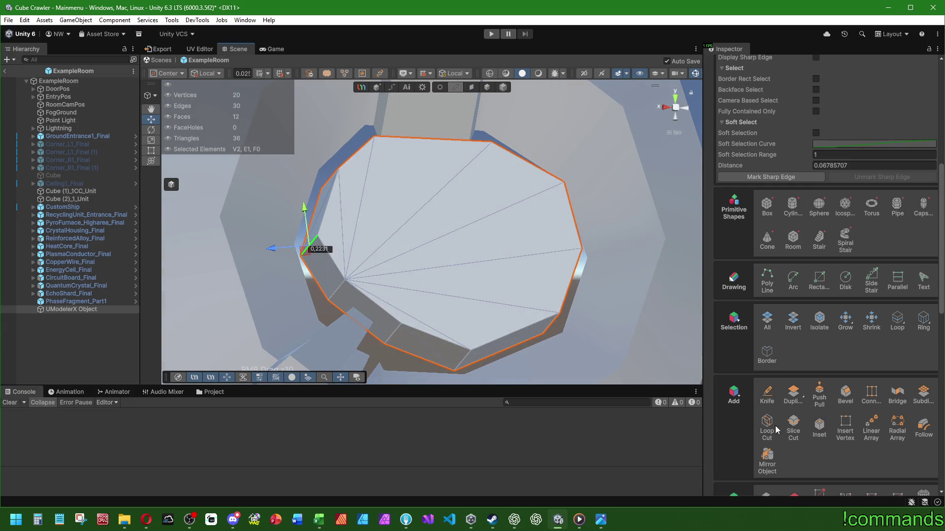
{"action": "left_click", "coordinate": [781, 430]}
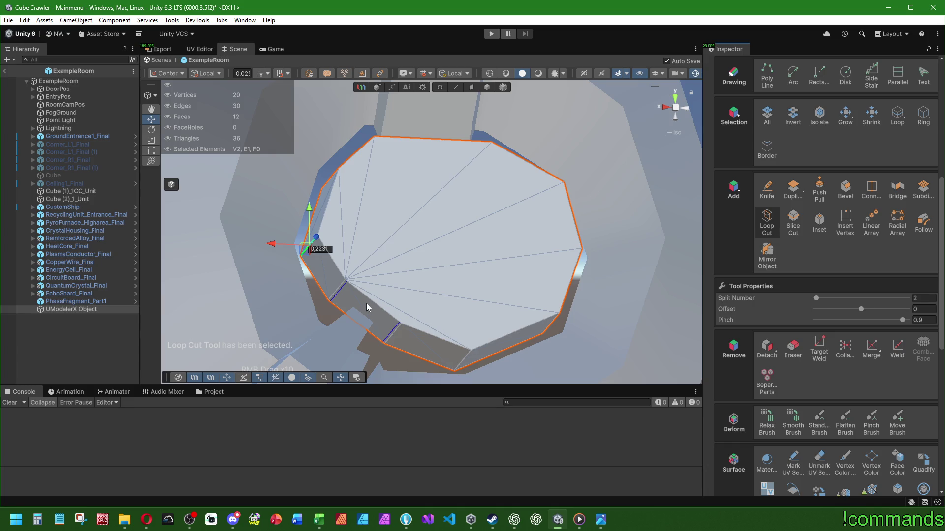
{"action": "left_click_drag", "start_coordinate": [903, 320], "coordinate": [880, 326]}
{"action": "key", "text": "BackSpace"}
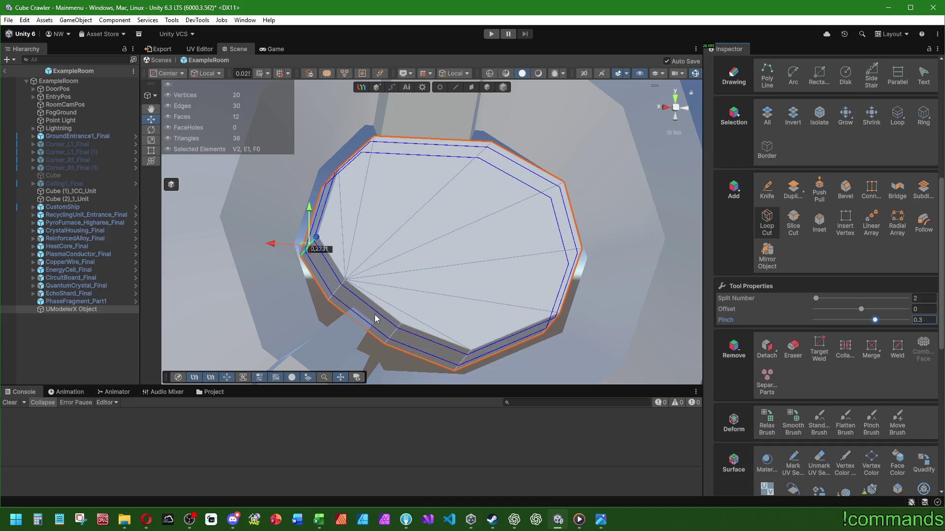
{"action": "left_click", "coordinate": [367, 326]}
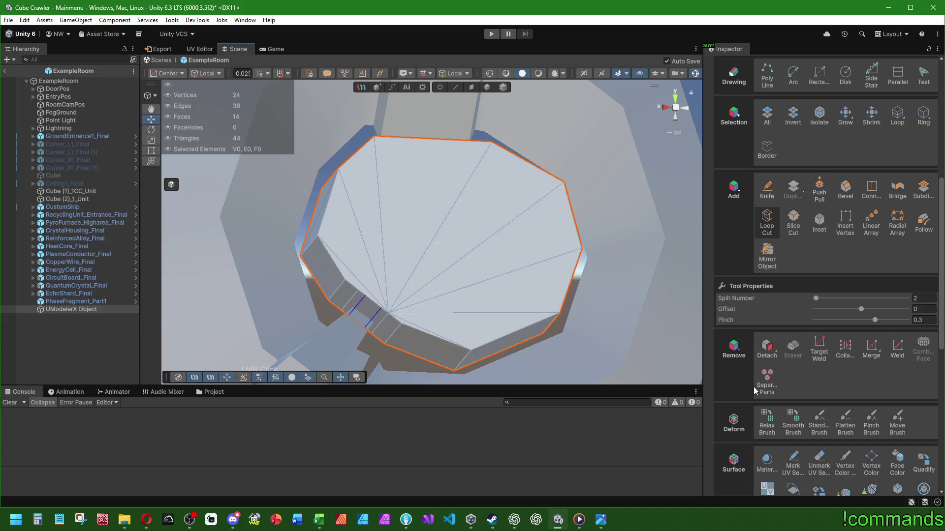
Step: Add a second rim loop cut with pinch 0.9, then select a rim face between the cuts
{"action": "left_click", "coordinate": [925, 320]}
{"action": "key", "text": "BackSpace"}
{"action": "key", "text": "Return"}
{"action": "left_click", "coordinate": [367, 326]}
{"action": "left_click", "coordinate": [471, 90]}
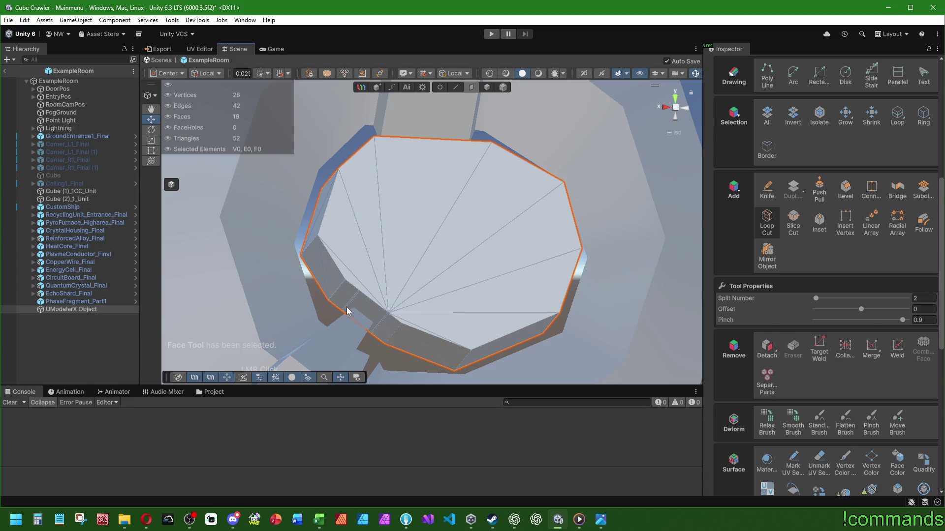
{"action": "left_click", "coordinate": [385, 326]}
Step: Push two selected rim faces inward in Front view to form a notch
{"action": "left_click", "coordinate": [385, 327], "text": "shift"}
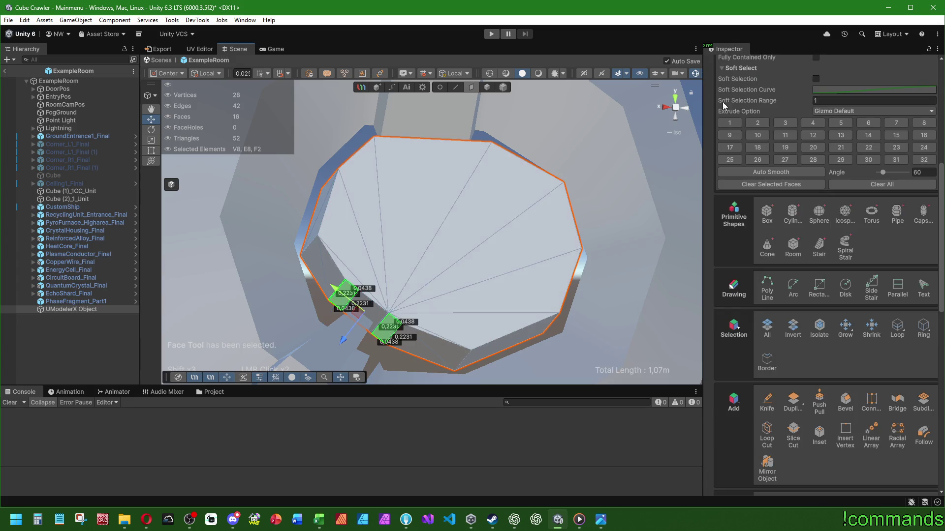
{"action": "left_click", "coordinate": [682, 105]}
{"action": "scroll", "coordinate": [476, 242], "scroll_direction": "up", "scroll_amount": 2}
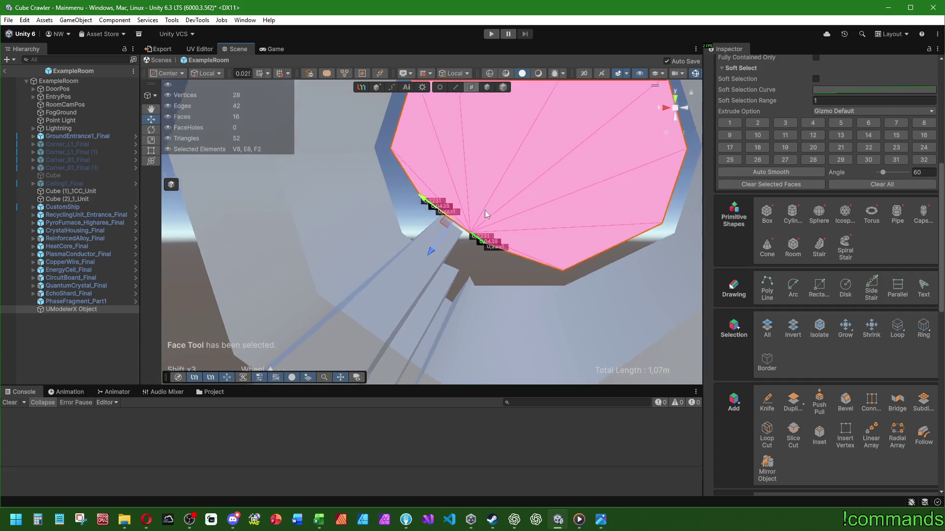
{"action": "left_click_drag", "start_coordinate": [426, 260], "coordinate": [412, 277]}
{"action": "left_click", "coordinate": [149, 131]}
{"action": "left_click", "coordinate": [151, 140]}
{"action": "left_click_drag", "start_coordinate": [409, 220], "coordinate": [391, 220]}
{"action": "left_click_drag", "start_coordinate": [451, 245], "coordinate": [440, 262]}
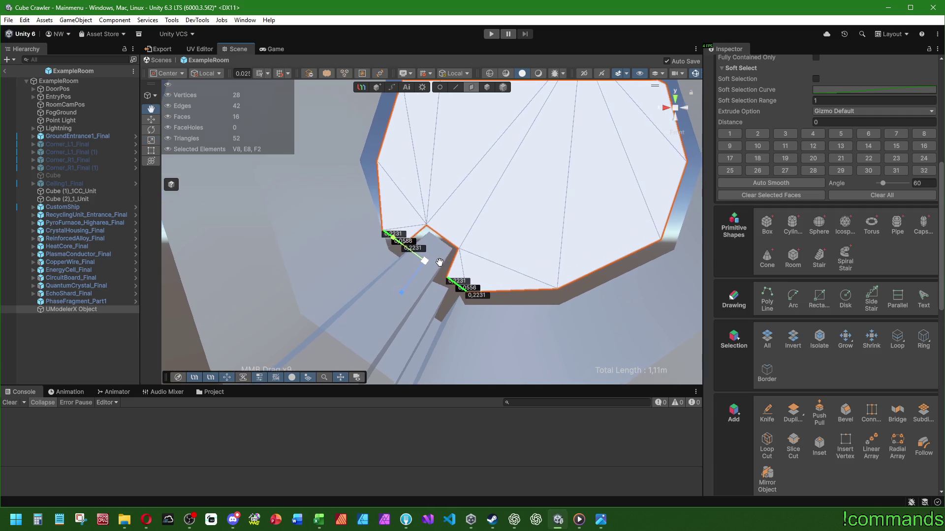
Step: Move one notch edge into alignment using the Move tool in Front view
{"action": "left_click", "coordinate": [455, 87]}
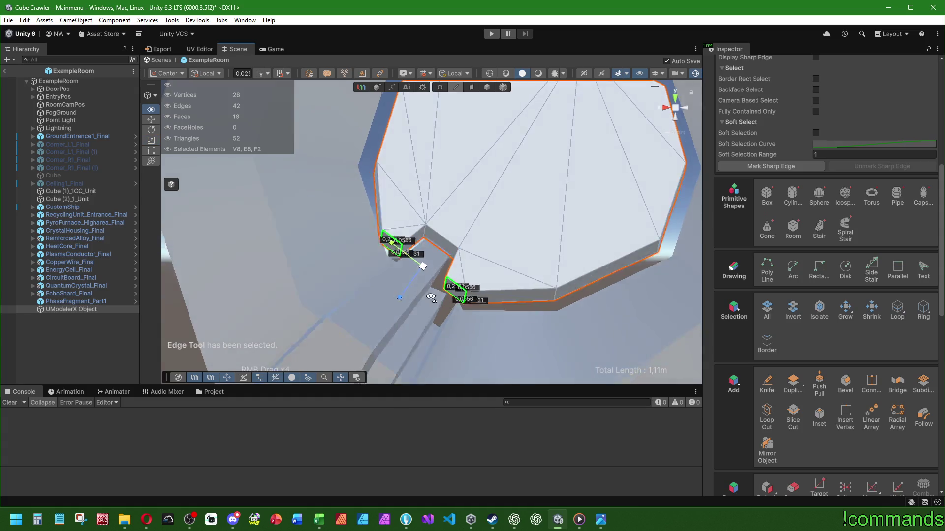
{"action": "left_click", "coordinate": [455, 293]}
{"action": "left_click_drag", "start_coordinate": [607, 169], "coordinate": [659, 132]}
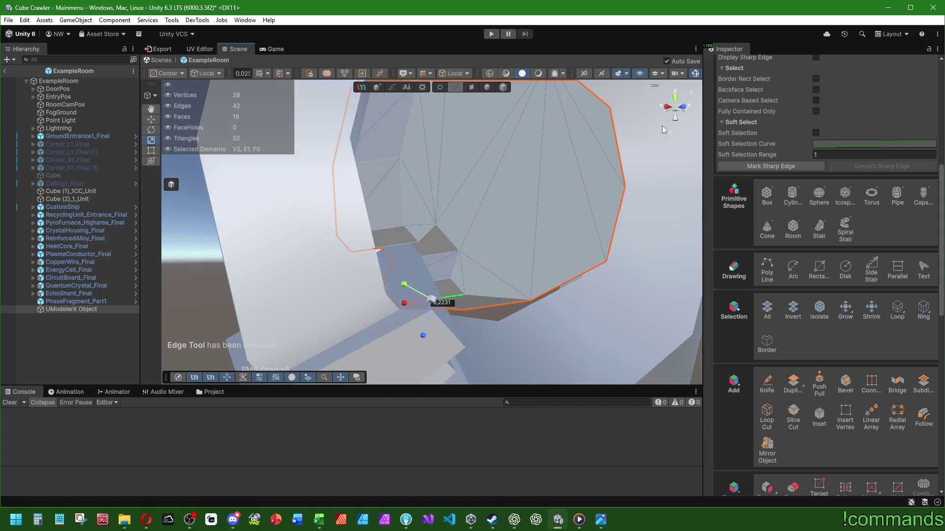
{"action": "left_click", "coordinate": [684, 105]}
{"action": "left_click", "coordinate": [151, 120]}
{"action": "left_click_drag", "start_coordinate": [453, 291], "coordinate": [458, 294]}
{"action": "left_click_drag", "start_coordinate": [318, 270], "coordinate": [660, 115]}
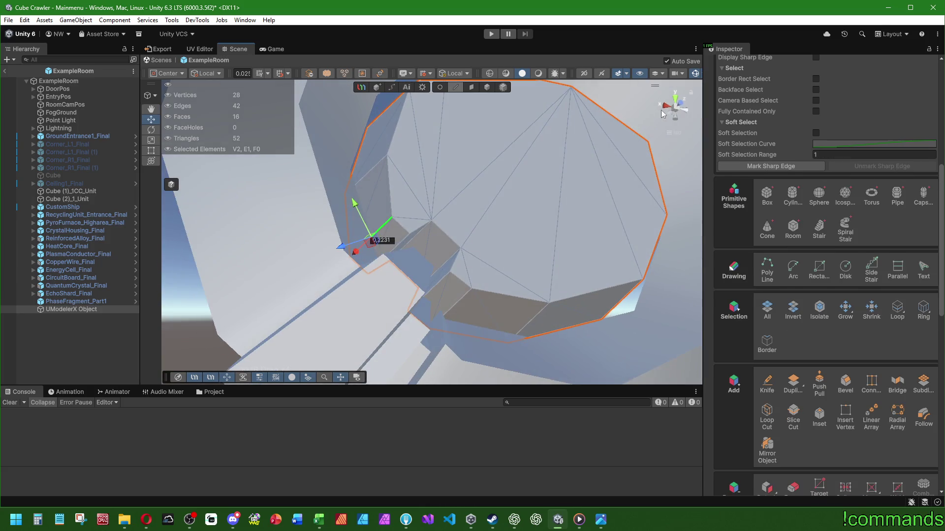
{"action": "left_click", "coordinate": [685, 105]}
{"action": "mouse_move", "coordinate": [376, 229]}
{"action": "left_mouse_down"}
{"action": "mouse_move", "coordinate": [385, 236]}
{"action": "mouse_move", "coordinate": [383, 224]}
{"action": "mouse_move", "coordinate": [386, 237]}
{"action": "left_mouse_up"}
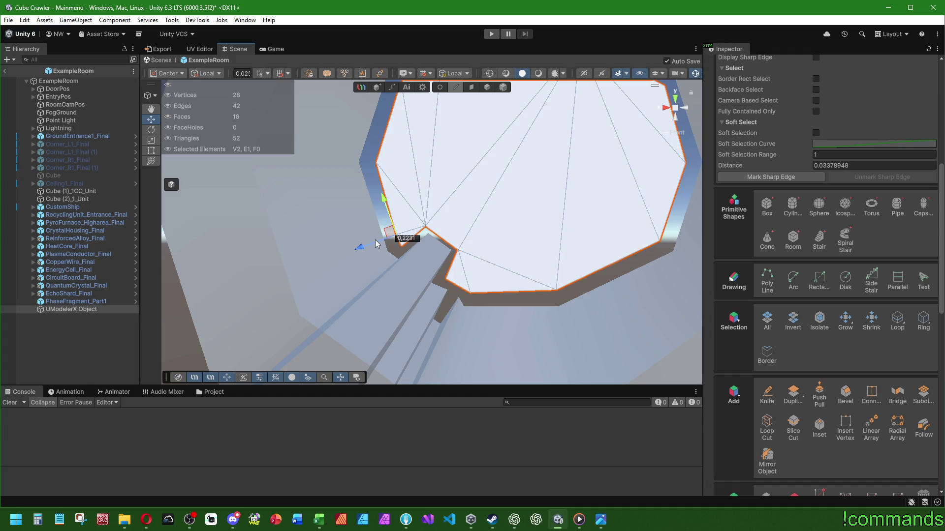
Step: Reselect the UModelerX Object and nudge the notch corner vertex in Front view
{"action": "right_click", "coordinate": [429, 298]}
{"action": "left_click", "coordinate": [351, 315]}
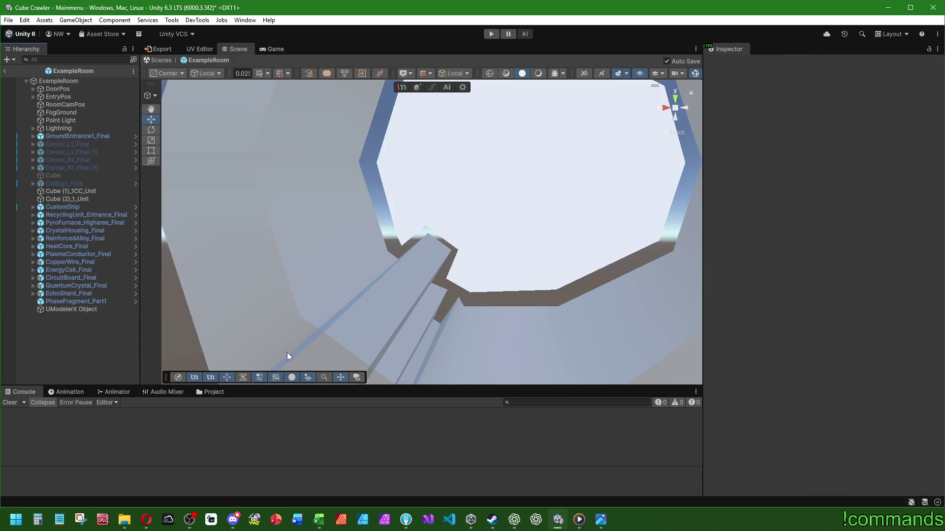
{"action": "left_click", "coordinate": [96, 310]}
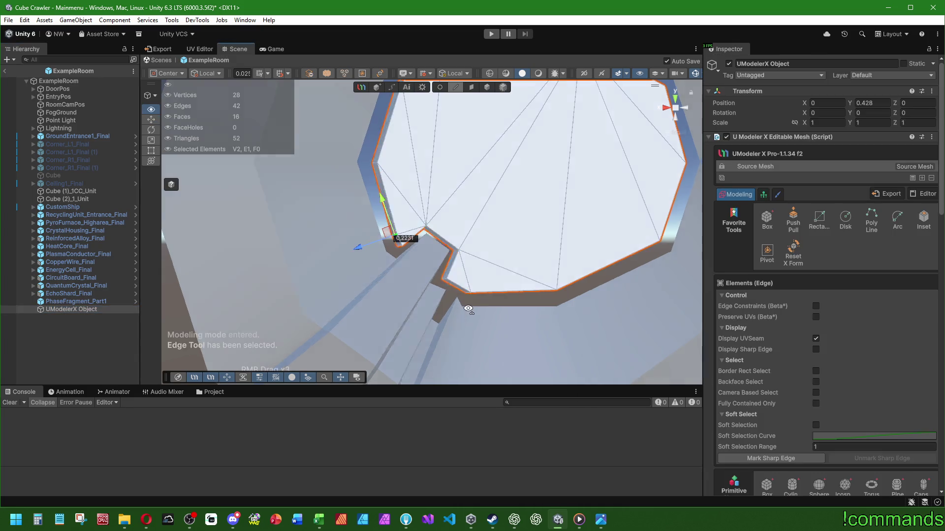
{"action": "left_click_drag", "start_coordinate": [496, 304], "coordinate": [449, 255]}
{"action": "left_click", "coordinate": [449, 255]}
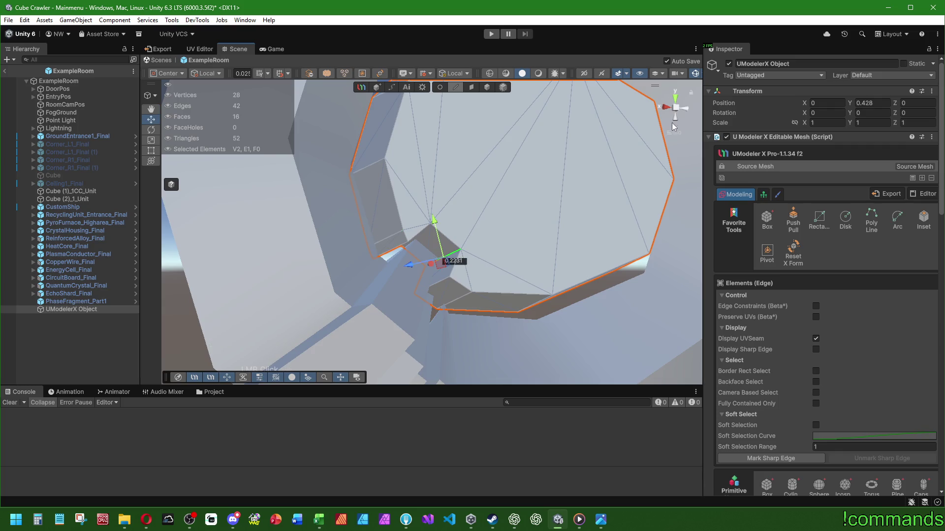
{"action": "left_click_drag", "start_coordinate": [691, 106], "coordinate": [684, 107]}
{"action": "left_click", "coordinate": [683, 108]}
{"action": "scroll", "coordinate": [459, 258], "scroll_direction": "up", "scroll_amount": 2}
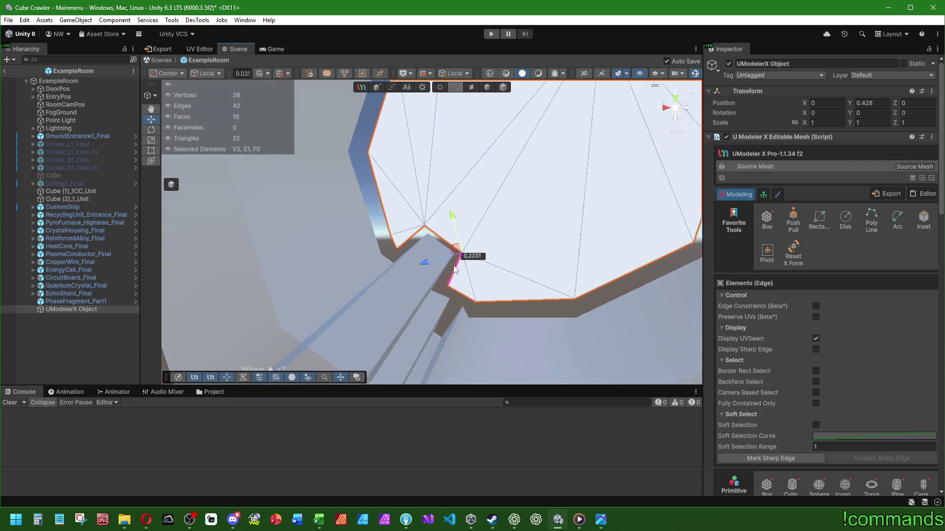
{"action": "left_click_drag", "start_coordinate": [459, 258], "coordinate": [460, 258]}
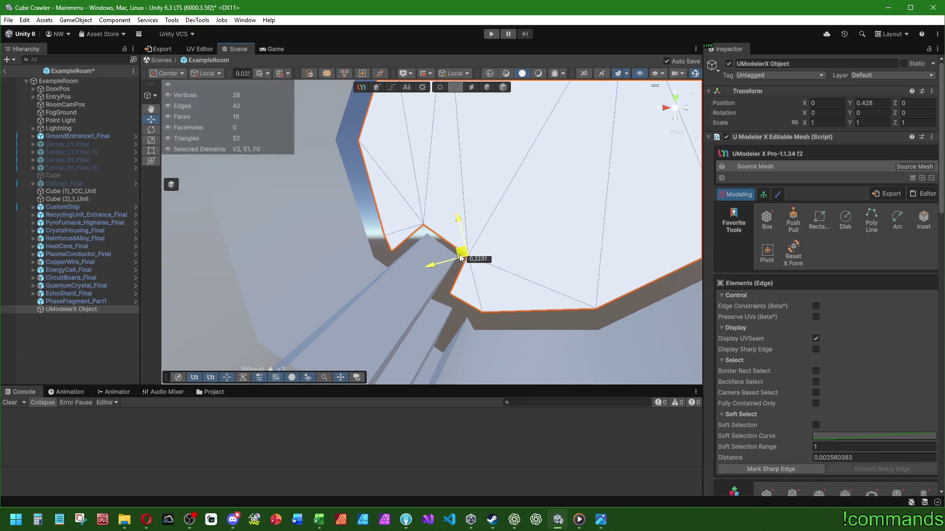
Step: Save the ExampleRoom scene, deselect the mesh, and orbit out to view the ring
{"action": "scroll", "coordinate": [456, 255], "scroll_direction": "down", "scroll_amount": 2}
{"action": "key", "text": "ctrl+s"}
{"action": "scroll", "coordinate": [302, 279], "scroll_direction": "down", "scroll_amount": 2}
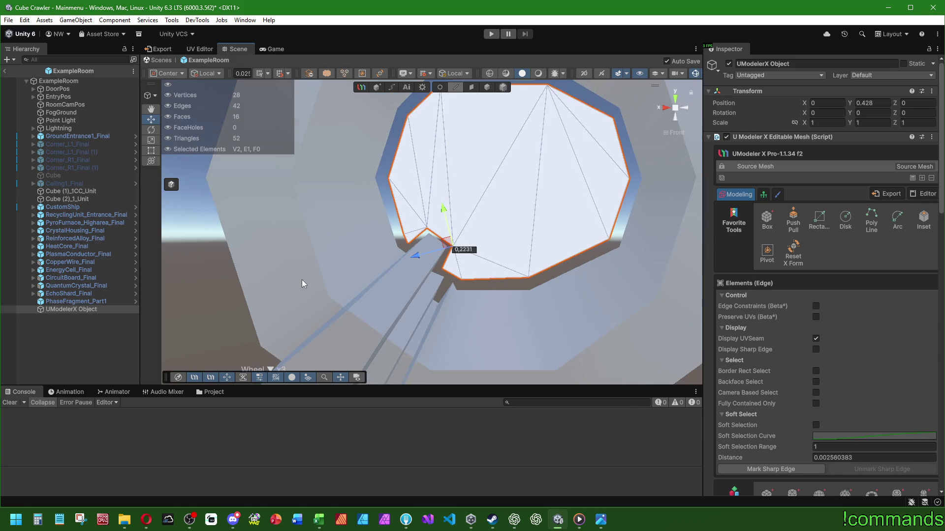
{"action": "left_click", "coordinate": [91, 362]}
{"action": "mouse_move", "coordinate": [370, 270]}
{"action": "left_mouse_down"}
{"action": "mouse_move", "coordinate": [409, 262]}
{"action": "mouse_move", "coordinate": [289, 268]}
{"action": "mouse_move", "coordinate": [319, 236]}
{"action": "mouse_move", "coordinate": [366, 218]}
{"action": "mouse_move", "coordinate": [699, 284]}
{"action": "mouse_move", "coordinate": [545, 320]}
{"action": "mouse_move", "coordinate": [471, 292]}
{"action": "left_mouse_up"}
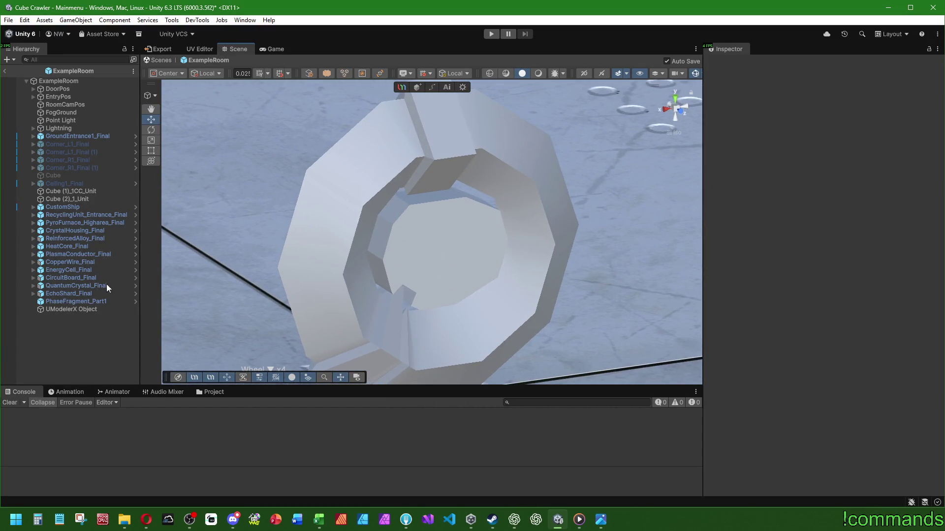
Step: Browse the Project window to the PhaseFragment/Edit folder
{"action": "left_click", "coordinate": [87, 310]}
{"action": "left_click", "coordinate": [215, 392]}
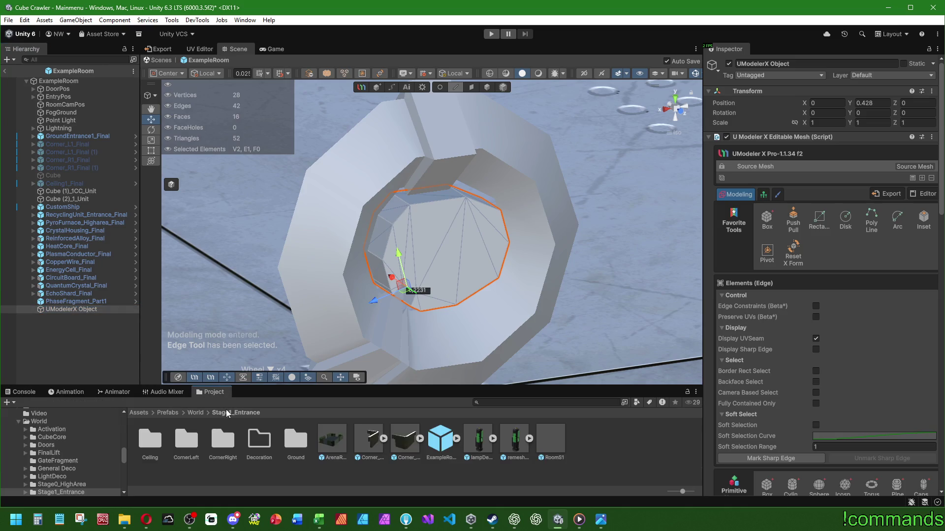
{"action": "left_click", "coordinate": [167, 413]}
{"action": "left_click", "coordinate": [371, 440]}
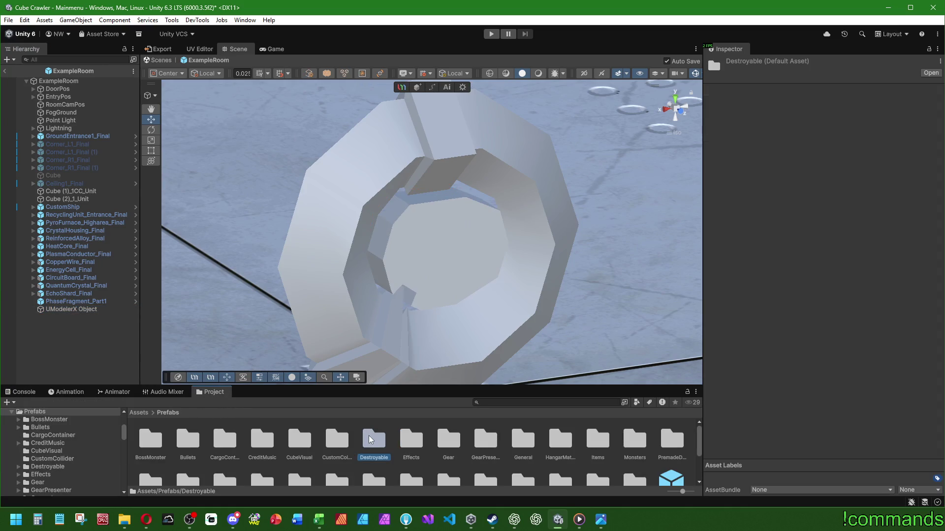
{"action": "double_click", "coordinate": [371, 440]}
{"action": "left_click", "coordinate": [168, 413]}
{"action": "left_click", "coordinate": [560, 439]}
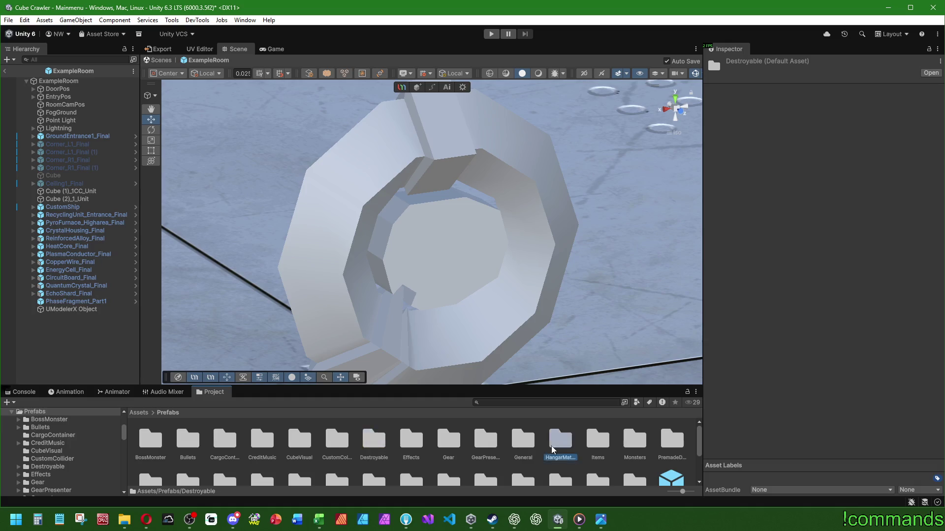
{"action": "double_click", "coordinate": [560, 439]}
{"action": "double_click", "coordinate": [322, 450]}
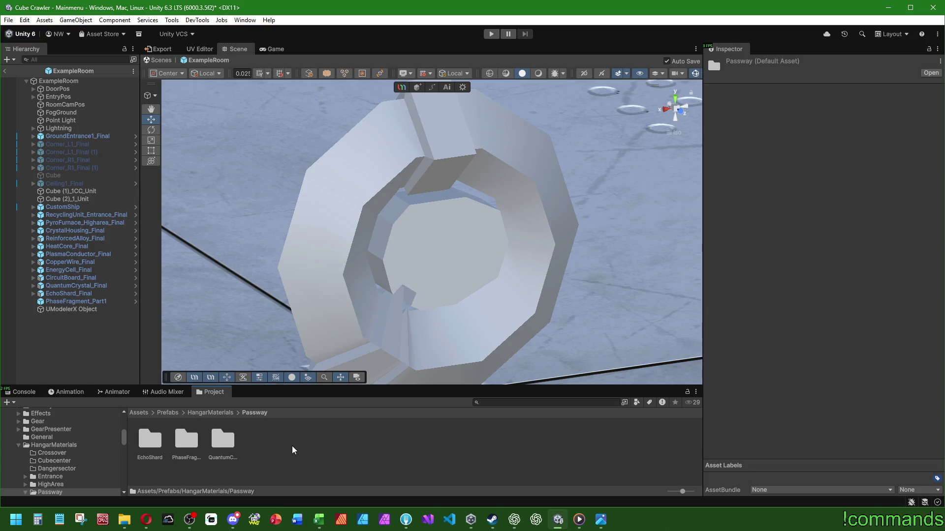
{"action": "mouse_move", "coordinate": [312, 308]}
{"action": "left_mouse_down"}
{"action": "mouse_move", "coordinate": [312, 249]}
{"action": "mouse_move", "coordinate": [349, 240]}
{"action": "left_mouse_up"}
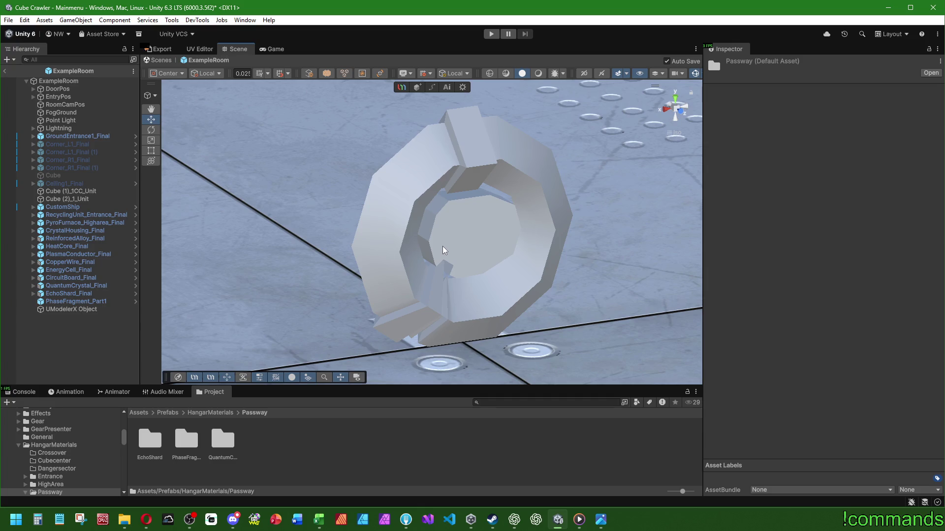
{"action": "double_click", "coordinate": [222, 439]}
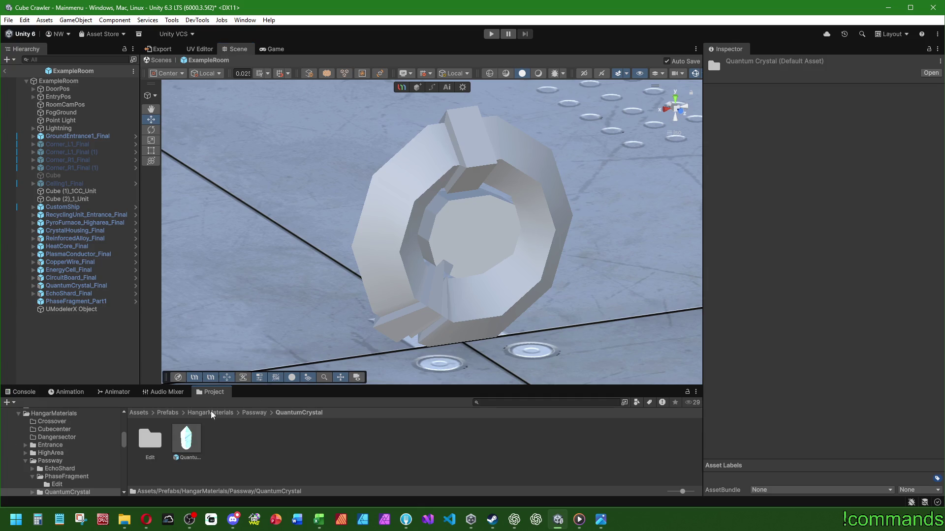
{"action": "left_click", "coordinate": [250, 413]}
{"action": "double_click", "coordinate": [188, 434]}
{"action": "left_click", "coordinate": [138, 436]}
{"action": "double_click", "coordinate": [138, 435]}
Step: Rename the object PhaseFragment_Part2 and save it as a prefab in the Edit folder
{"action": "left_click", "coordinate": [66, 309]}
{"action": "left_click", "coordinate": [68, 310]}
{"action": "type", "text": "PhaseFragment_"}
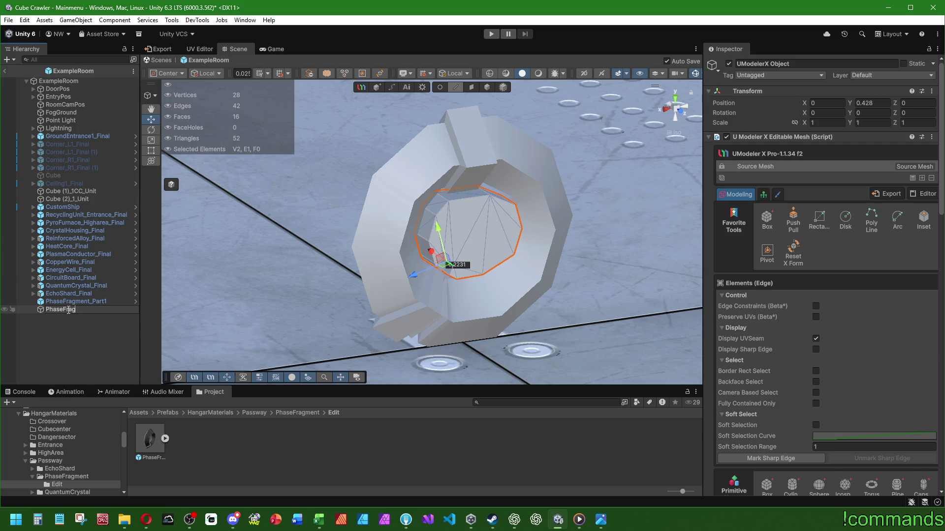
{"action": "type", "text": "Part"}
{"action": "type", "text": "2"}
{"action": "key", "text": "Return"}
{"action": "left_click_drag", "start_coordinate": [67, 309], "coordinate": [199, 397]}
{"action": "left_click_drag", "start_coordinate": [242, 448], "coordinate": [242, 448]}
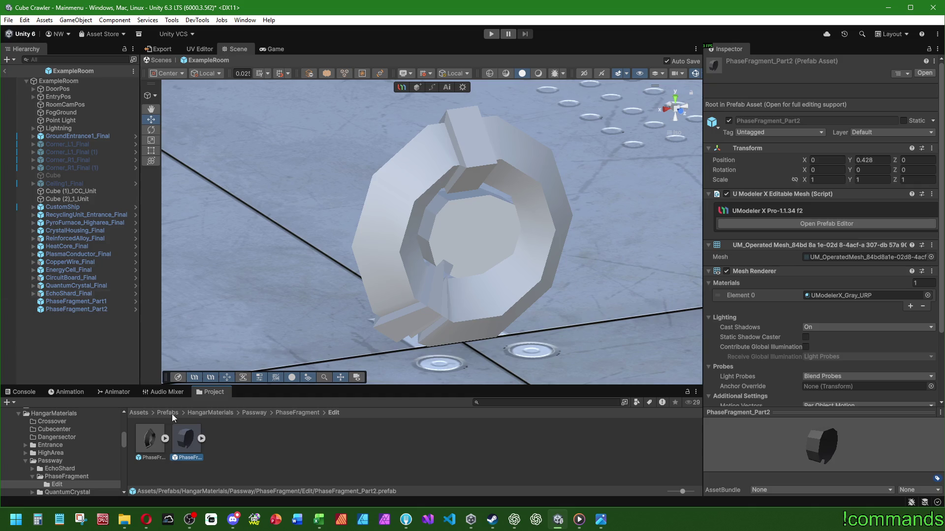
{"action": "left_click", "coordinate": [72, 355]}
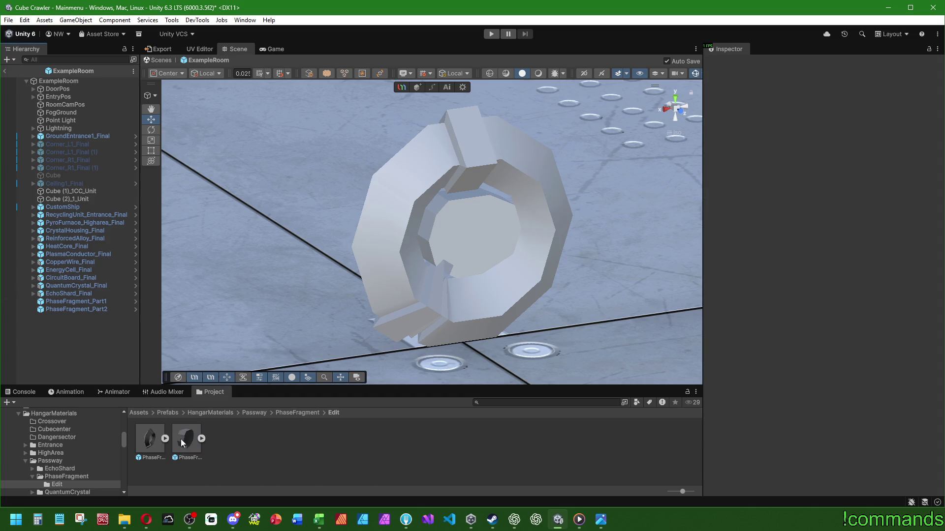
Step: Open the PhaseFragment_Part2 prefab, select both outer border edge loops, and bevel them
{"action": "double_click", "coordinate": [184, 432]}
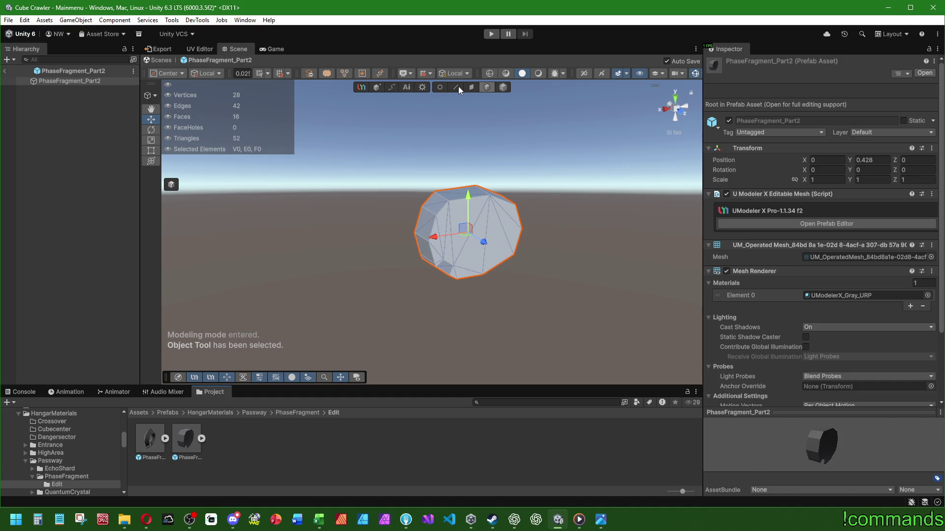
{"action": "left_click", "coordinate": [459, 86]}
{"action": "scroll", "coordinate": [510, 205], "scroll_direction": "up", "scroll_amount": 3}
{"action": "scroll", "coordinate": [471, 195], "scroll_direction": "down", "scroll_amount": 2}
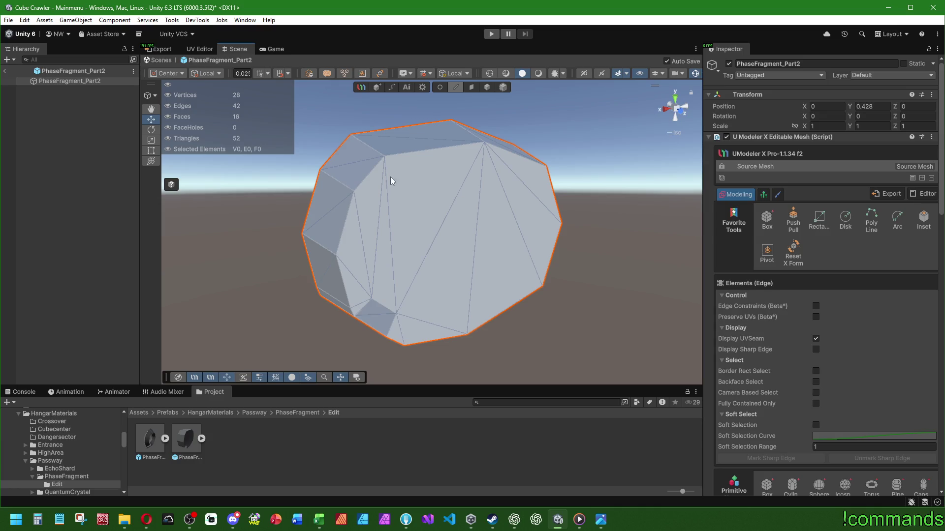
{"action": "left_click", "coordinate": [397, 155]}
{"action": "mouse_move", "coordinate": [225, 197]}
{"action": "left_mouse_down"}
{"action": "mouse_move", "coordinate": [397, 155]}
{"action": "mouse_move", "coordinate": [513, 165]}
{"action": "mouse_move", "coordinate": [354, 209]}
{"action": "left_mouse_up"}
{"action": "left_click", "coordinate": [398, 153], "text": "shift"}
{"action": "scroll", "coordinate": [348, 212], "scroll_direction": "up", "scroll_amount": 2}
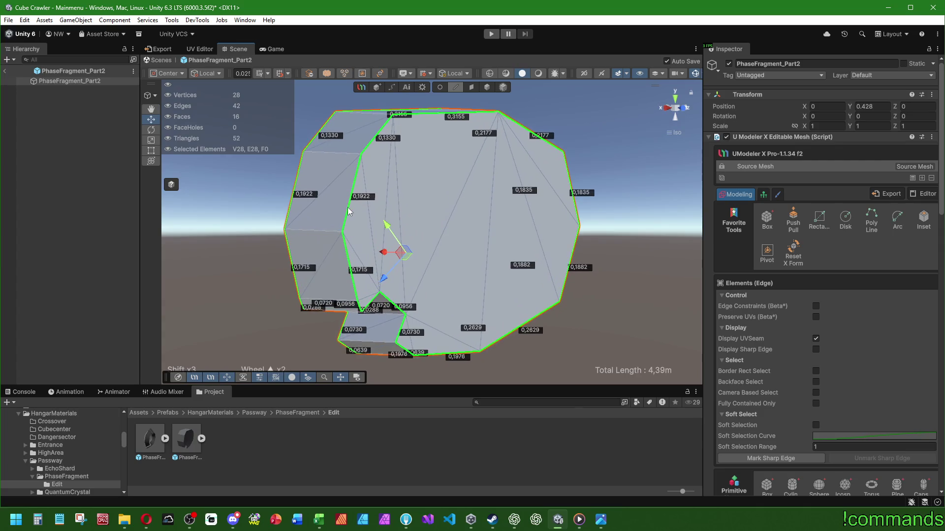
{"action": "scroll", "coordinate": [744, 331], "scroll_direction": "down", "scroll_amount": 10}
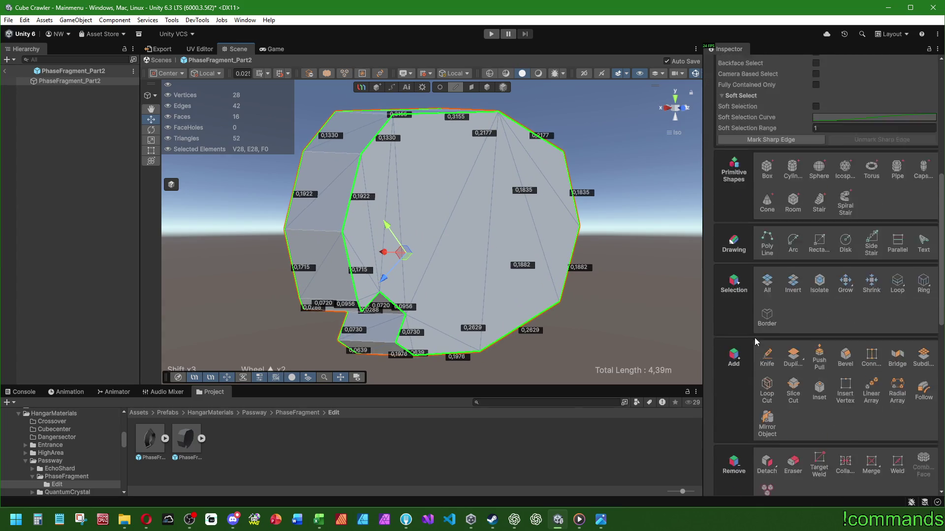
{"action": "right_click", "coordinate": [604, 248]}
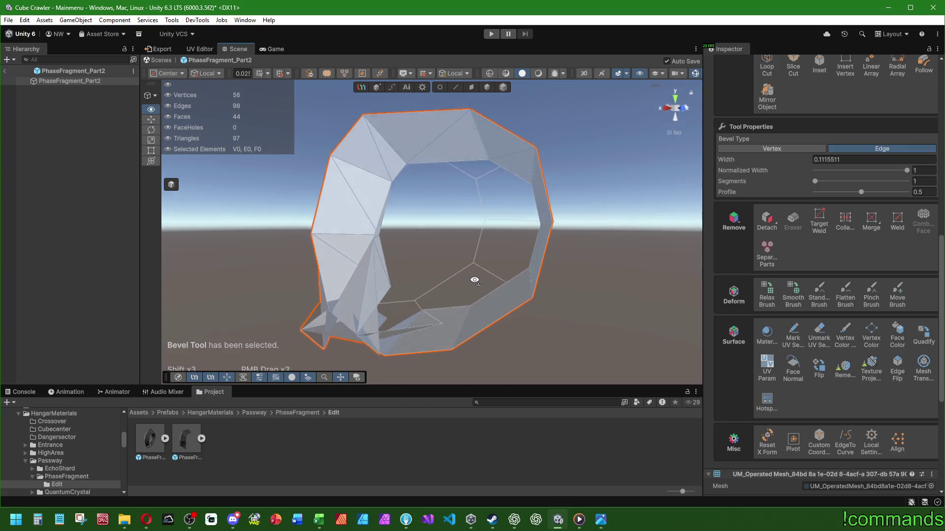
Step: Shrink the bevel's normalized width to 0.001
{"action": "left_click_drag", "start_coordinate": [904, 174], "coordinate": [814, 180]}
{"action": "scroll", "coordinate": [563, 205], "scroll_direction": "up", "scroll_amount": 4}
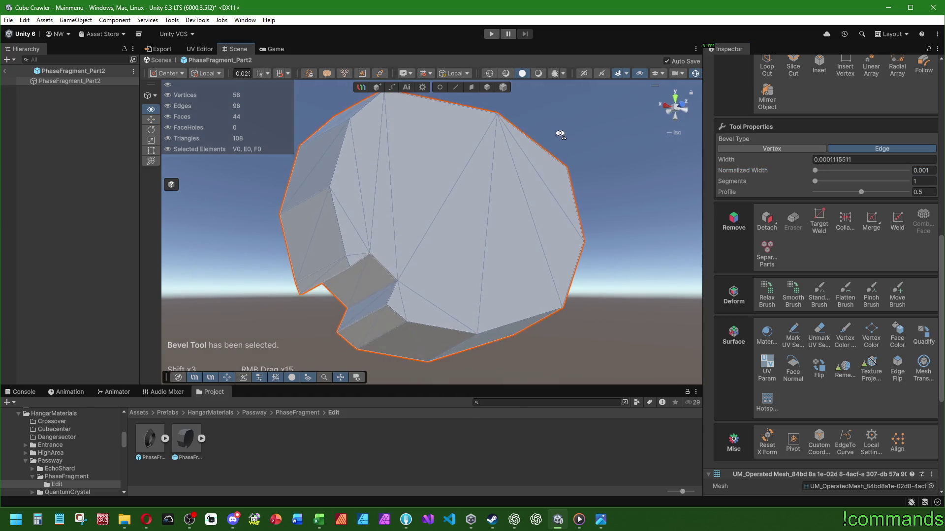
{"action": "mouse_move", "coordinate": [815, 171]}
{"action": "left_mouse_down"}
{"action": "mouse_move", "coordinate": [830, 170]}
{"action": "mouse_move", "coordinate": [806, 172]}
{"action": "left_mouse_up"}
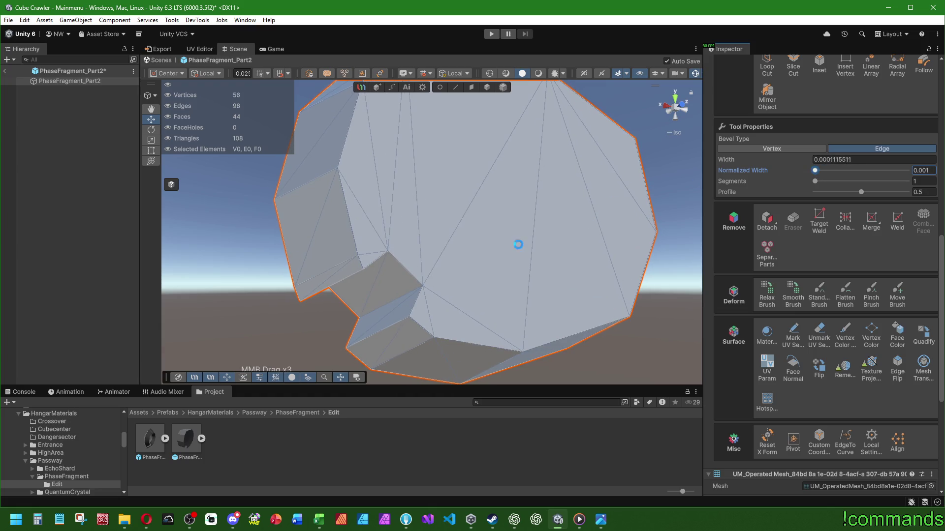
Step: Reselect the front and back border loops, excluding the notch edges
{"action": "left_click", "coordinate": [457, 89]}
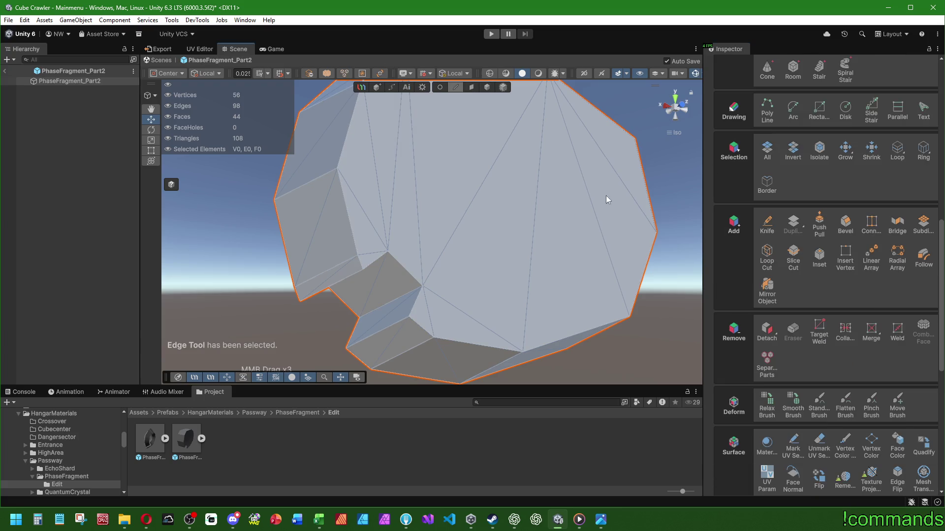
{"action": "left_click", "coordinate": [355, 234]}
{"action": "left_click_drag", "start_coordinate": [379, 240], "coordinate": [438, 303]}
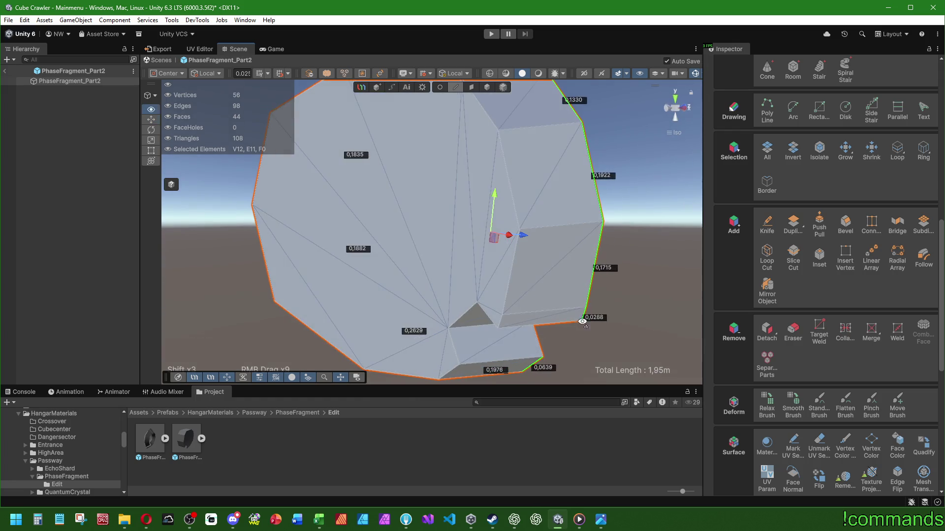
{"action": "double_click", "coordinate": [513, 256], "text": "ctrl"}
{"action": "left_click", "coordinate": [435, 302], "text": "ctrl"}
{"action": "scroll", "coordinate": [435, 302], "scroll_direction": "down", "scroll_amount": 2}
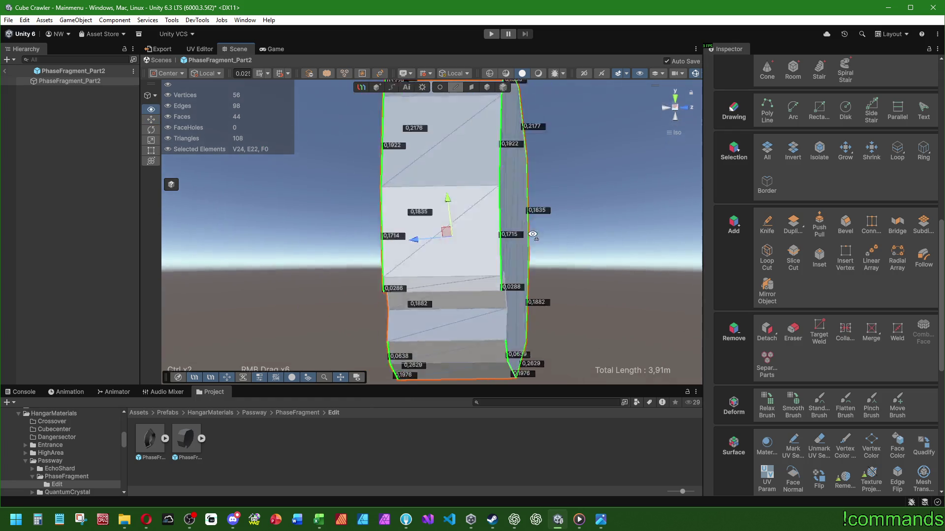
Step: Try a second wider bevel on the loops, inspect it, then undo it
{"action": "left_click", "coordinate": [845, 224]}
{"action": "scroll", "coordinate": [522, 292], "scroll_direction": "up", "scroll_amount": 2}
{"action": "left_click", "coordinate": [907, 171]}
{"action": "mouse_move", "coordinate": [548, 263]}
{"action": "left_mouse_down"}
{"action": "mouse_move", "coordinate": [464, 236]}
{"action": "mouse_move", "coordinate": [390, 289]}
{"action": "mouse_move", "coordinate": [452, 154]}
{"action": "left_mouse_up"}
{"action": "scroll", "coordinate": [516, 274], "scroll_direction": "up", "scroll_amount": 4}
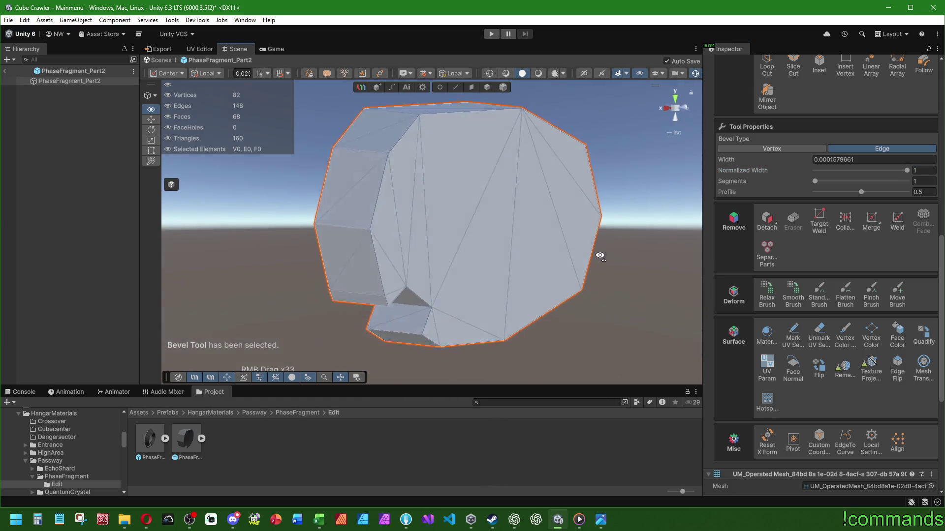
{"action": "scroll", "coordinate": [517, 274], "scroll_direction": "down", "scroll_amount": 6}
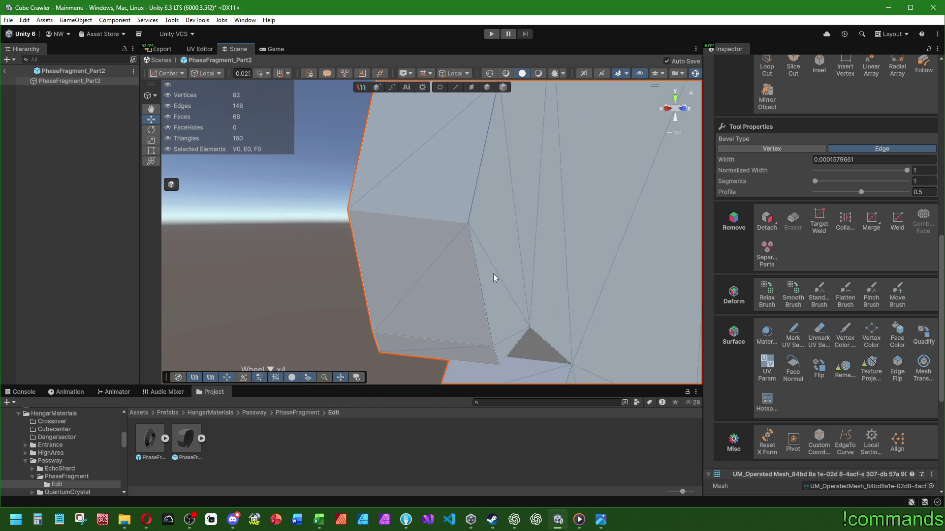
{"action": "left_click_drag", "start_coordinate": [491, 279], "coordinate": [571, 216]}
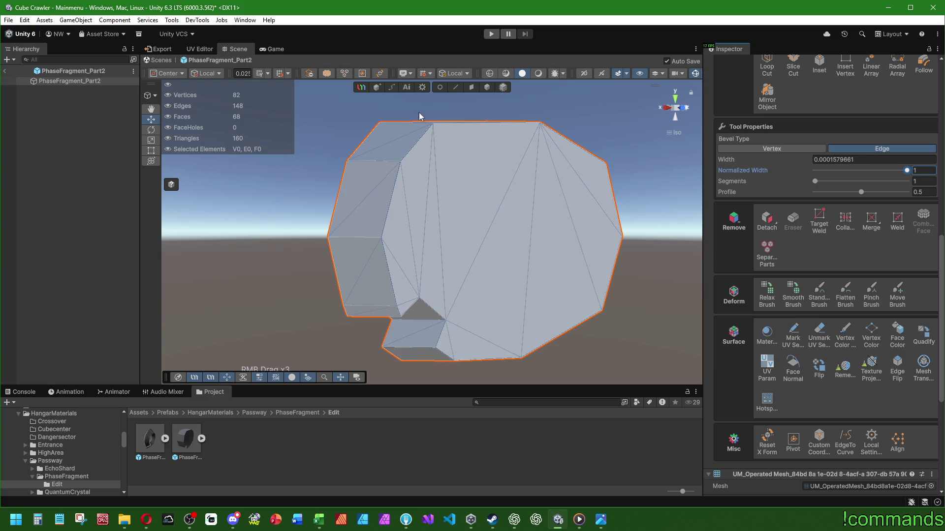
{"action": "key", "text": "ctrl+z"}
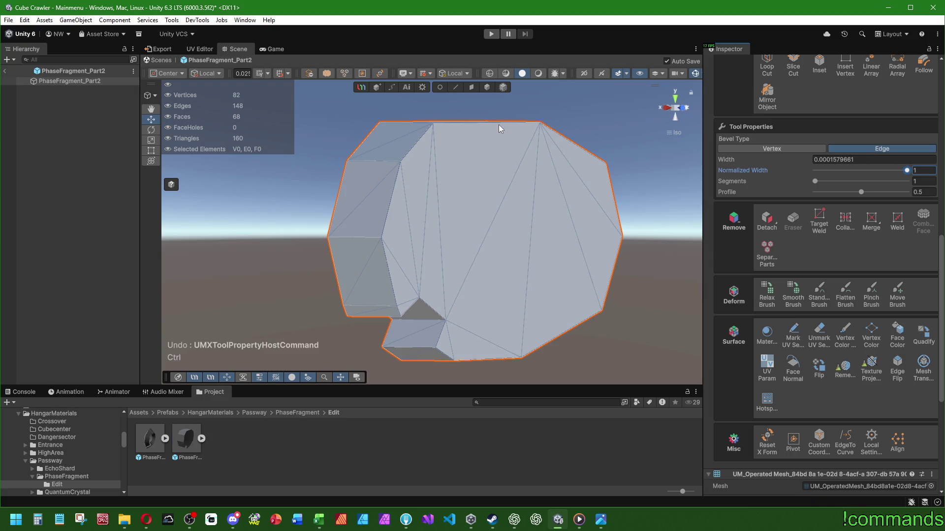
{"action": "key", "text": "ctrl+z"}
{"action": "key", "text": "ctrl+z"}
{"action": "key", "text": "ctrl+z"}
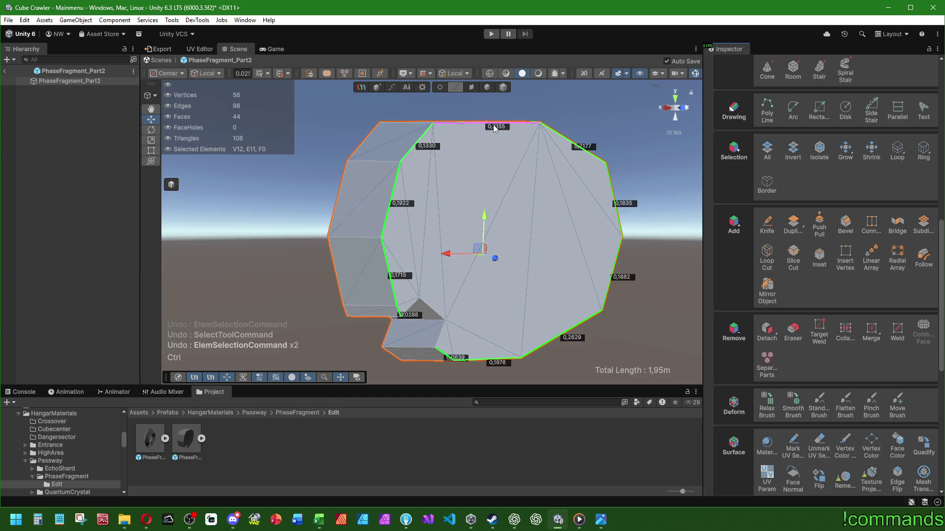
Step: Undo once more and reselect the front and back border loops without the notch edges
{"action": "key", "text": "ctrl+z"}
{"action": "key", "text": "ctrl+z"}
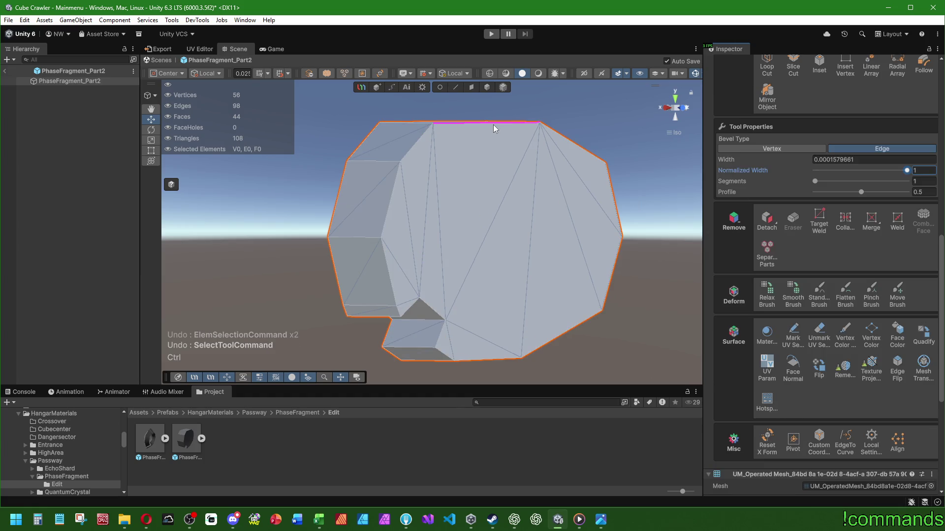
{"action": "left_click", "coordinate": [453, 88]}
{"action": "left_click", "coordinate": [387, 266]}
{"action": "left_click", "coordinate": [386, 267], "text": "ctrl"}
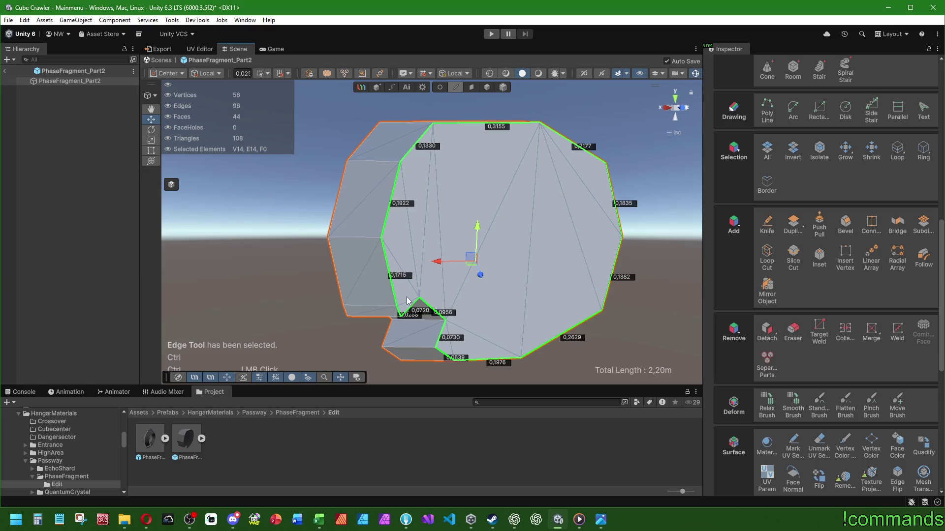
{"action": "double_click", "coordinate": [464, 276], "text": "ctrl"}
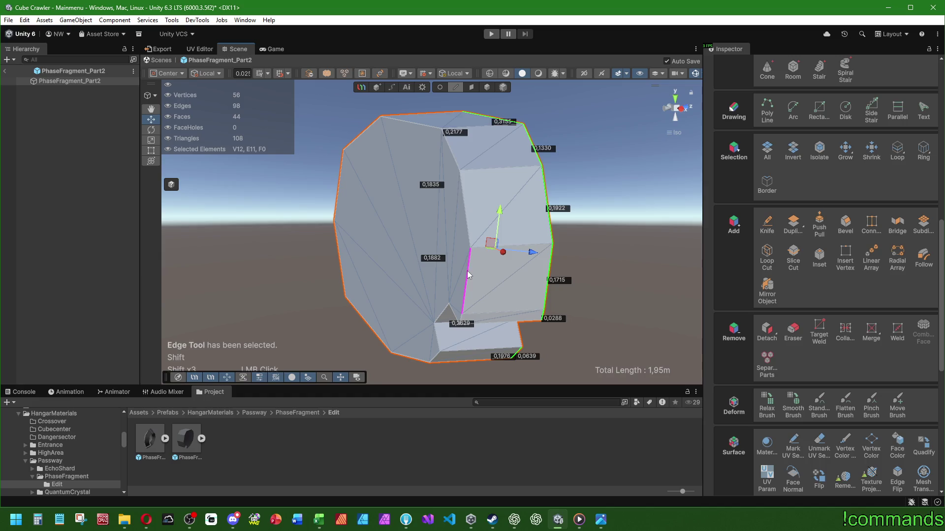
{"action": "left_click", "coordinate": [436, 322], "text": "ctrl"}
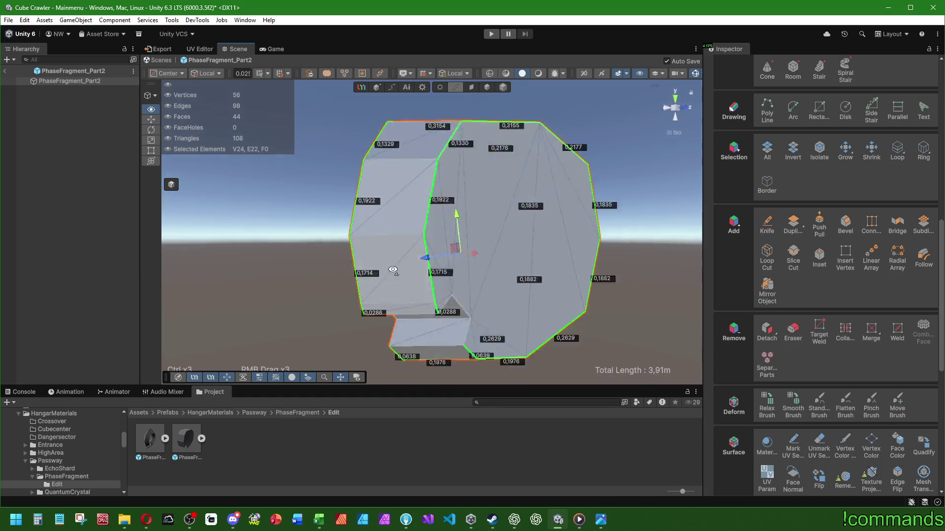
Step: Select the large front cap face and remove it with the Eraser
{"action": "left_click", "coordinate": [471, 87]}
{"action": "left_click", "coordinate": [505, 212]}
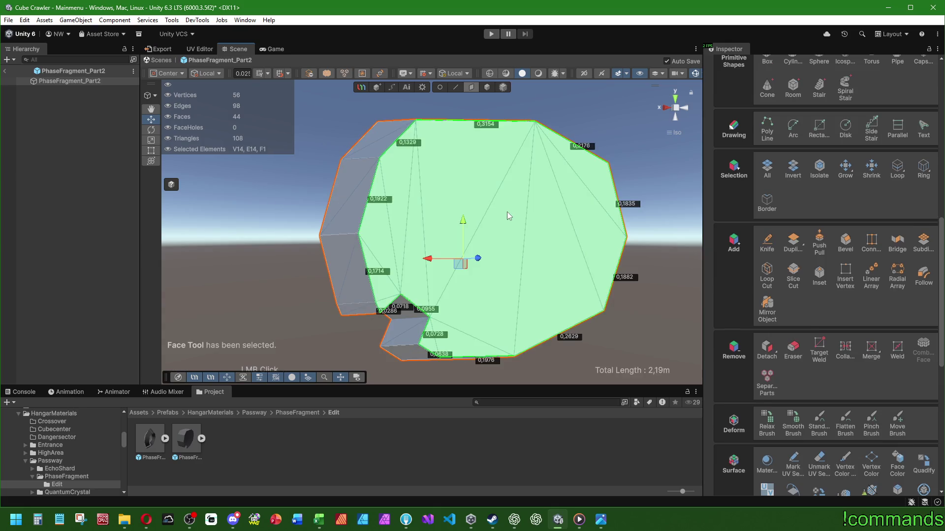
{"action": "left_click_drag", "start_coordinate": [371, 217], "coordinate": [451, 232]}
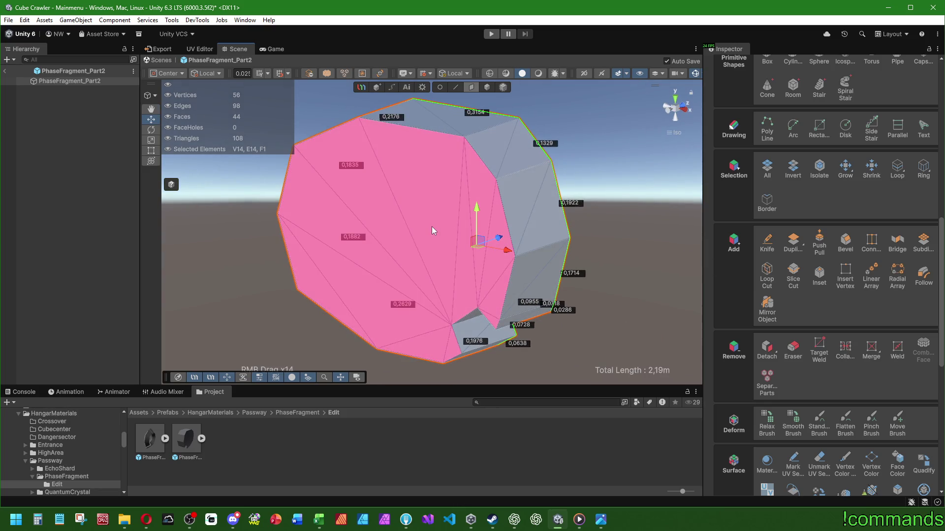
{"action": "left_click", "coordinate": [396, 227]}
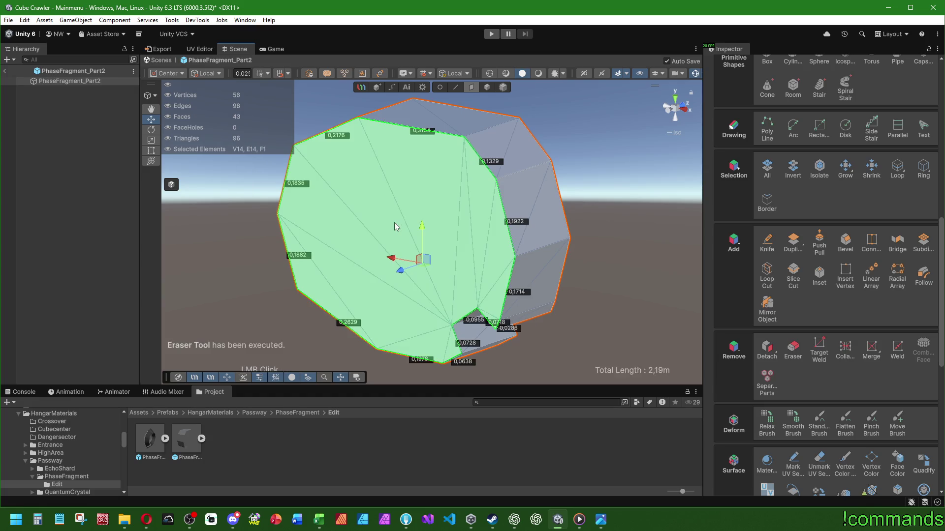
Step: Erase the leftover cap face, then bridge the first gap and the top gap with new faces
{"action": "left_click", "coordinate": [396, 227]}
{"action": "key", "text": "2"}
{"action": "mouse_move", "coordinate": [276, 162]}
{"action": "left_mouse_down"}
{"action": "mouse_move", "coordinate": [256, 156]}
{"action": "mouse_move", "coordinate": [364, 203]}
{"action": "mouse_move", "coordinate": [500, 213]}
{"action": "mouse_move", "coordinate": [530, 232]}
{"action": "left_mouse_up"}
{"action": "left_click", "coordinate": [351, 212]}
{"action": "left_click", "coordinate": [535, 236], "text": "shift"}
{"action": "key", "text": "shift+b"}
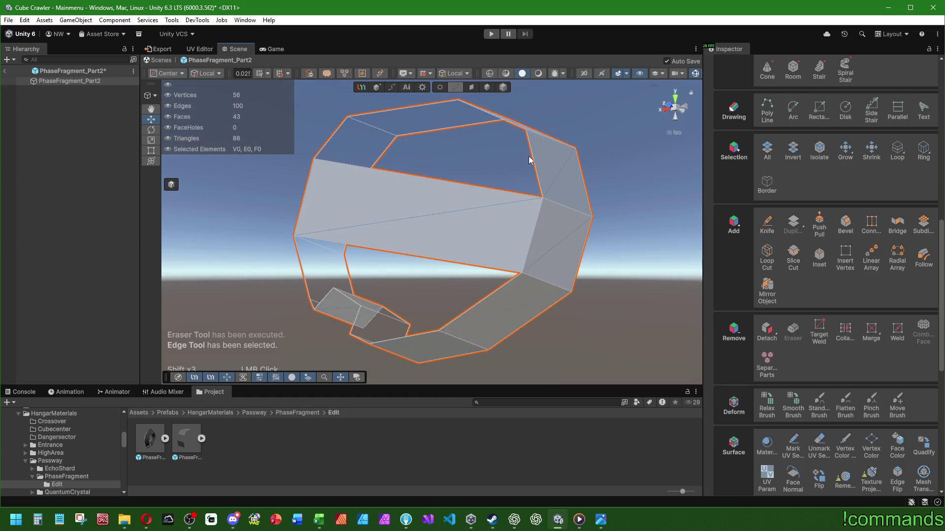
{"action": "mouse_move", "coordinate": [538, 152]}
{"action": "left_mouse_down"}
{"action": "mouse_move", "coordinate": [502, 211]}
{"action": "mouse_move", "coordinate": [415, 157]}
{"action": "left_mouse_up"}
{"action": "left_click", "coordinate": [403, 151], "text": "shift"}
{"action": "key", "text": "shift+b"}
Step: Bridge two more gaps, including the one beside the notch, with new faces
{"action": "left_click", "coordinate": [361, 264]}
{"action": "left_click_drag", "start_coordinate": [361, 264], "coordinate": [450, 338]}
{"action": "left_click", "coordinate": [401, 279], "text": "shift"}
{"action": "key", "text": "shift+b"}
{"action": "left_click", "coordinate": [437, 309]}
{"action": "left_click", "coordinate": [444, 328], "text": "shift"}
{"action": "key", "text": "shift+b"}
Step: Bridge the notch gaps to the long upper edge and fill the triangular hole
{"action": "left_click", "coordinate": [468, 338]}
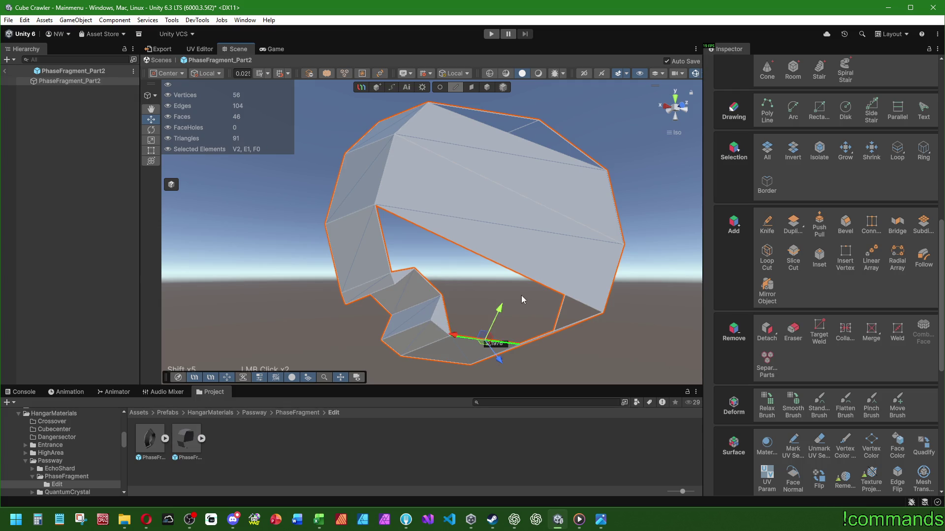
{"action": "left_click_drag", "start_coordinate": [522, 296], "coordinate": [535, 312]}
{"action": "left_click", "coordinate": [539, 329]}
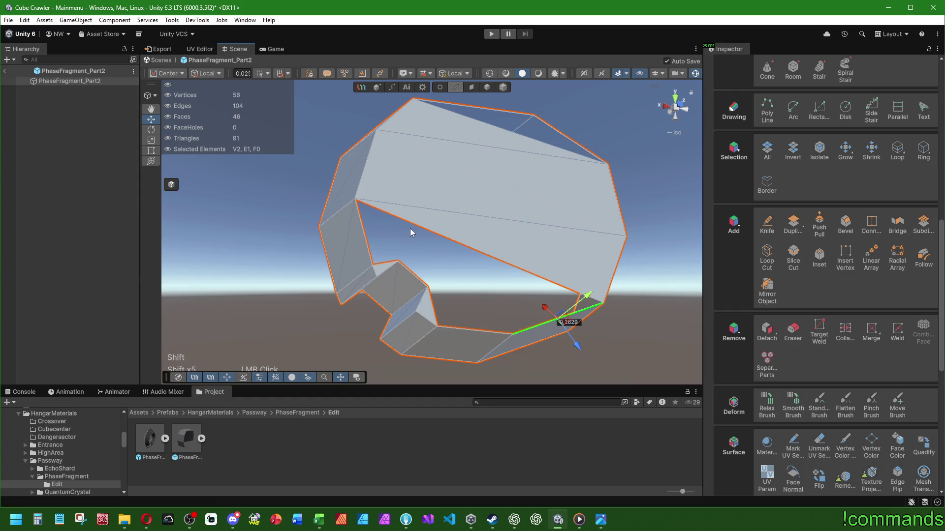
{"action": "left_click", "coordinate": [417, 225], "text": "shift"}
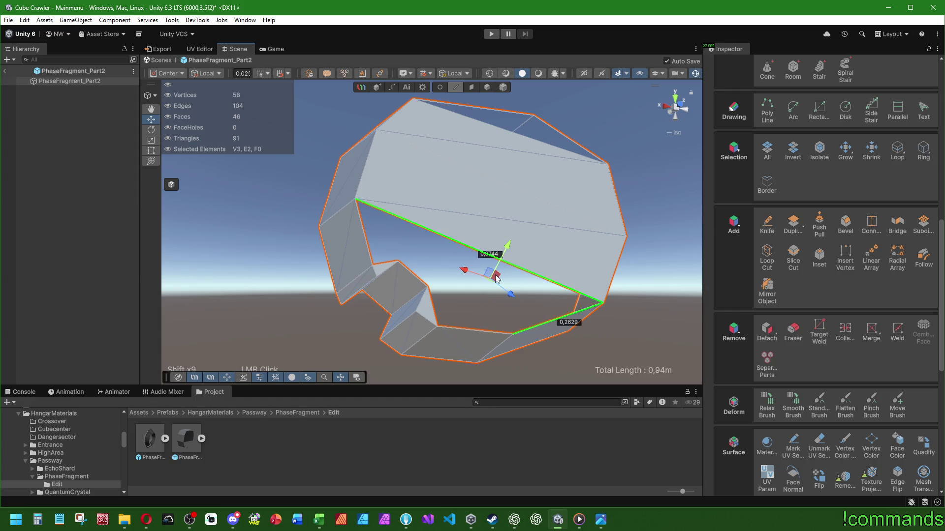
{"action": "key", "text": "shift+b"}
{"action": "left_click", "coordinate": [412, 274]}
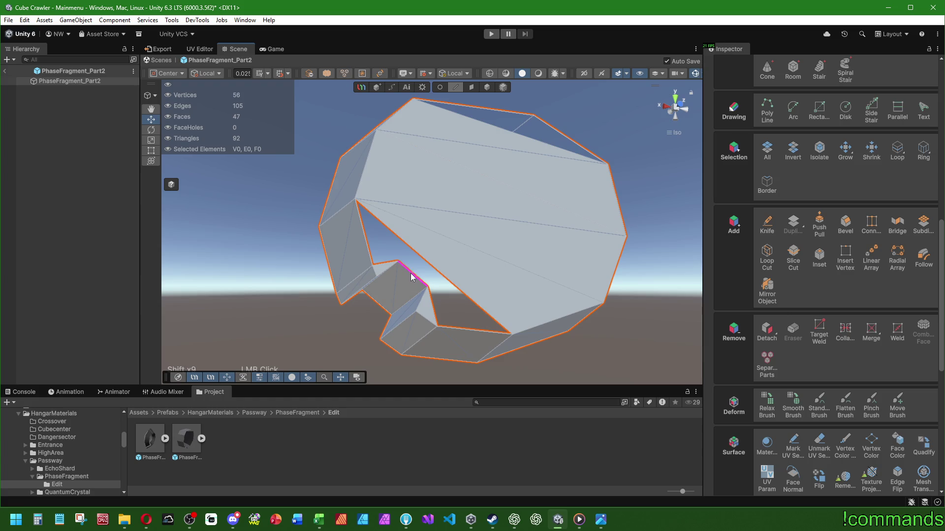
{"action": "left_click", "coordinate": [422, 258], "text": "shift"}
{"action": "key", "text": "shift+b"}
{"action": "double_click", "coordinate": [455, 306]}
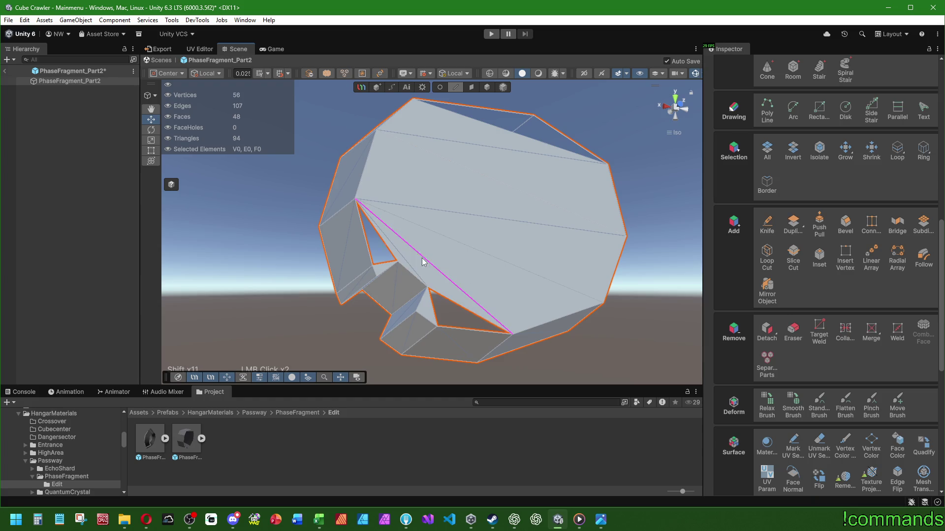
{"action": "left_click", "coordinate": [388, 247], "text": "shift"}
{"action": "key", "text": "shift+b"}
Step: Reselect the lower notch edges and neighbouring gap edges from a new angle
{"action": "left_click", "coordinate": [494, 328]}
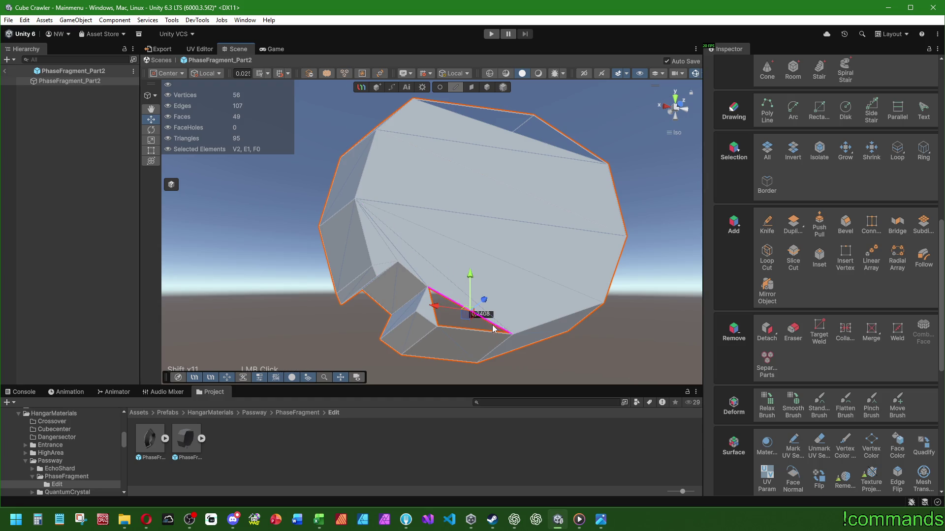
{"action": "left_click_drag", "start_coordinate": [495, 329], "coordinate": [387, 371]}
{"action": "left_click", "coordinate": [387, 371]}
{"action": "mouse_move", "coordinate": [446, 341]}
{"action": "left_mouse_down"}
{"action": "mouse_move", "coordinate": [521, 354]}
{"action": "mouse_move", "coordinate": [447, 337]}
{"action": "mouse_move", "coordinate": [449, 315]}
{"action": "mouse_move", "coordinate": [472, 288]}
{"action": "left_mouse_up"}
{"action": "left_click", "coordinate": [452, 313]}
{"action": "left_click", "coordinate": [459, 309], "text": "shift"}
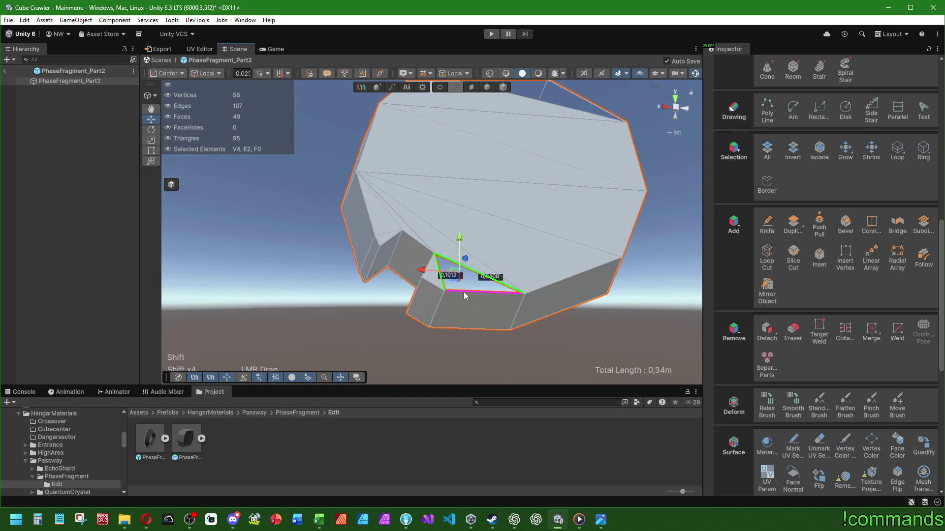
{"action": "left_click", "coordinate": [463, 292], "text": "shift"}
{"action": "mouse_move", "coordinate": [508, 261]}
{"action": "left_mouse_down"}
{"action": "mouse_move", "coordinate": [510, 219]}
{"action": "mouse_move", "coordinate": [510, 239]}
{"action": "mouse_move", "coordinate": [345, 295]}
{"action": "mouse_move", "coordinate": [248, 355]}
{"action": "mouse_move", "coordinate": [509, 338]}
{"action": "mouse_move", "coordinate": [285, 221]}
{"action": "mouse_move", "coordinate": [481, 279]}
{"action": "mouse_move", "coordinate": [478, 251]}
{"action": "mouse_move", "coordinate": [507, 311]}
{"action": "mouse_move", "coordinate": [514, 250]}
{"action": "left_mouse_up"}
Step: Delete the long sliver face spanning the notch in Face mode
{"action": "left_click", "coordinate": [471, 87]}
{"action": "left_click", "coordinate": [507, 310]}
{"action": "scroll", "coordinate": [514, 250], "scroll_direction": "up", "scroll_amount": 5}
{"action": "left_click", "coordinate": [482, 276]}
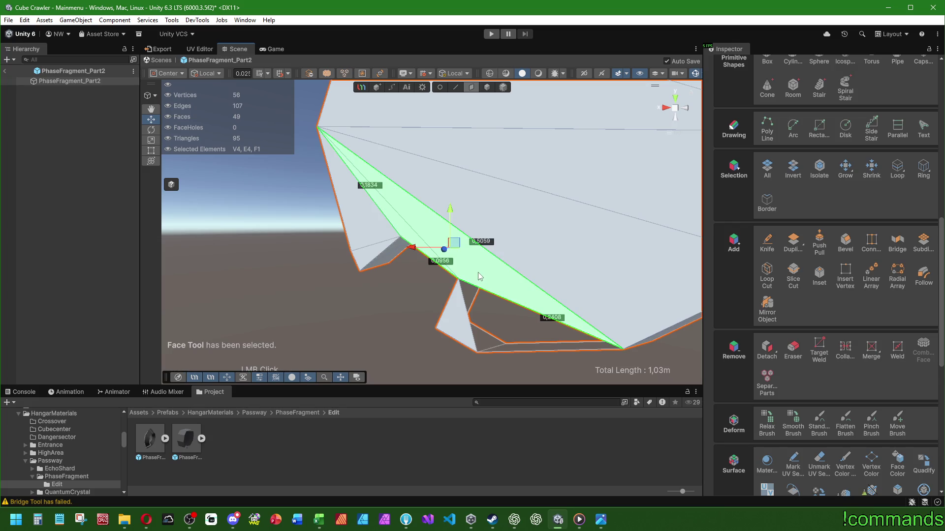
{"action": "key", "text": "Delete"}
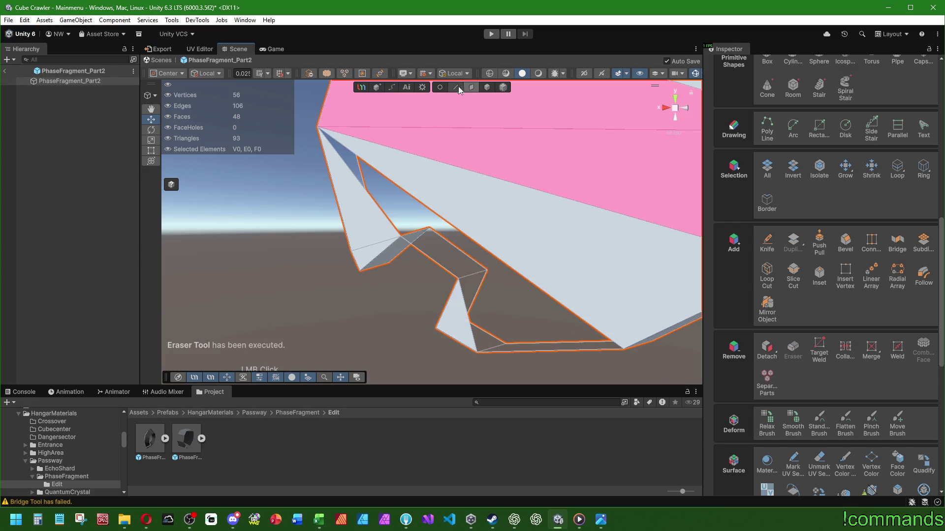
Step: Bridge the two open gap edges with a face and clear the Console messages
{"action": "mouse_move", "coordinate": [475, 196]}
{"action": "left_mouse_down"}
{"action": "mouse_move", "coordinate": [554, 292]}
{"action": "mouse_move", "coordinate": [480, 305]}
{"action": "left_mouse_up"}
{"action": "left_click", "coordinate": [477, 338]}
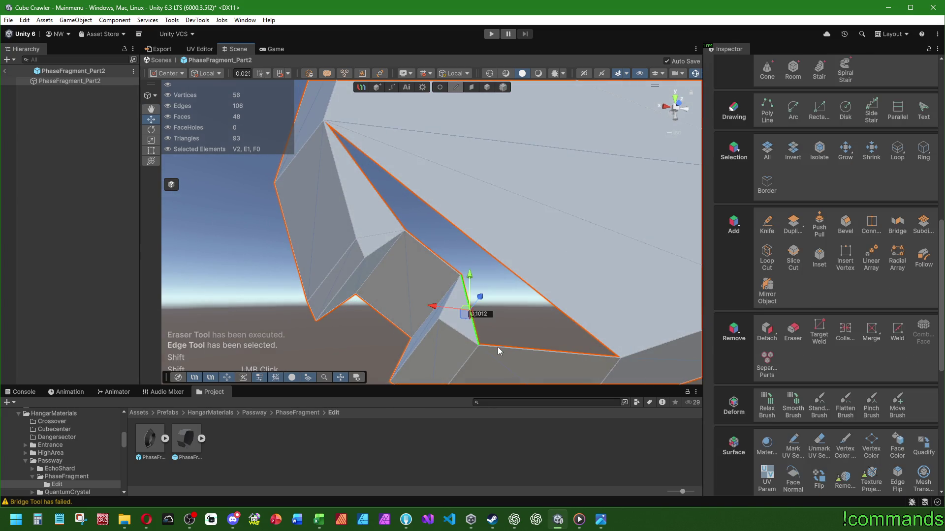
{"action": "left_click", "coordinate": [503, 348], "text": "shift"}
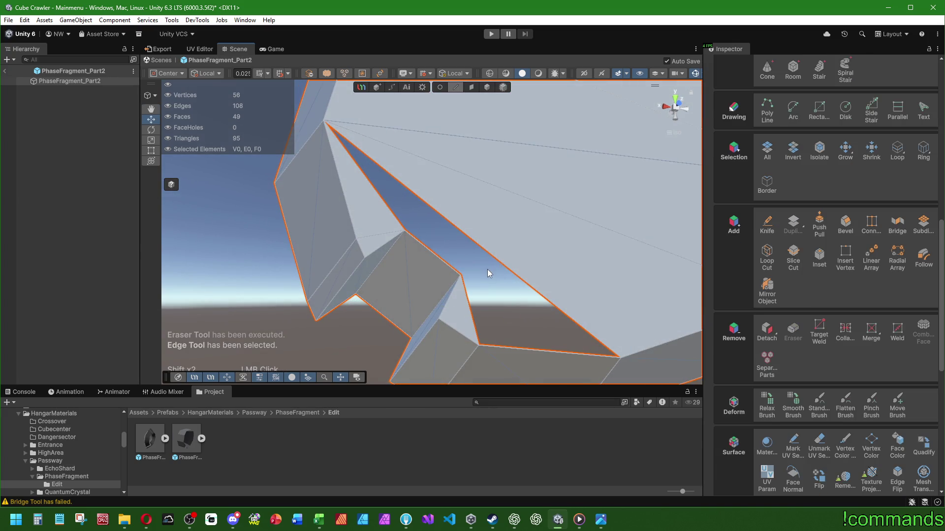
{"action": "left_click", "coordinate": [23, 392]}
{"action": "left_click", "coordinate": [10, 403]}
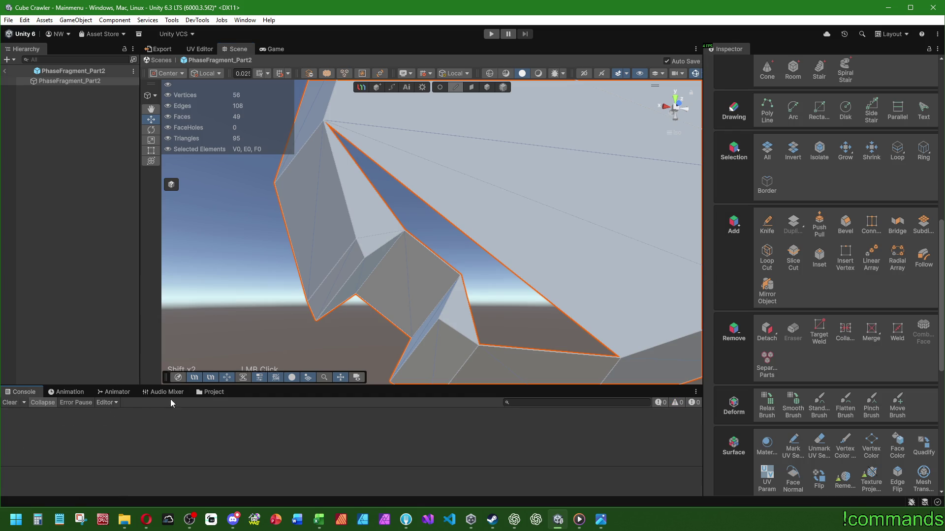
{"action": "left_click", "coordinate": [211, 391]}
Step: Split the lower face with a new edge and delete an unwanted face
{"action": "mouse_move", "coordinate": [435, 261]}
{"action": "left_mouse_down"}
{"action": "mouse_move", "coordinate": [394, 270]}
{"action": "mouse_move", "coordinate": [258, 338]}
{"action": "mouse_move", "coordinate": [366, 314]}
{"action": "mouse_move", "coordinate": [359, 331]}
{"action": "mouse_move", "coordinate": [334, 338]}
{"action": "mouse_move", "coordinate": [340, 305]}
{"action": "left_mouse_up"}
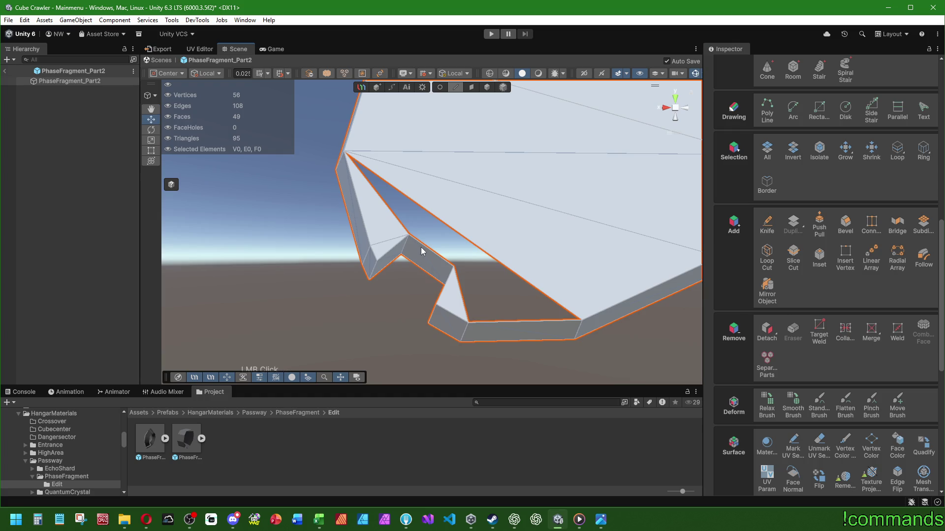
{"action": "left_click", "coordinate": [505, 301], "text": "shift"}
{"action": "mouse_move", "coordinate": [505, 309]}
{"action": "left_mouse_down"}
{"action": "mouse_move", "coordinate": [415, 327]}
{"action": "mouse_move", "coordinate": [10, 306]}
{"action": "mouse_move", "coordinate": [356, 199]}
{"action": "left_mouse_up"}
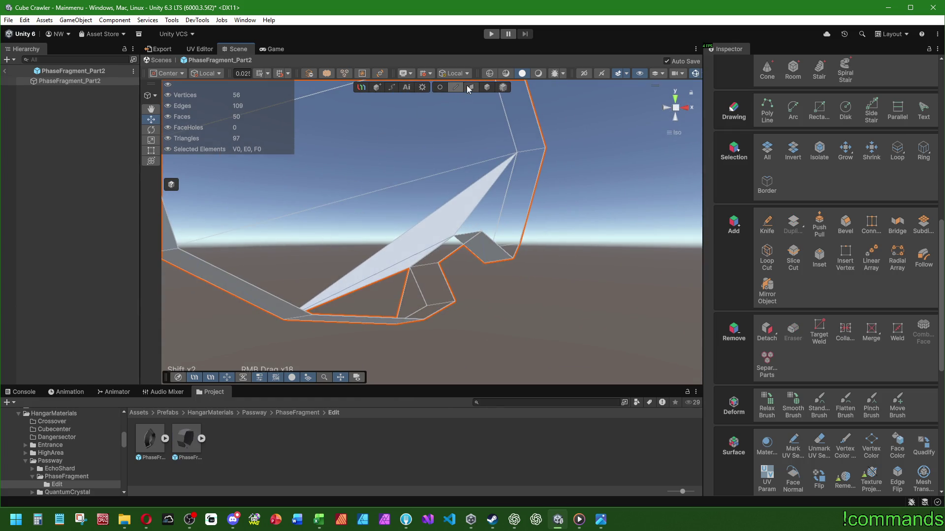
{"action": "left_click", "coordinate": [470, 87]}
{"action": "left_click", "coordinate": [430, 223]}
{"action": "key", "text": "Delete"}
Step: Bridge two more pairs of gap edges into faces with Alt+B
{"action": "left_click", "coordinate": [457, 87]}
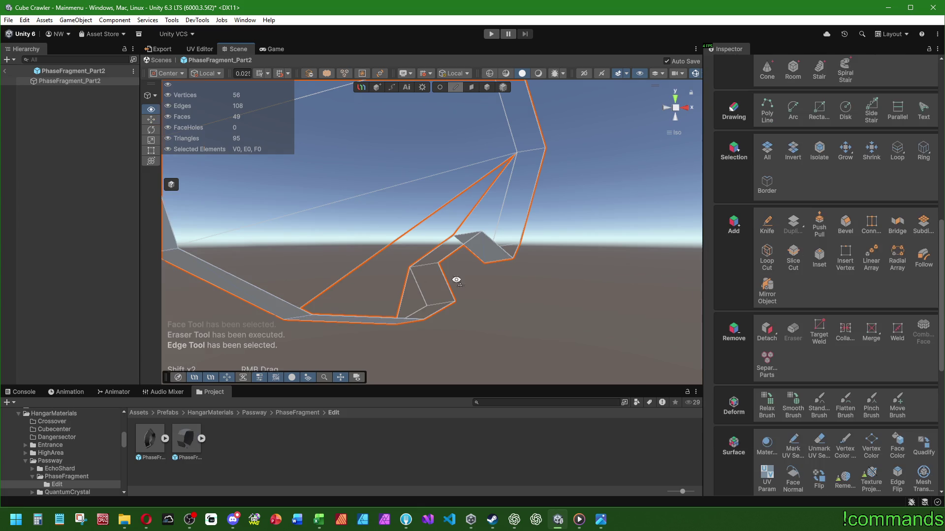
{"action": "left_click", "coordinate": [433, 254]}
{"action": "left_click", "coordinate": [414, 196], "text": "shift"}
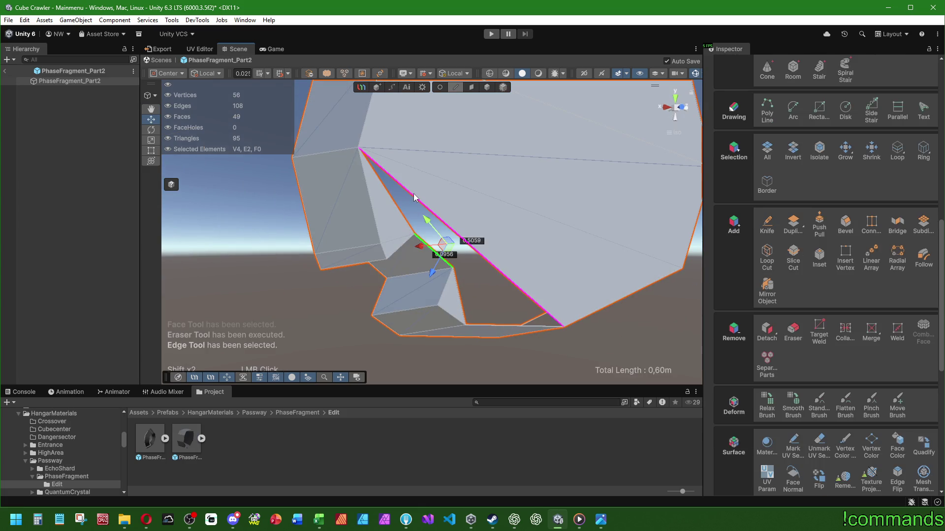
{"action": "key", "text": "alt+b"}
{"action": "left_click", "coordinate": [459, 294]}
{"action": "left_click", "coordinate": [531, 320], "text": "shift"}
{"action": "key", "text": "alt+b"}
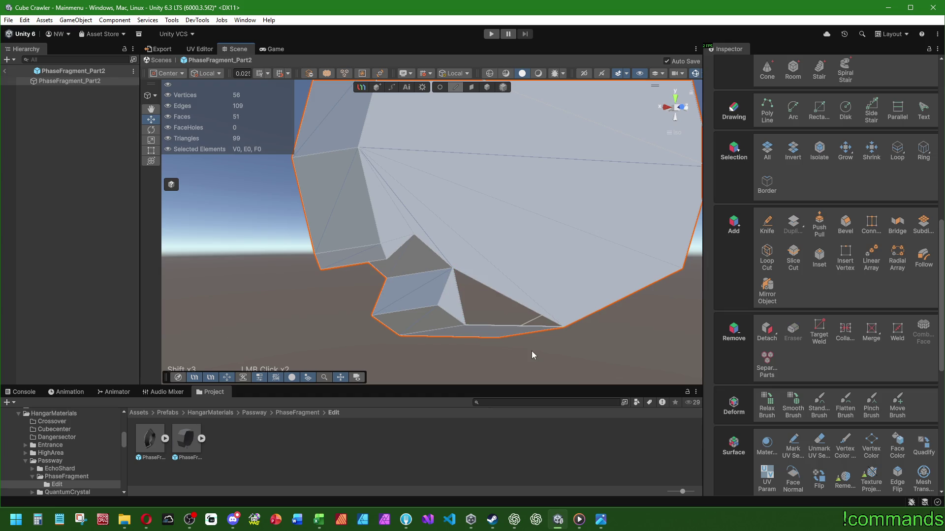
Step: Delete the stray triangular face underneath, then undo to restore the triangular-hole face
{"action": "left_click_drag", "start_coordinate": [575, 334], "coordinate": [521, 329]}
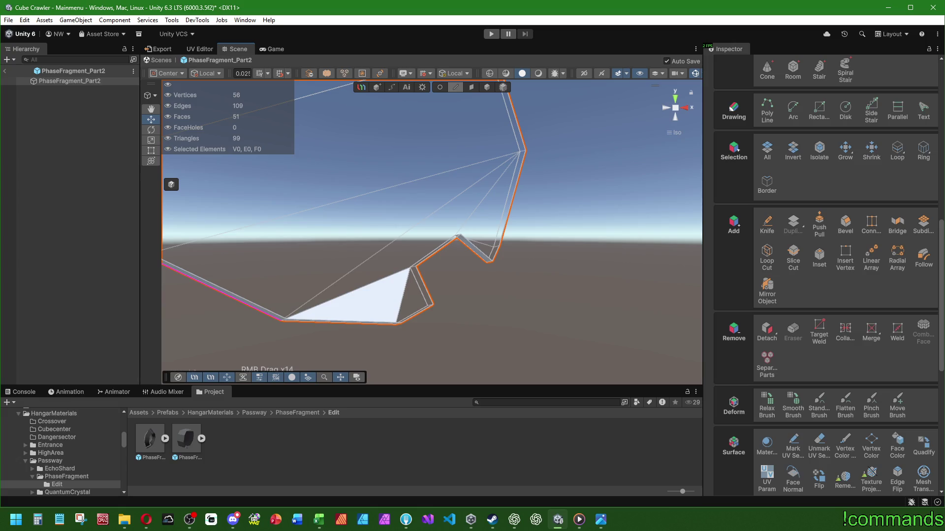
{"action": "left_click", "coordinate": [471, 87]}
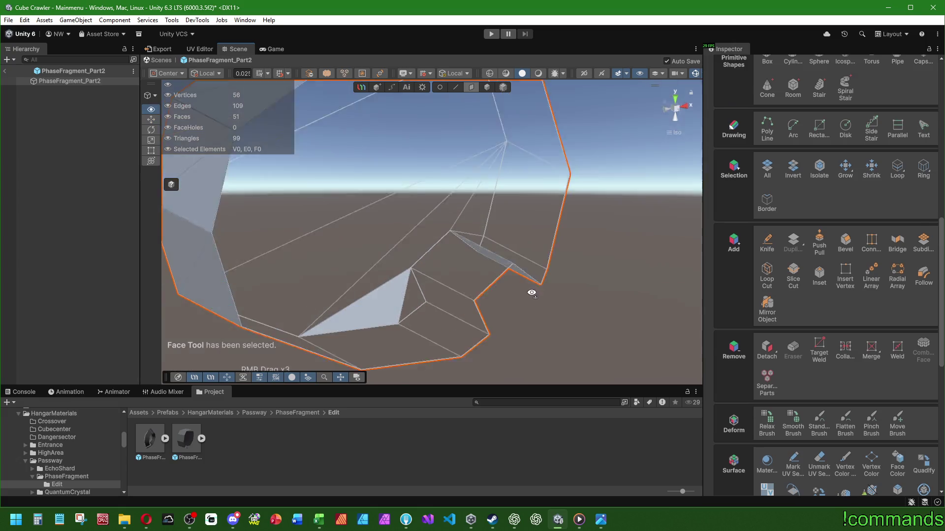
{"action": "left_click", "coordinate": [377, 299]}
{"action": "key", "text": "Delete"}
{"action": "left_click", "coordinate": [455, 88]}
{"action": "mouse_move", "coordinate": [413, 252]}
{"action": "left_mouse_down"}
{"action": "mouse_move", "coordinate": [477, 288]}
{"action": "mouse_move", "coordinate": [498, 226]}
{"action": "left_mouse_up"}
{"action": "left_click", "coordinate": [505, 290]}
{"action": "left_click", "coordinate": [462, 295], "text": "shift"}
{"action": "key", "text": "ctrl+z"}
Step: Fill the three top gap edges into a cap face
{"action": "mouse_move", "coordinate": [513, 355]}
{"action": "left_mouse_down"}
{"action": "mouse_move", "coordinate": [487, 250]}
{"action": "mouse_move", "coordinate": [420, 197]}
{"action": "mouse_move", "coordinate": [347, 316]}
{"action": "left_mouse_up"}
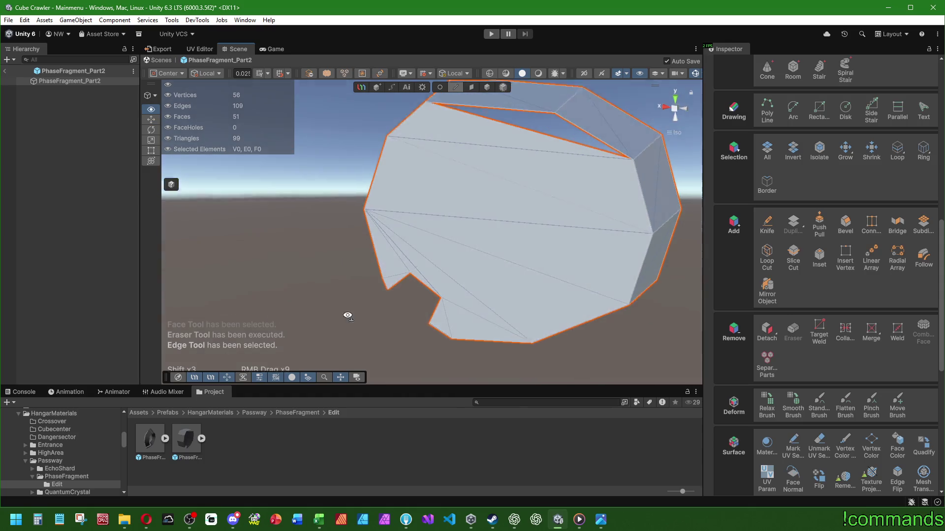
{"action": "left_click", "coordinate": [515, 125]}
{"action": "left_click", "coordinate": [514, 111], "text": "shift"}
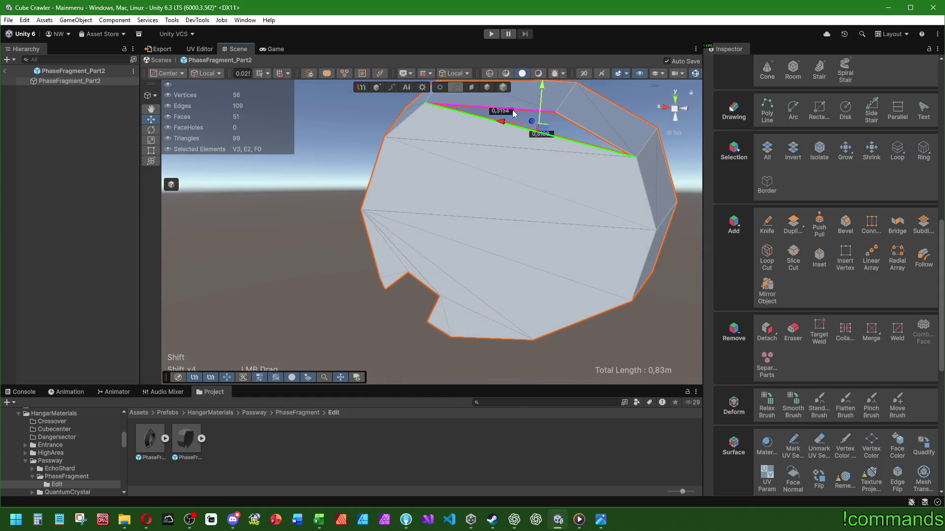
{"action": "left_click", "coordinate": [577, 128], "text": "shift"}
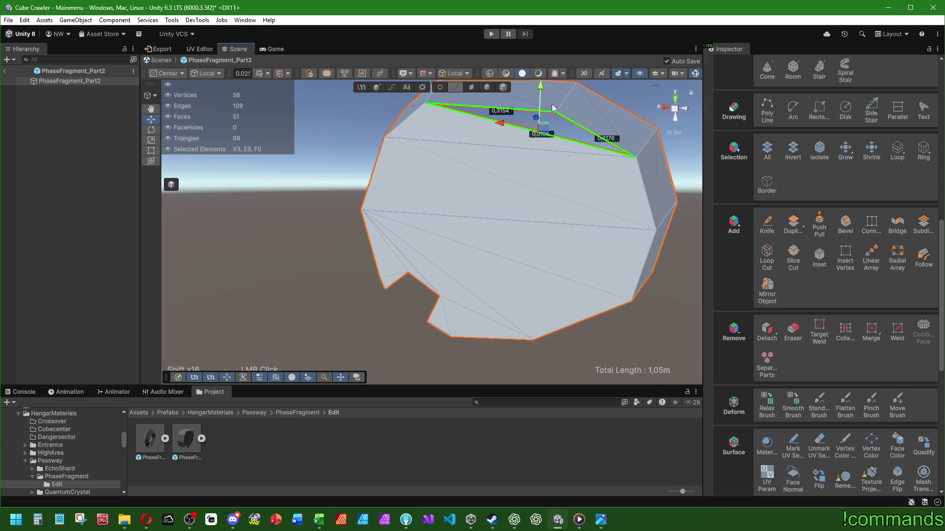
{"action": "key", "text": "f"}
{"action": "mouse_move", "coordinate": [620, 294]}
{"action": "left_mouse_down"}
{"action": "mouse_move", "coordinate": [525, 280]}
{"action": "mouse_move", "coordinate": [571, 301]}
{"action": "mouse_move", "coordinate": [509, 272]}
{"action": "mouse_move", "coordinate": [468, 280]}
{"action": "mouse_move", "coordinate": [500, 281]}
{"action": "mouse_move", "coordinate": [302, 261]}
{"action": "mouse_move", "coordinate": [373, 257]}
{"action": "mouse_move", "coordinate": [417, 270]}
{"action": "mouse_move", "coordinate": [546, 228]}
{"action": "mouse_move", "coordinate": [504, 215]}
{"action": "mouse_move", "coordinate": [448, 247]}
{"action": "mouse_move", "coordinate": [264, 219]}
{"action": "mouse_move", "coordinate": [262, 208]}
{"action": "left_mouse_up"}
{"action": "scroll", "coordinate": [751, 202], "scroll_direction": "up", "scroll_amount": 10}
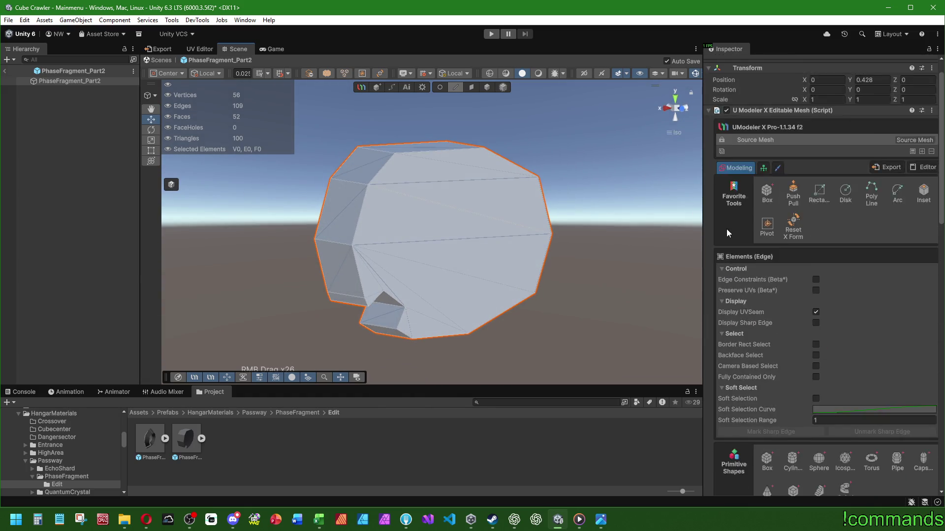
Step: Add a Mirror modifier on the Z axis with Flip enabled, then select the seam edge ring
{"action": "left_click", "coordinate": [923, 186]}
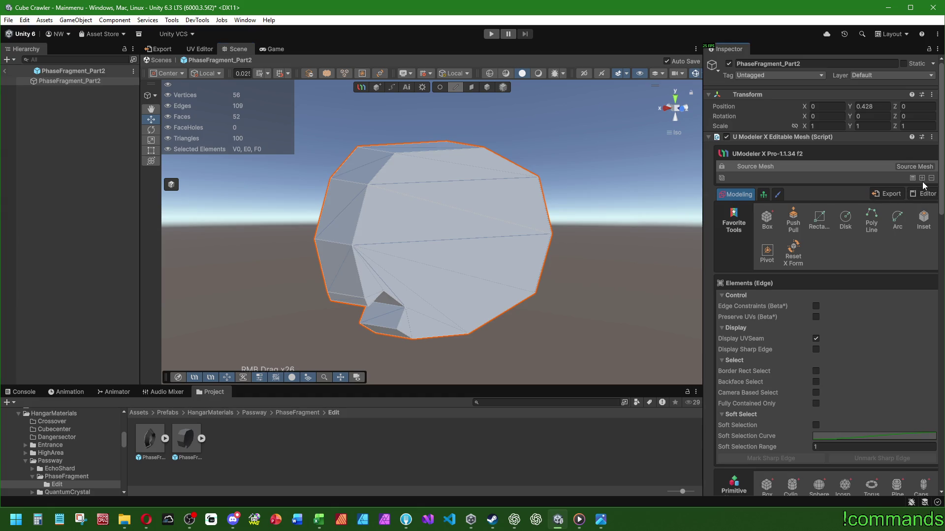
{"action": "left_click", "coordinate": [924, 194]}
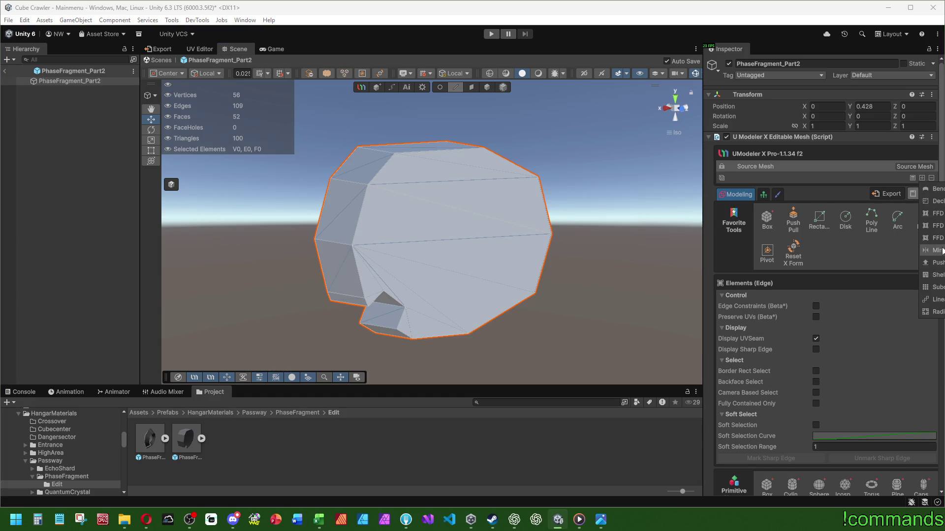
{"action": "scroll", "coordinate": [567, 255], "scroll_direction": "down", "scroll_amount": 2}
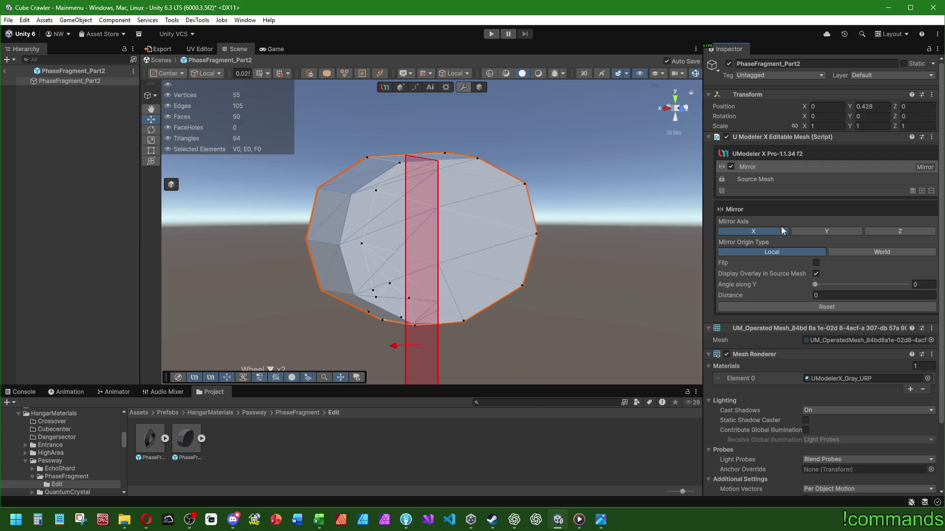
{"action": "left_click", "coordinate": [819, 231]}
{"action": "left_click", "coordinate": [895, 232]}
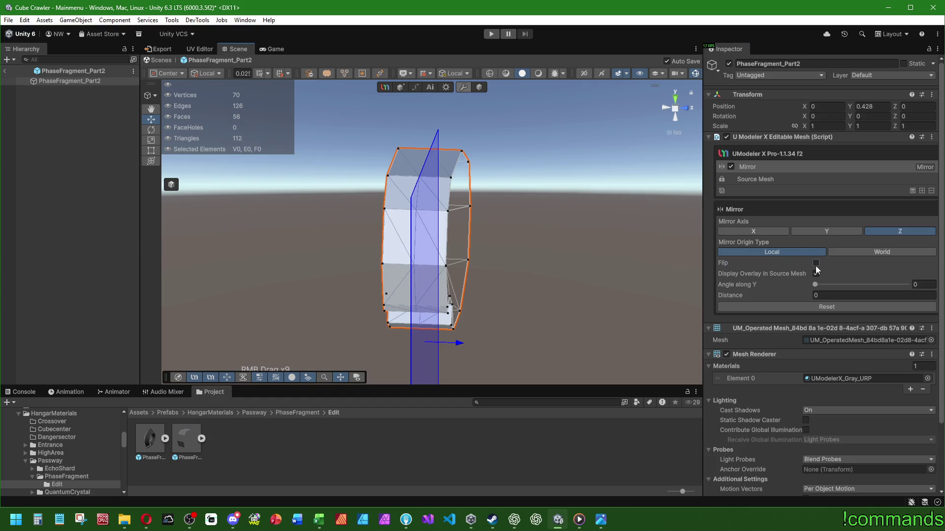
{"action": "left_click", "coordinate": [816, 264]}
{"action": "left_click", "coordinate": [888, 169]}
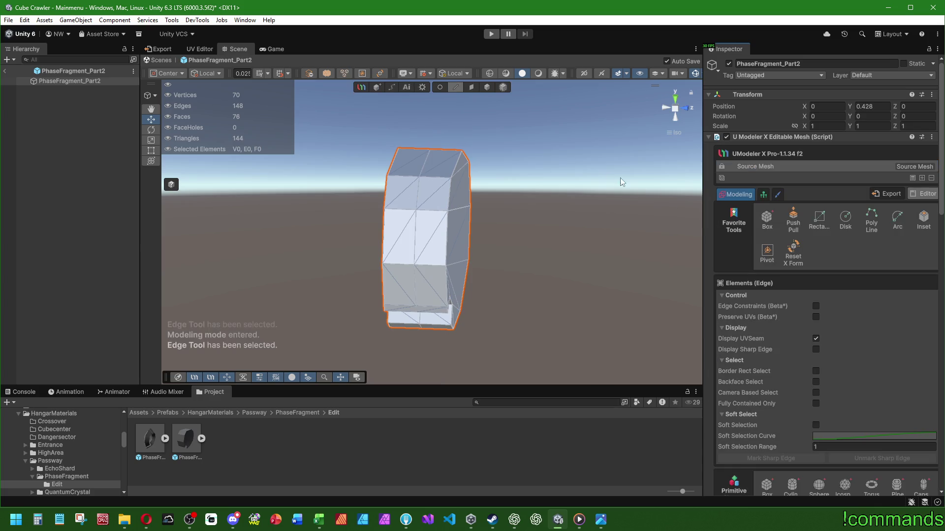
{"action": "double_click", "coordinate": [425, 151]}
Step: Delete the seam edge ring and select the left and bottom outline edges
{"action": "key", "text": "BackSpace"}
{"action": "mouse_move", "coordinate": [600, 262]}
{"action": "left_mouse_down"}
{"action": "mouse_move", "coordinate": [362, 235]}
{"action": "mouse_move", "coordinate": [376, 226]}
{"action": "left_mouse_up"}
{"action": "double_click", "coordinate": [372, 185]}
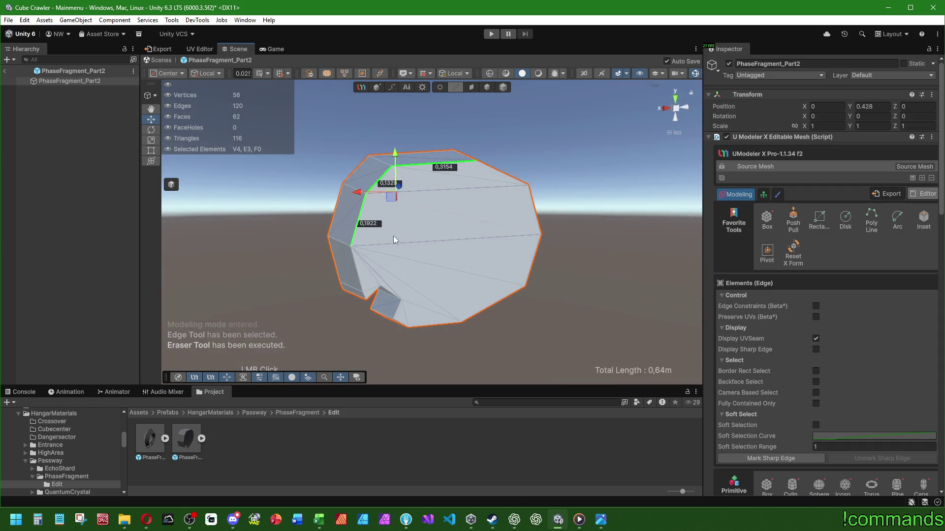
{"action": "left_click", "coordinate": [358, 263], "text": "shift"}
{"action": "left_click", "coordinate": [373, 296], "text": "shift"}
{"action": "left_click_drag", "start_coordinate": [373, 295], "coordinate": [394, 313]}
{"action": "left_click", "coordinate": [394, 313], "text": "shift"}
{"action": "left_click", "coordinate": [442, 318], "text": "shift"}
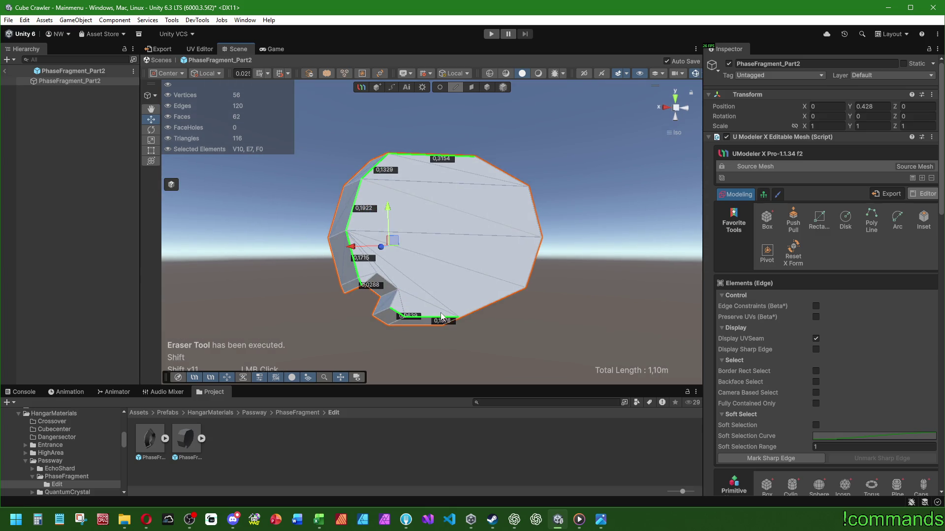
Step: Extend the outline selection around the right side, dropping the diagonal edge and adding the notch edge
{"action": "double_click", "coordinate": [490, 172]}
{"action": "double_click", "coordinate": [490, 300], "text": "shift"}
{"action": "left_click_drag", "start_coordinate": [489, 300], "coordinate": [475, 291]}
{"action": "double_click", "coordinate": [477, 292], "text": "shift"}
{"action": "key", "text": "ctrl"}
{"action": "left_click", "coordinate": [388, 182], "text": "ctrl"}
{"action": "left_click_drag", "start_coordinate": [376, 167], "coordinate": [396, 317]}
{"action": "left_click", "coordinate": [401, 318], "text": "shift"}
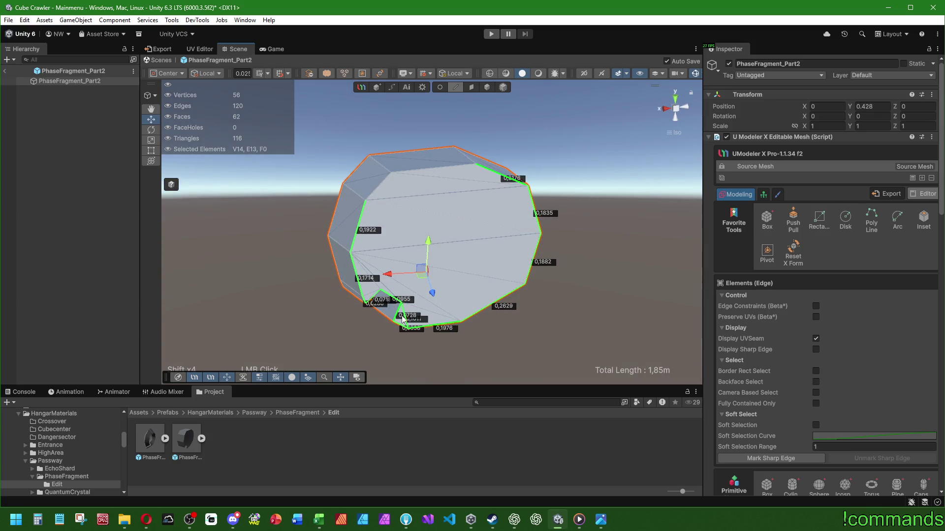
{"action": "double_click", "coordinate": [407, 320], "text": "ctrl"}
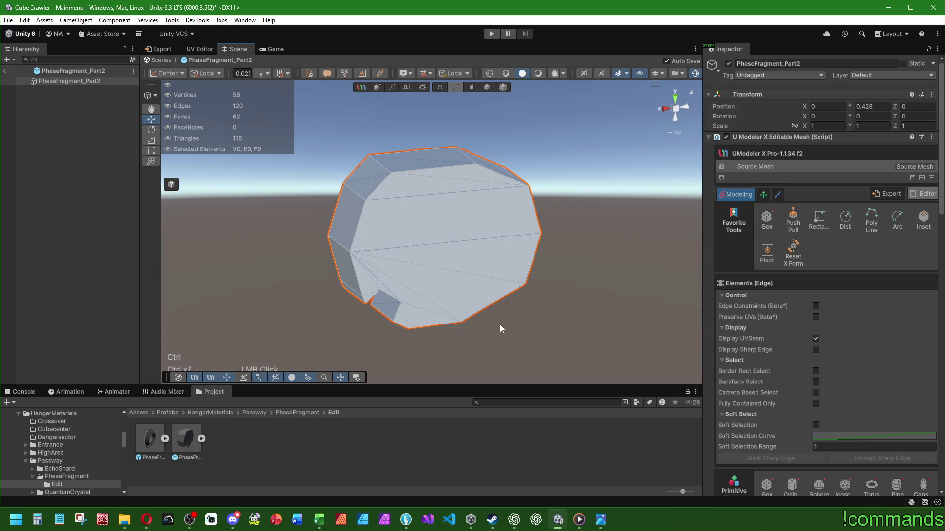
{"action": "key", "text": "ctrl+z"}
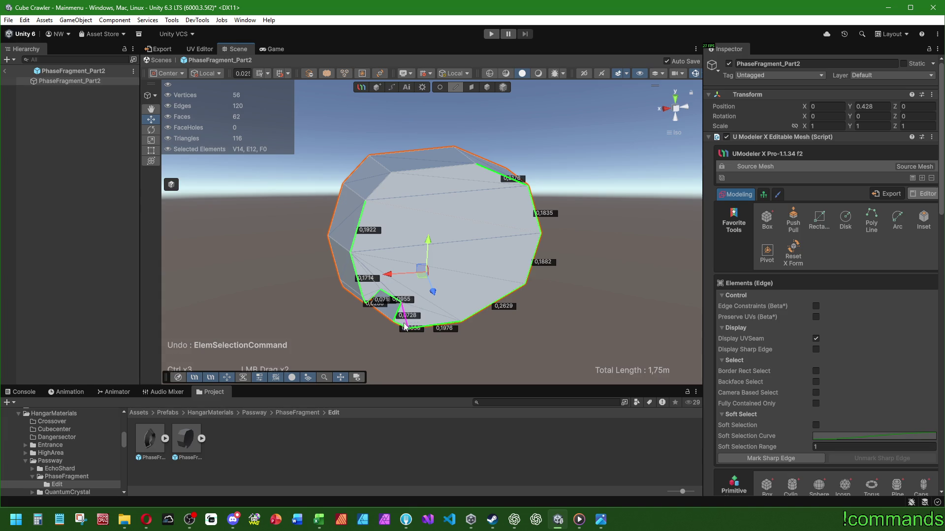
Step: Refine the outline selection, removing the 0,6785 and 0,1011 edges and adding the notch-side edge
{"action": "left_click", "coordinate": [382, 181], "text": "shift"}
{"action": "mouse_move", "coordinate": [382, 181]}
{"action": "left_mouse_down"}
{"action": "mouse_move", "coordinate": [347, 237]}
{"action": "mouse_move", "coordinate": [362, 222]}
{"action": "left_mouse_up"}
{"action": "left_click", "coordinate": [362, 222], "text": "shift"}
{"action": "left_click", "coordinate": [363, 222], "text": "shift"}
{"action": "left_click_drag", "start_coordinate": [343, 191], "coordinate": [473, 175]}
{"action": "left_click", "coordinate": [421, 187], "text": "shift"}
{"action": "left_click", "coordinate": [455, 306], "text": "ctrl"}
{"action": "left_click", "coordinate": [473, 303], "text": "shift"}
{"action": "mouse_move", "coordinate": [473, 302]}
{"action": "left_mouse_down"}
{"action": "mouse_move", "coordinate": [684, 285]}
{"action": "mouse_move", "coordinate": [701, 335]}
{"action": "left_mouse_up"}
{"action": "scroll", "coordinate": [734, 349], "scroll_direction": "down", "scroll_amount": 10}
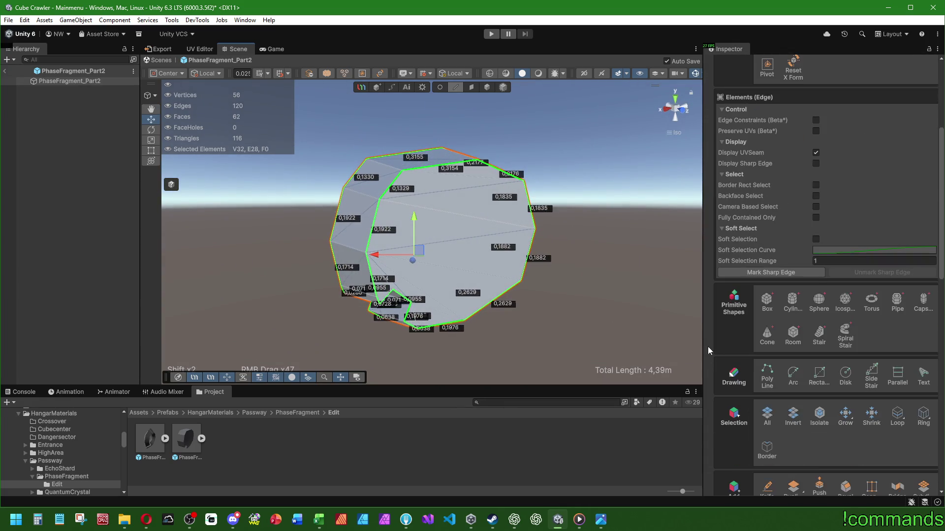
Step: Try beveling the selected outline edges and adjust the normalized width setting
{"action": "left_click", "coordinate": [845, 408]}
{"action": "left_click_drag", "start_coordinate": [467, 249], "coordinate": [512, 251]}
{"action": "left_click", "coordinate": [905, 357]}
{"action": "mouse_move", "coordinate": [417, 253]}
{"action": "left_mouse_down"}
{"action": "mouse_move", "coordinate": [450, 297]}
{"action": "mouse_move", "coordinate": [467, 297]}
{"action": "mouse_move", "coordinate": [565, 225]}
{"action": "mouse_move", "coordinate": [725, 285]}
{"action": "left_mouse_up"}
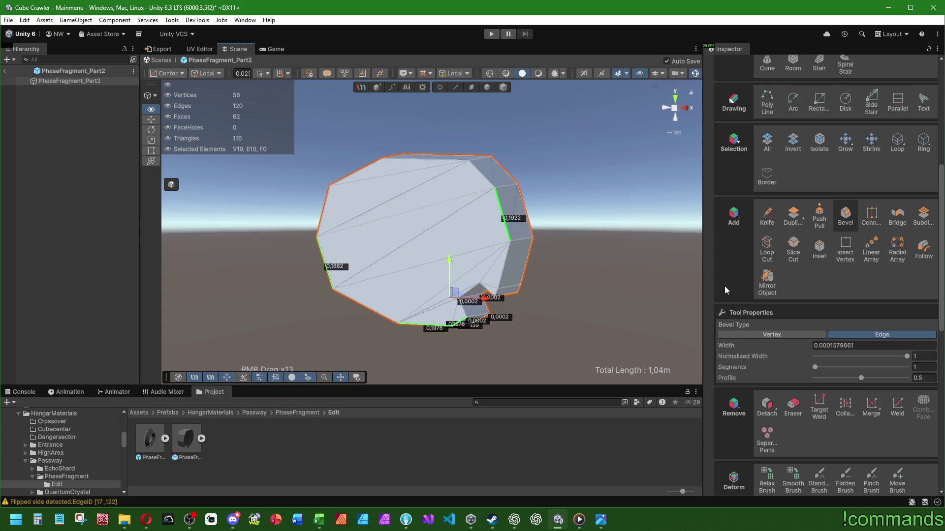
{"action": "mouse_move", "coordinate": [724, 285]}
{"action": "left_mouse_down"}
{"action": "mouse_move", "coordinate": [272, 276]}
{"action": "mouse_move", "coordinate": [386, 294]}
{"action": "mouse_move", "coordinate": [400, 215]}
{"action": "left_mouse_up"}
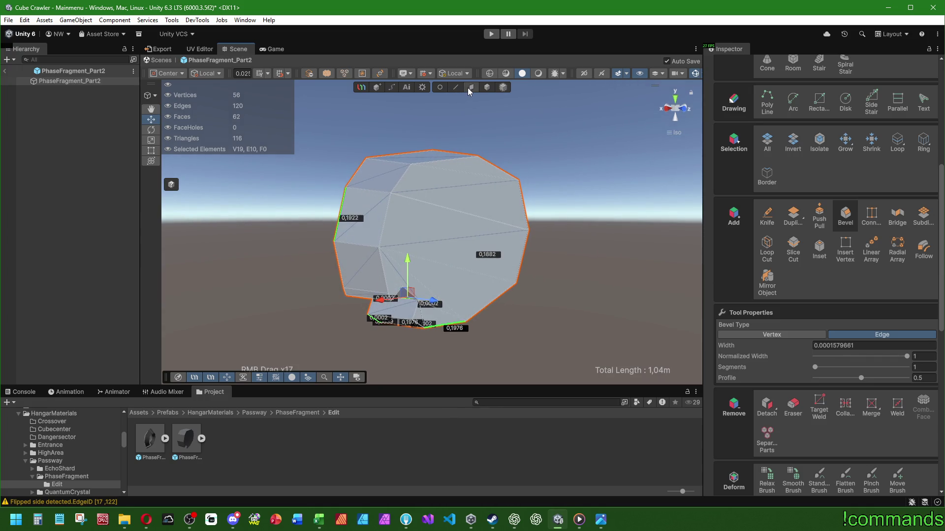
Step: Box-select the six side faces in Face mode and delete them
{"action": "left_click", "coordinate": [468, 92]}
{"action": "mouse_move", "coordinate": [473, 166]}
{"action": "left_mouse_down"}
{"action": "mouse_move", "coordinate": [436, 313]}
{"action": "mouse_move", "coordinate": [423, 320]}
{"action": "left_mouse_up"}
{"action": "left_click", "coordinate": [437, 314]}
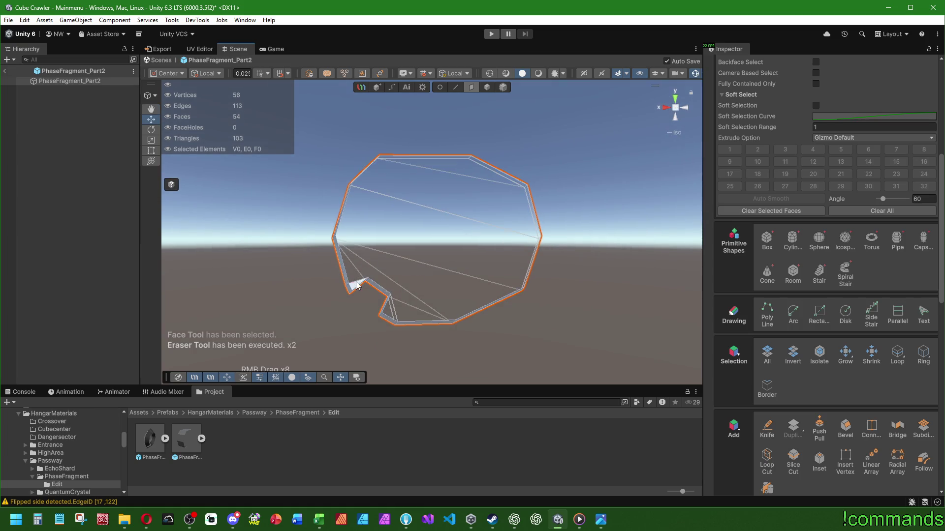
{"action": "key", "text": "Delete"}
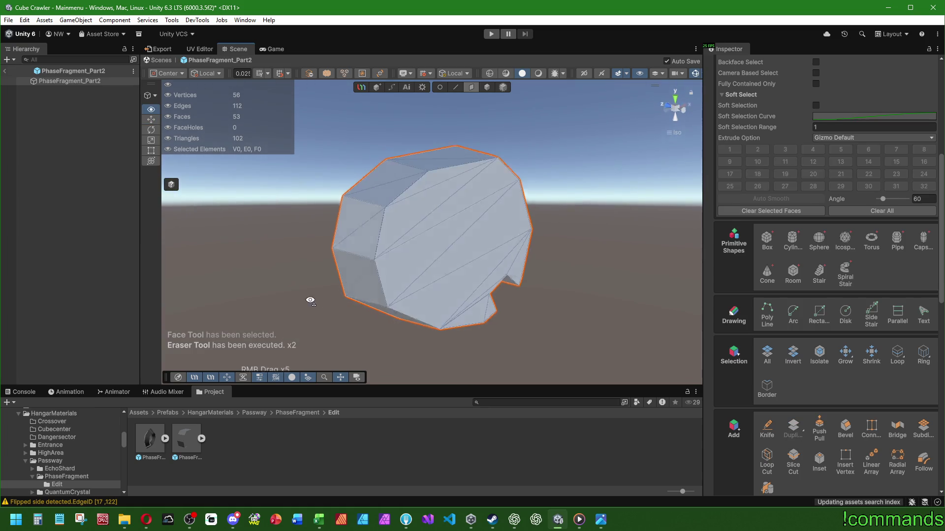
Step: Delete the four top and bottom cap faces, the small notch face and the right triangle
{"action": "left_click", "coordinate": [439, 242]}
{"action": "left_click", "coordinate": [433, 205], "text": "shift"}
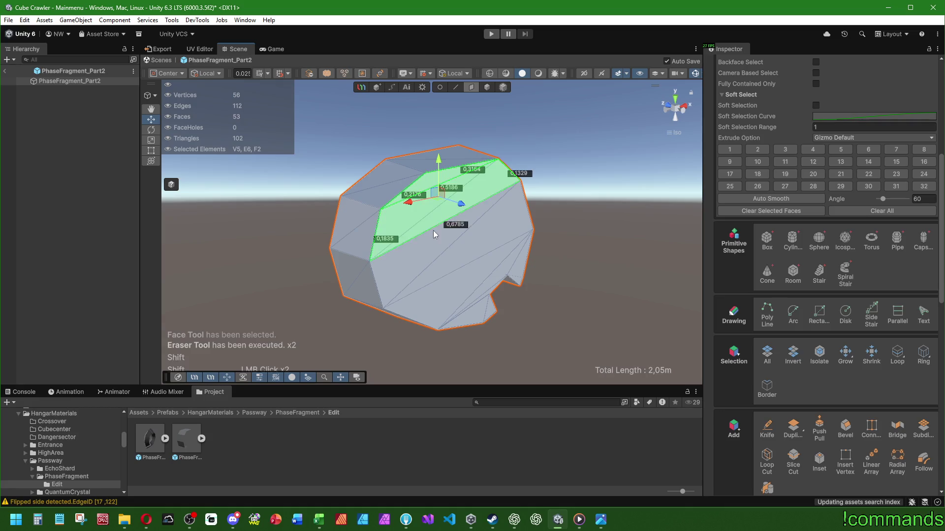
{"action": "left_click", "coordinate": [446, 286], "text": "shift"}
{"action": "key", "text": "Delete"}
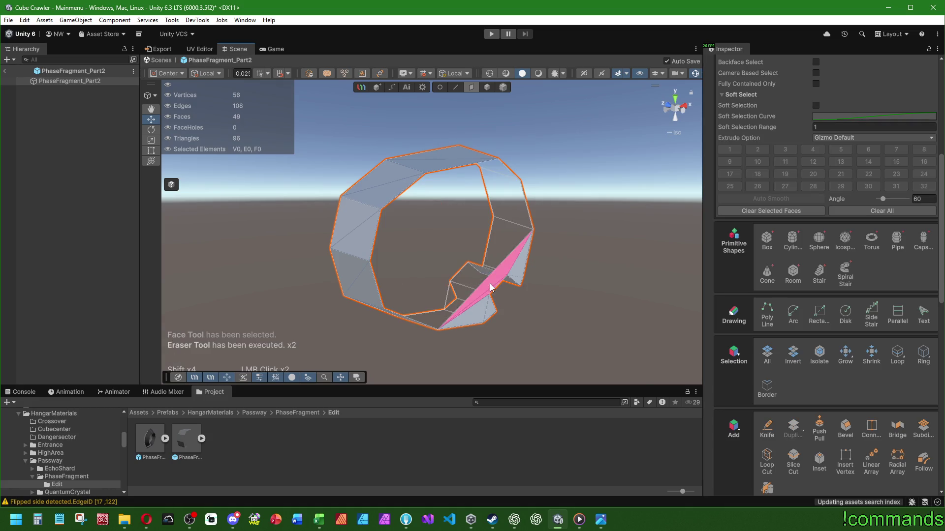
{"action": "left_click", "coordinate": [491, 307]}
{"action": "left_click", "coordinate": [519, 273]}
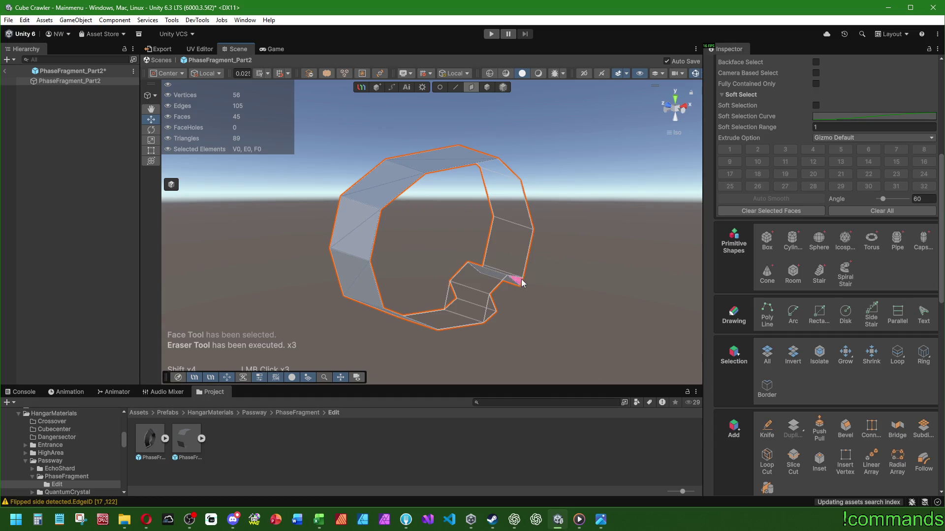
{"action": "mouse_move", "coordinate": [563, 343]}
{"action": "left_mouse_down"}
{"action": "mouse_move", "coordinate": [401, 237]}
{"action": "mouse_move", "coordinate": [468, 300]}
{"action": "mouse_move", "coordinate": [718, 295]}
{"action": "mouse_move", "coordinate": [402, 311]}
{"action": "left_mouse_up"}
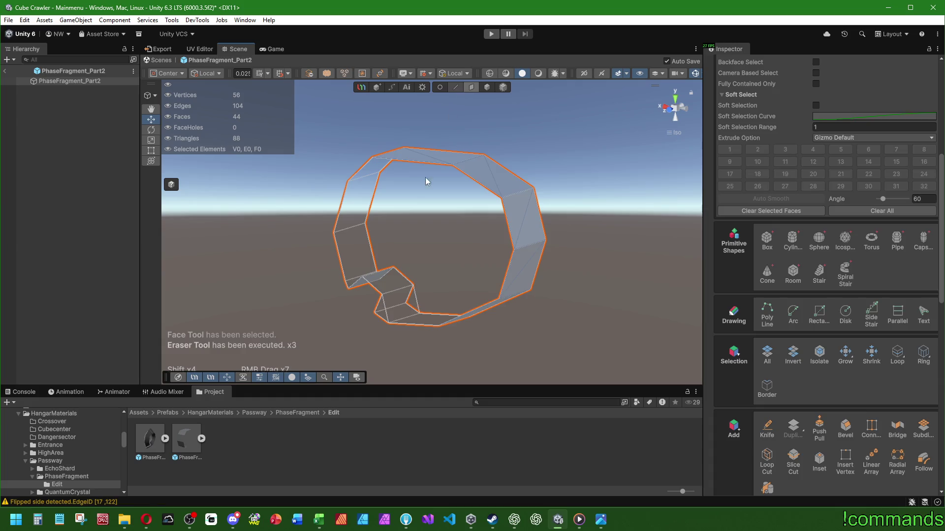
Step: Erase the leftover edge on the ring in Edge mode
{"action": "key", "text": "2"}
{"action": "left_click", "coordinate": [386, 309]}
{"action": "key", "text": "Delete"}
{"action": "left_click_drag", "start_coordinate": [415, 300], "coordinate": [243, 285]}
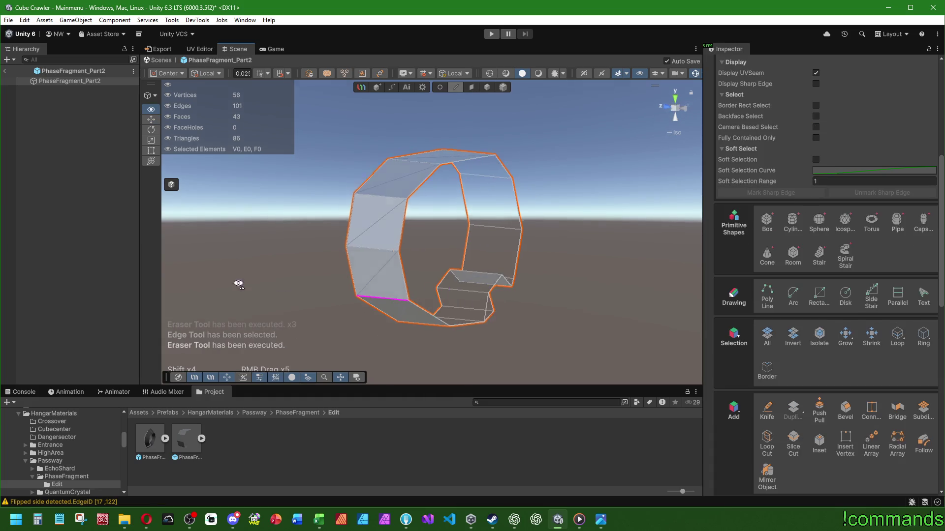
Step: Delete the leftover edge near the notch and orbit to a front view of the ring
{"action": "left_click", "coordinate": [487, 311]}
{"action": "key", "text": "Delete"}
{"action": "mouse_move", "coordinate": [487, 311]}
{"action": "left_mouse_down"}
{"action": "mouse_move", "coordinate": [234, 244]}
{"action": "mouse_move", "coordinate": [493, 262]}
{"action": "left_mouse_up"}
{"action": "left_click_drag", "start_coordinate": [357, 221], "coordinate": [422, 182]}
Step: Fill the border loops of both open ring ends with new cap faces
{"action": "left_click", "coordinate": [422, 183]}
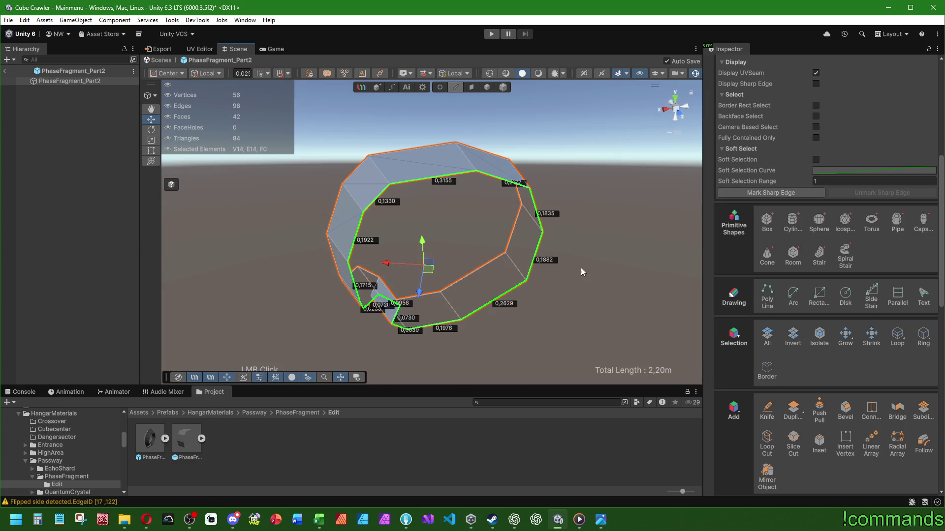
{"action": "key", "text": "f"}
{"action": "mouse_move", "coordinate": [581, 261]}
{"action": "left_mouse_down"}
{"action": "mouse_move", "coordinate": [282, 264]}
{"action": "mouse_move", "coordinate": [456, 209]}
{"action": "left_mouse_up"}
{"action": "left_click", "coordinate": [456, 209]}
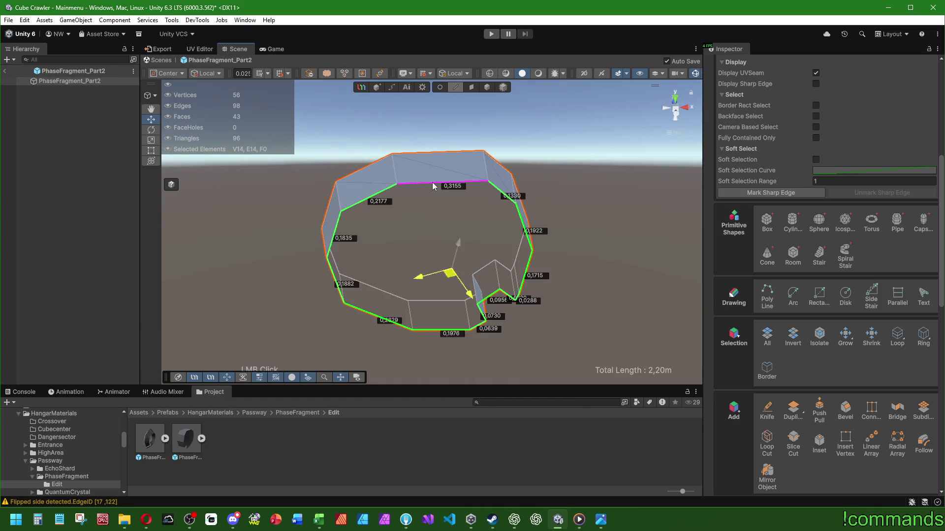
{"action": "key", "text": "f"}
{"action": "mouse_move", "coordinate": [576, 268]}
{"action": "left_mouse_down"}
{"action": "mouse_move", "coordinate": [415, 237]}
{"action": "mouse_move", "coordinate": [541, 230]}
{"action": "left_mouse_up"}
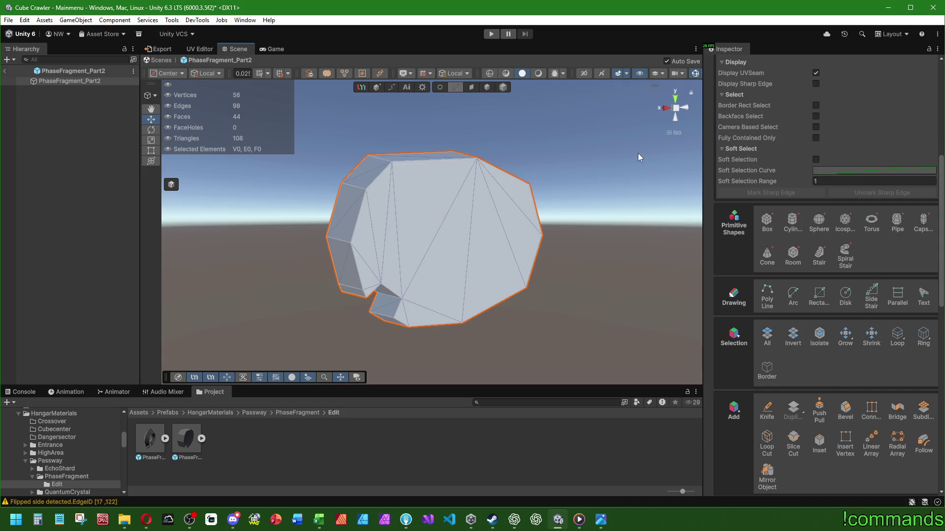
{"action": "mouse_move", "coordinate": [557, 276]}
{"action": "left_mouse_down"}
{"action": "mouse_move", "coordinate": [500, 279]}
{"action": "mouse_move", "coordinate": [360, 226]}
{"action": "mouse_move", "coordinate": [517, 316]}
{"action": "left_mouse_up"}
{"action": "double_click", "coordinate": [401, 190]}
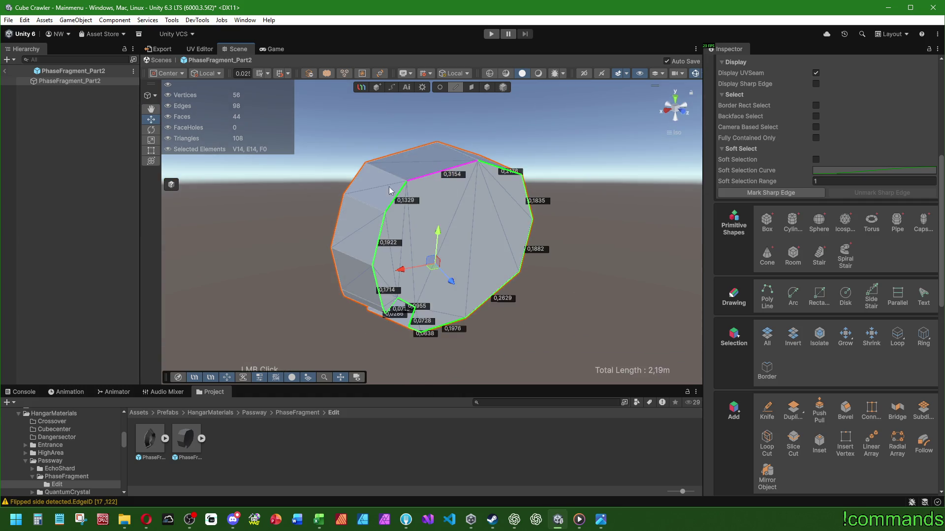
{"action": "double_click", "coordinate": [402, 176], "text": "shift"}
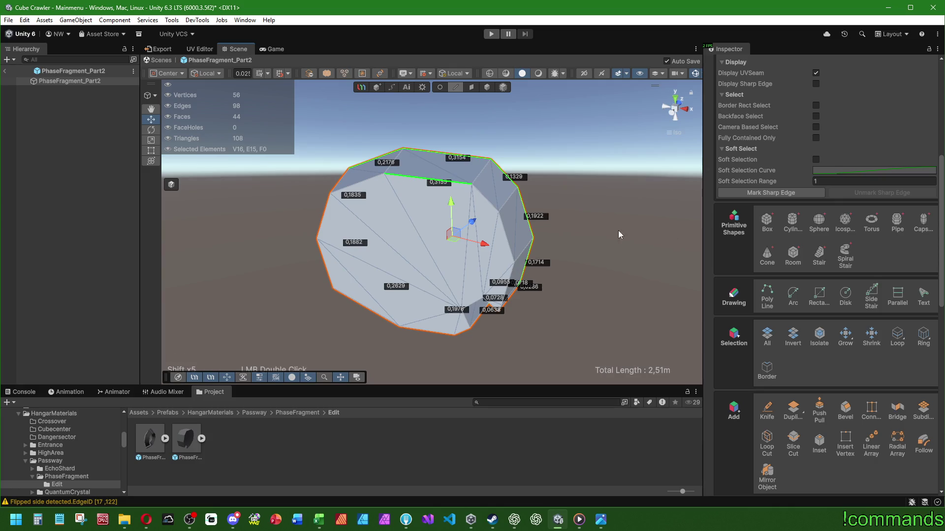
{"action": "left_click", "coordinate": [612, 205]}
{"action": "mouse_move", "coordinate": [611, 205]}
{"action": "left_mouse_down"}
{"action": "mouse_move", "coordinate": [380, 196]}
{"action": "mouse_move", "coordinate": [523, 243]}
{"action": "left_mouse_up"}
{"action": "double_click", "coordinate": [401, 184]}
{"action": "left_click", "coordinate": [845, 409]}
{"action": "scroll", "coordinate": [521, 275], "scroll_direction": "up", "scroll_amount": 2}
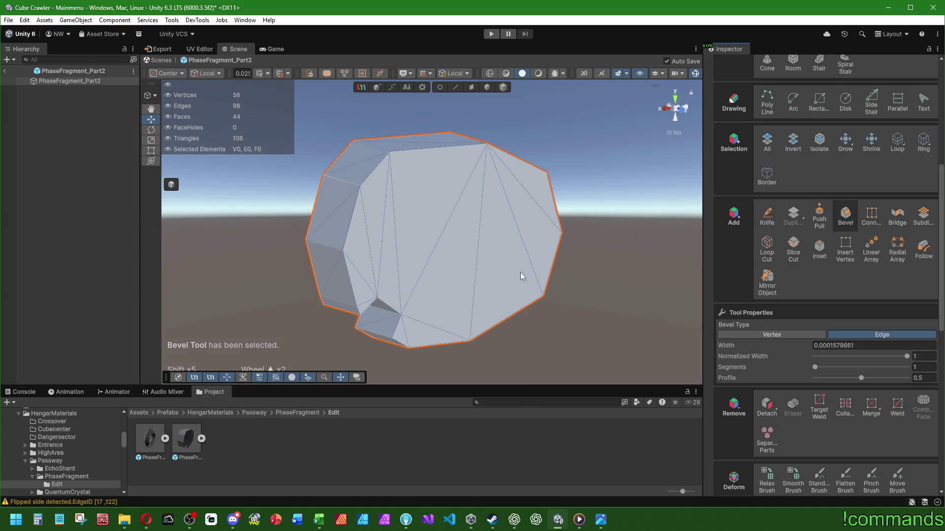
{"action": "left_click", "coordinate": [907, 357]}
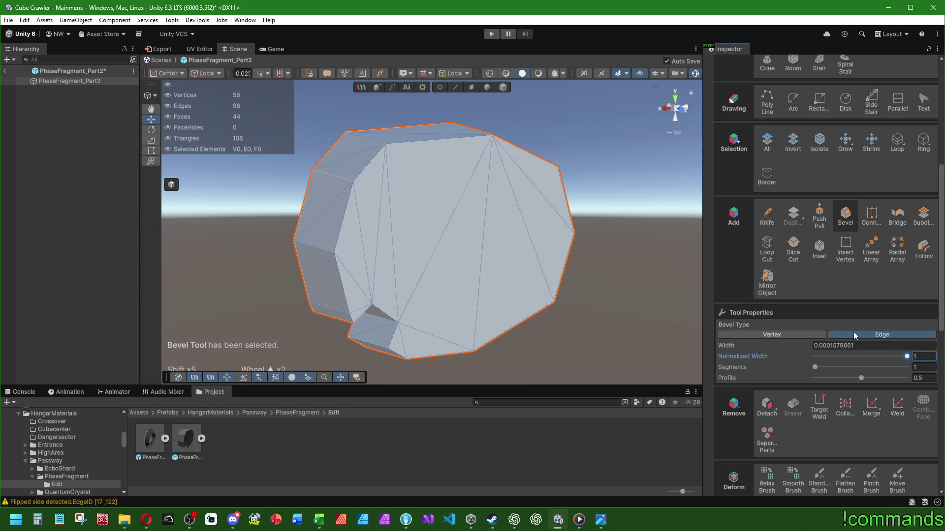
{"action": "scroll", "coordinate": [303, 212], "scroll_direction": "up", "scroll_amount": 4}
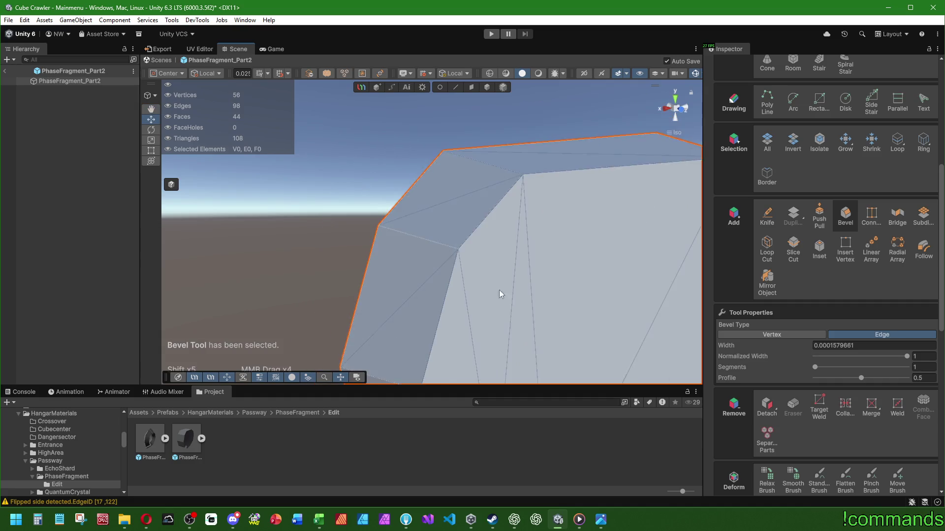
{"action": "scroll", "coordinate": [510, 254], "scroll_direction": "down", "scroll_amount": 8}
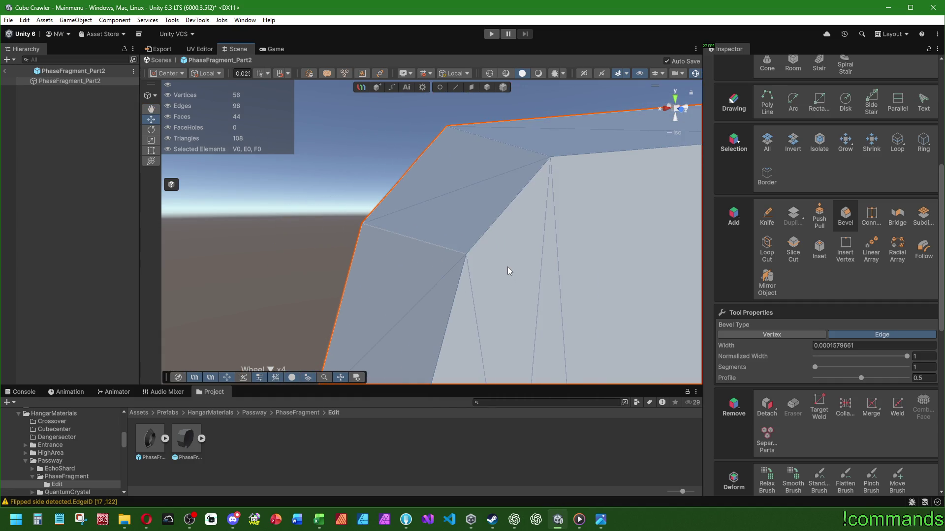
{"action": "left_click_drag", "start_coordinate": [507, 273], "coordinate": [458, 245]}
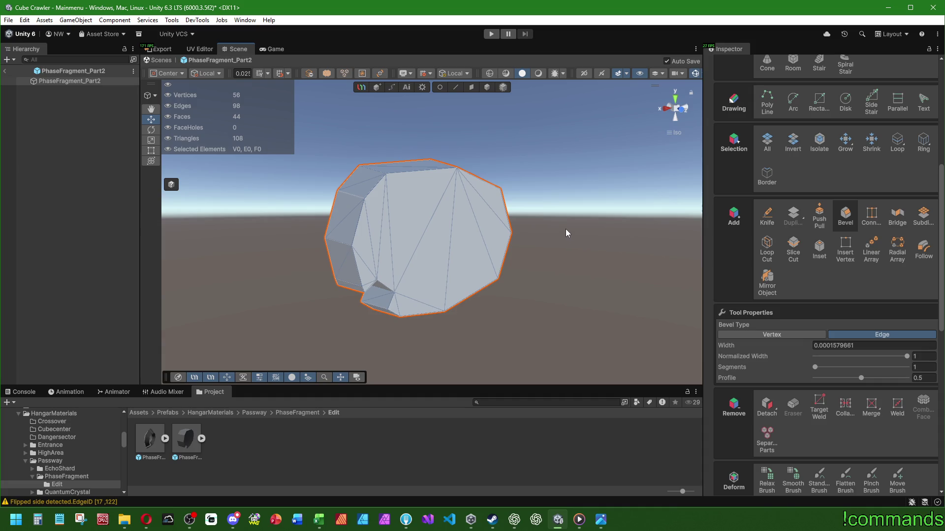
{"action": "key", "text": "Escape"}
{"action": "key", "text": "ctrl+z"}
{"action": "key", "text": "ctrl+z"}
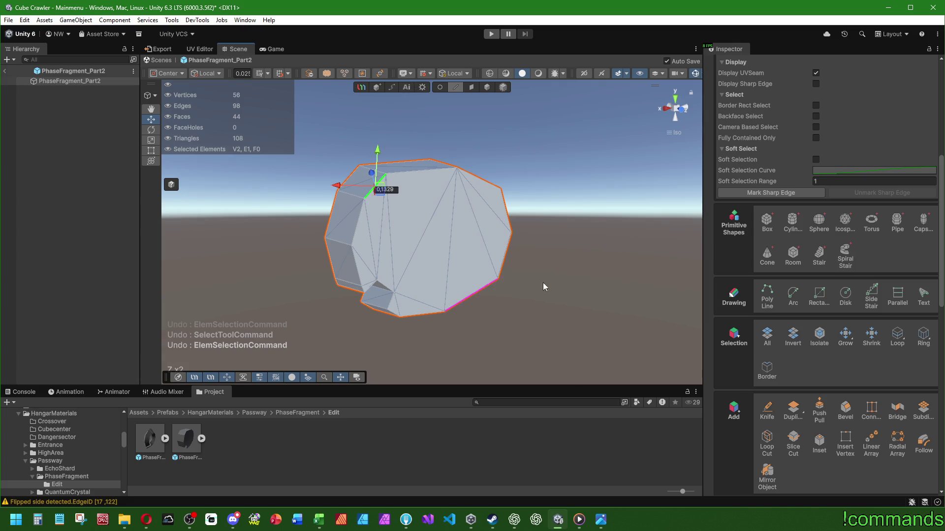
{"action": "left_click_drag", "start_coordinate": [526, 285], "coordinate": [565, 277]}
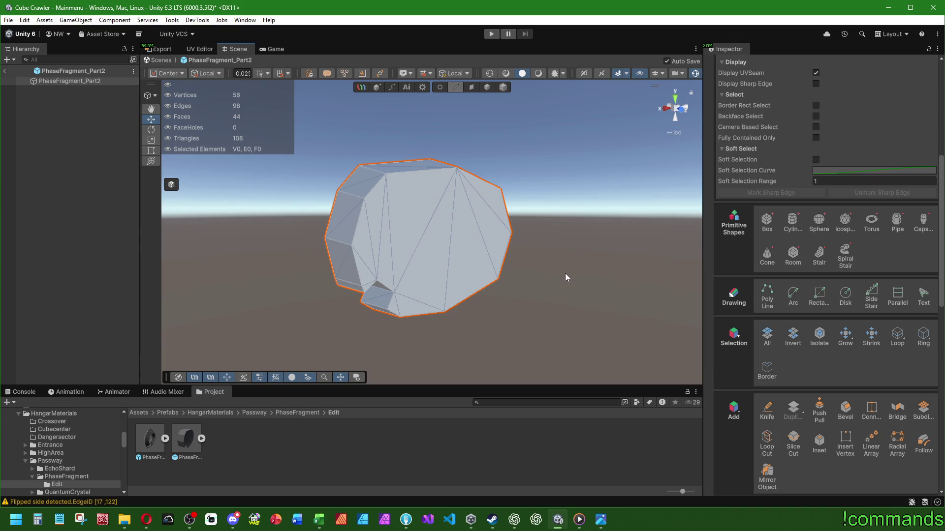
Step: Select edges on the fragment's side, then the front cap's whole border loop
{"action": "mouse_move", "coordinate": [564, 273]}
{"action": "left_mouse_down"}
{"action": "mouse_move", "coordinate": [448, 270]}
{"action": "mouse_move", "coordinate": [358, 249]}
{"action": "left_mouse_up"}
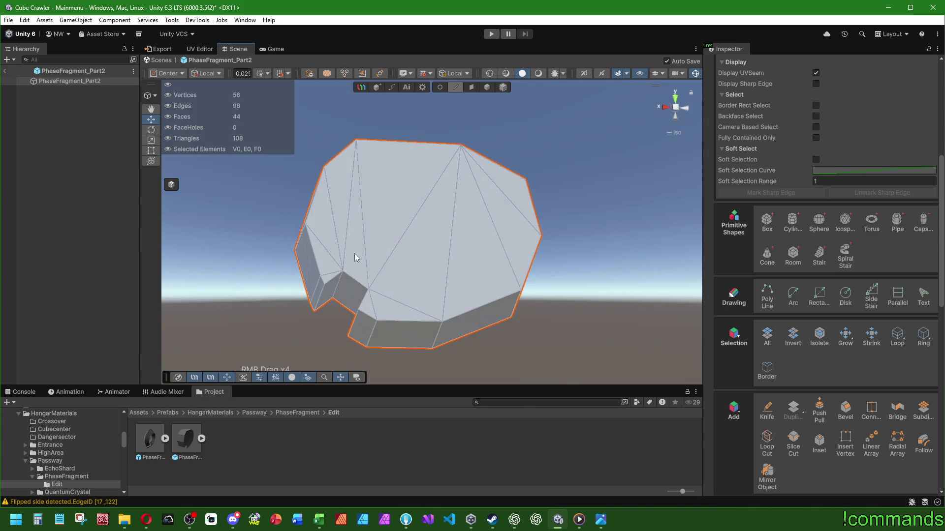
{"action": "left_click", "coordinate": [332, 283]}
{"action": "double_click", "coordinate": [339, 279]}
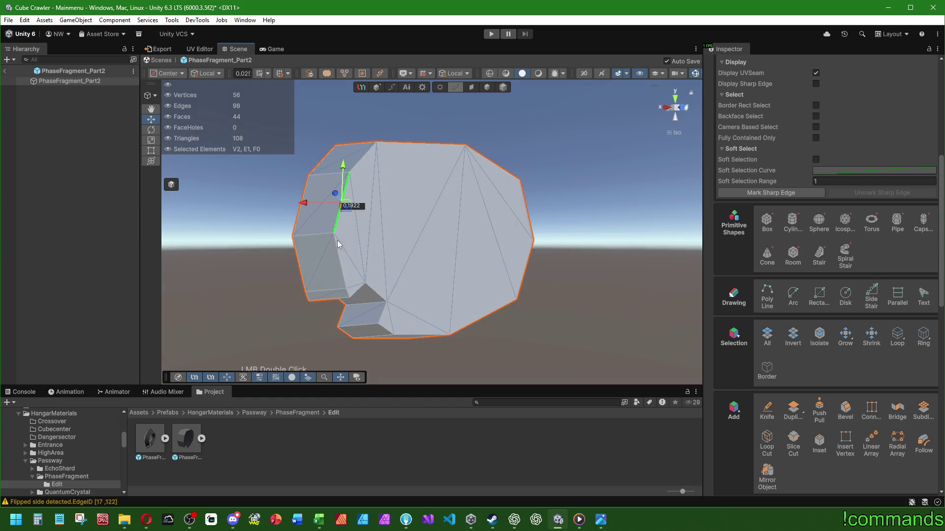
{"action": "left_click", "coordinate": [340, 260]}
{"action": "double_click", "coordinate": [368, 159], "text": "ctrl"}
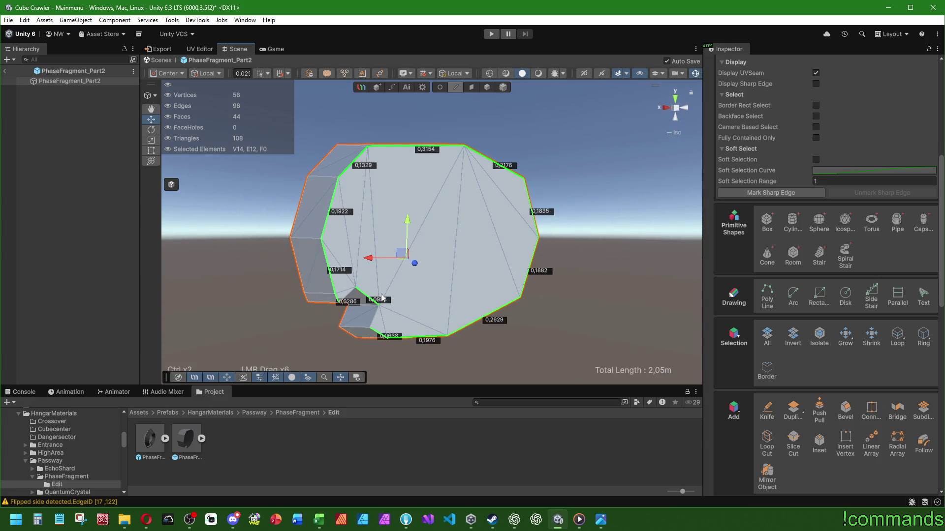
Step: Try erasing the face beside the notch, then restore it with undo
{"action": "left_click", "coordinate": [360, 295], "text": "ctrl"}
{"action": "mouse_move", "coordinate": [360, 295]}
{"action": "left_mouse_down"}
{"action": "mouse_move", "coordinate": [380, 331]}
{"action": "mouse_move", "coordinate": [466, 267]}
{"action": "mouse_move", "coordinate": [523, 182]}
{"action": "left_mouse_up"}
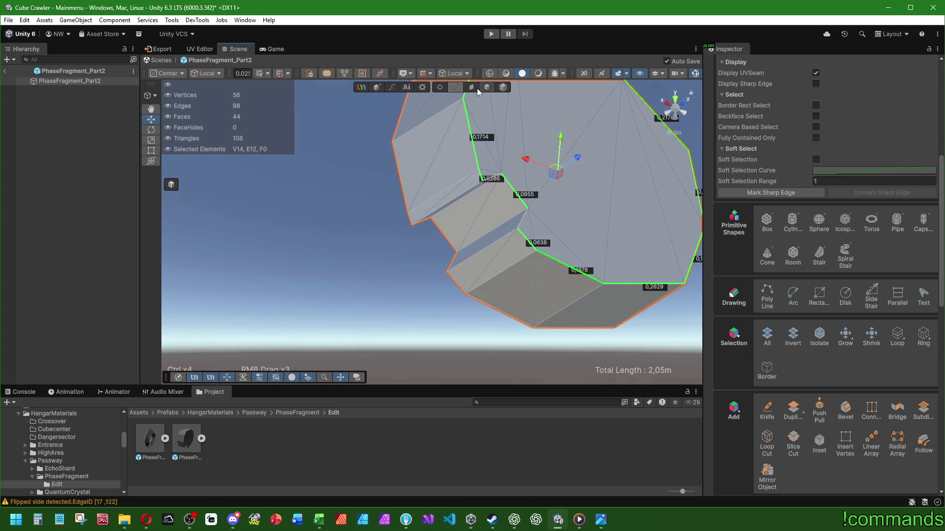
{"action": "left_click", "coordinate": [470, 87]}
{"action": "left_click", "coordinate": [481, 211]}
{"action": "key", "text": "Delete"}
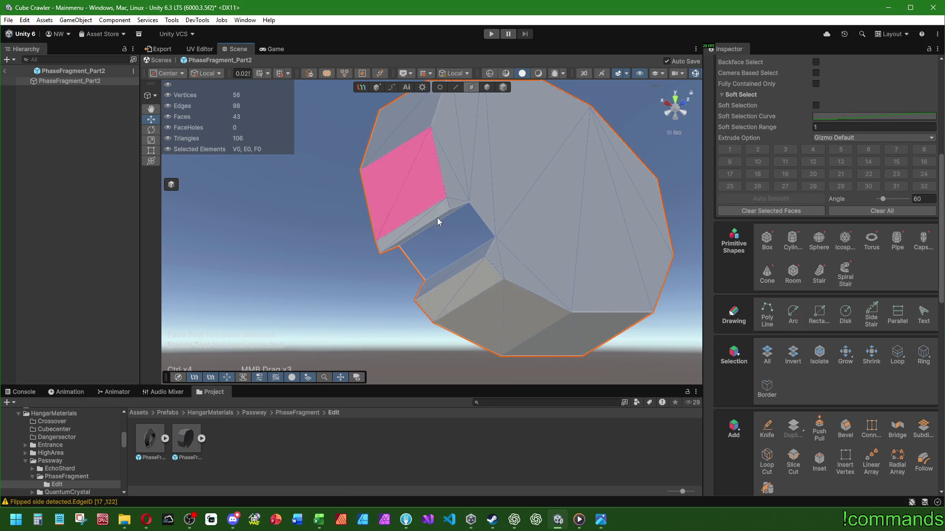
{"action": "key", "text": "ctrl+z"}
Step: Erase the edge beside the notch, then undo it to bring the missing faces back
{"action": "left_click", "coordinate": [454, 89]}
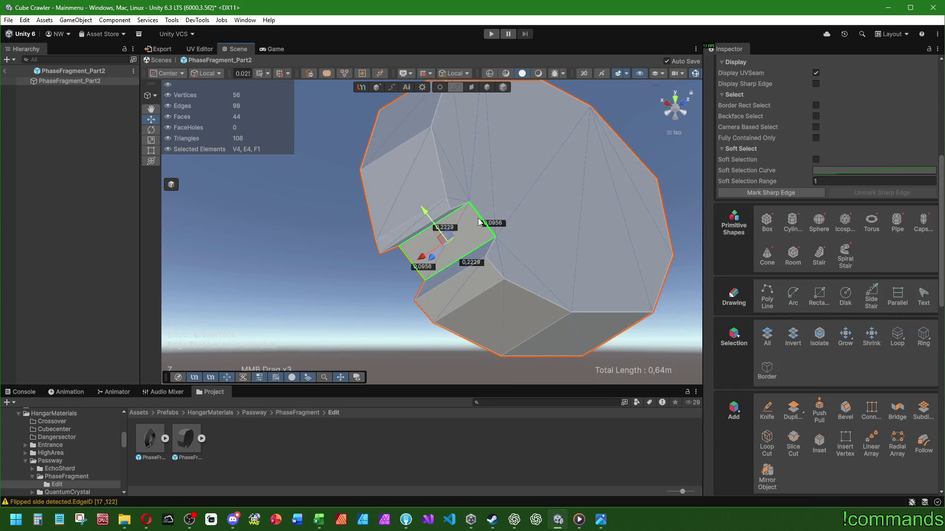
{"action": "left_click", "coordinate": [480, 219]}
{"action": "key", "text": "Delete"}
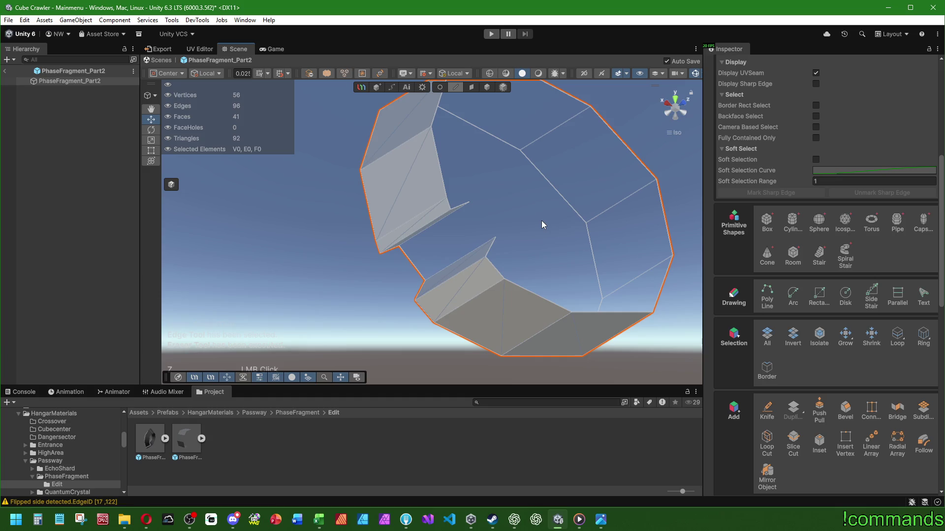
{"action": "key", "text": "ctrl+z"}
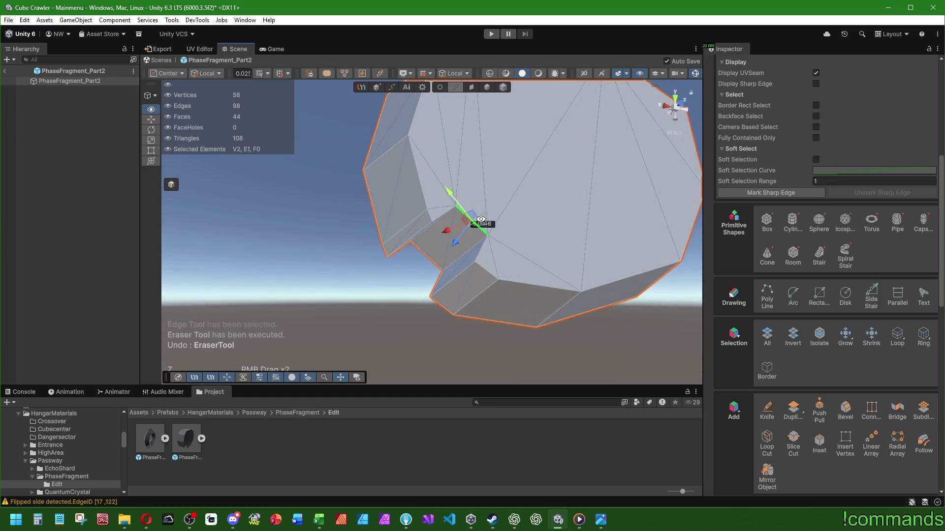
Step: Select the lower rim edge loop and switch the editor to 3D painting mode
{"action": "double_click", "coordinate": [456, 243]}
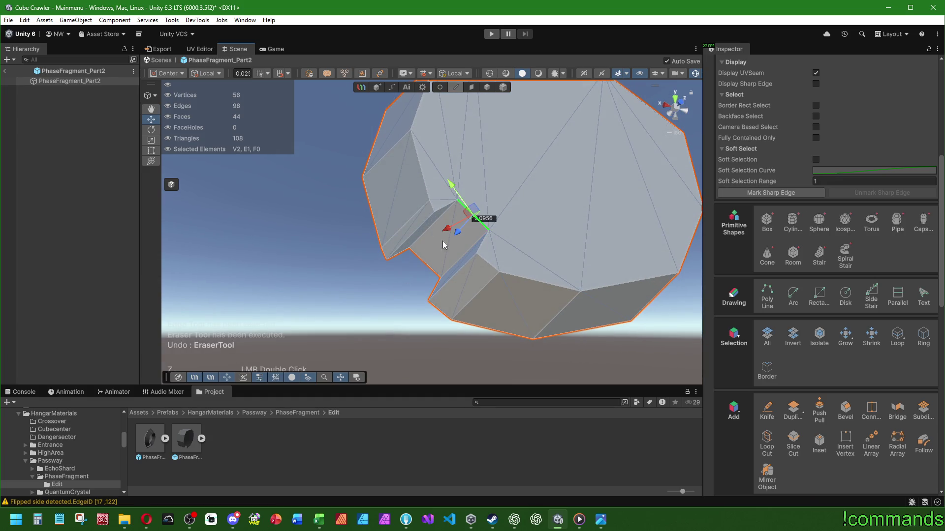
{"action": "left_click", "coordinate": [485, 270]}
{"action": "double_click", "coordinate": [530, 311]}
{"action": "scroll", "coordinate": [767, 296], "scroll_direction": "up", "scroll_amount": 5}
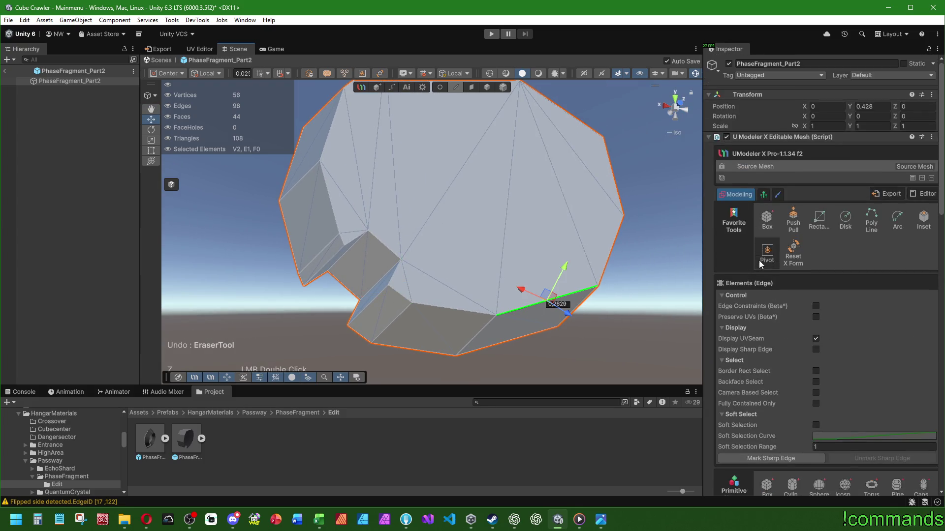
{"action": "left_click", "coordinate": [779, 196]}
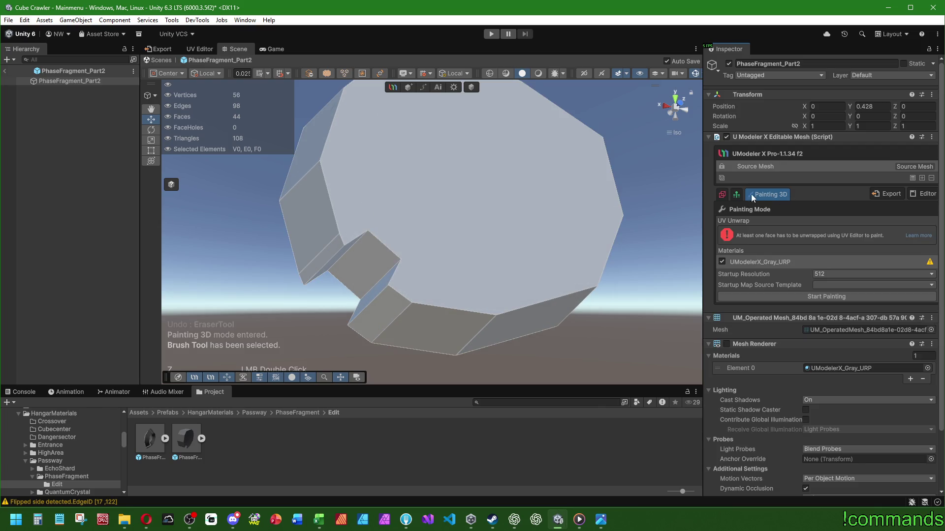
Step: Try a near-zero bevel on the lower rim edge loop, then undo it
{"action": "left_click", "coordinate": [722, 195]}
{"action": "left_click", "coordinate": [434, 307]}
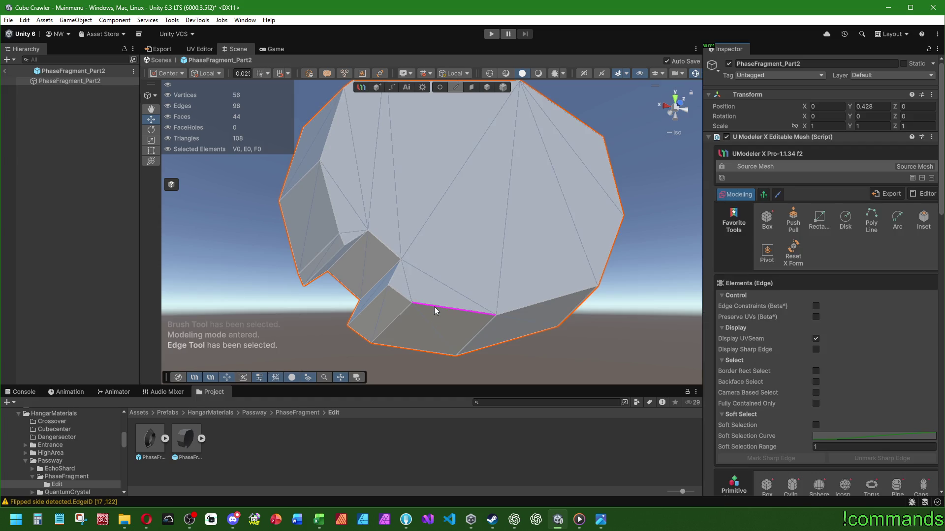
{"action": "mouse_move", "coordinate": [434, 306]}
{"action": "left_mouse_down"}
{"action": "mouse_move", "coordinate": [473, 257]}
{"action": "mouse_move", "coordinate": [462, 248]}
{"action": "mouse_move", "coordinate": [766, 363]}
{"action": "left_mouse_up"}
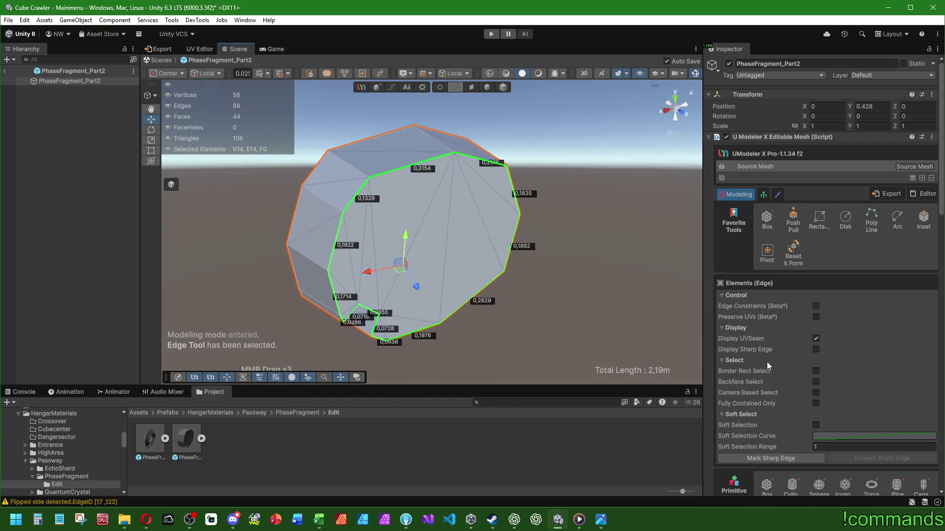
{"action": "scroll", "coordinate": [765, 363], "scroll_direction": "down", "scroll_amount": 8}
{"action": "left_click", "coordinate": [845, 306]}
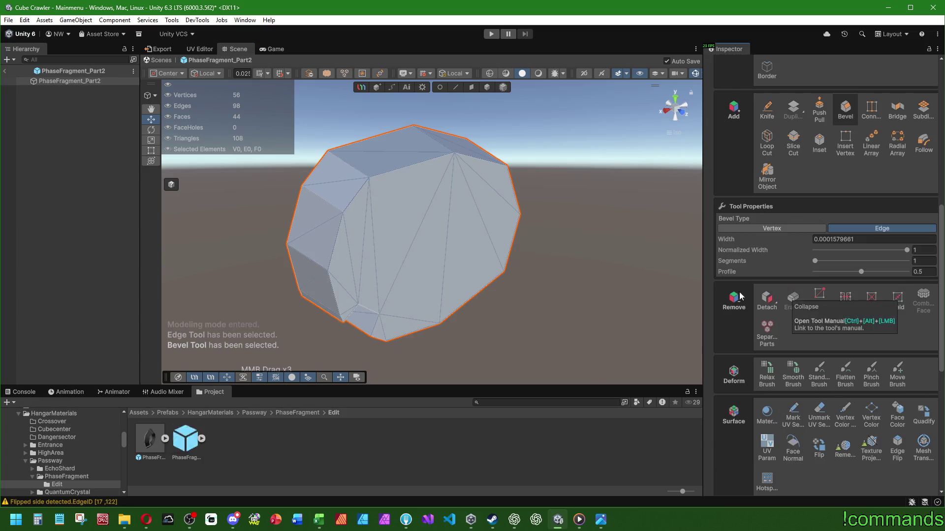
{"action": "left_click_drag", "start_coordinate": [493, 213], "coordinate": [490, 209]}
{"action": "scroll", "coordinate": [490, 208], "scroll_direction": "up", "scroll_amount": 2}
{"action": "left_click_drag", "start_coordinate": [845, 257], "coordinate": [929, 257]}
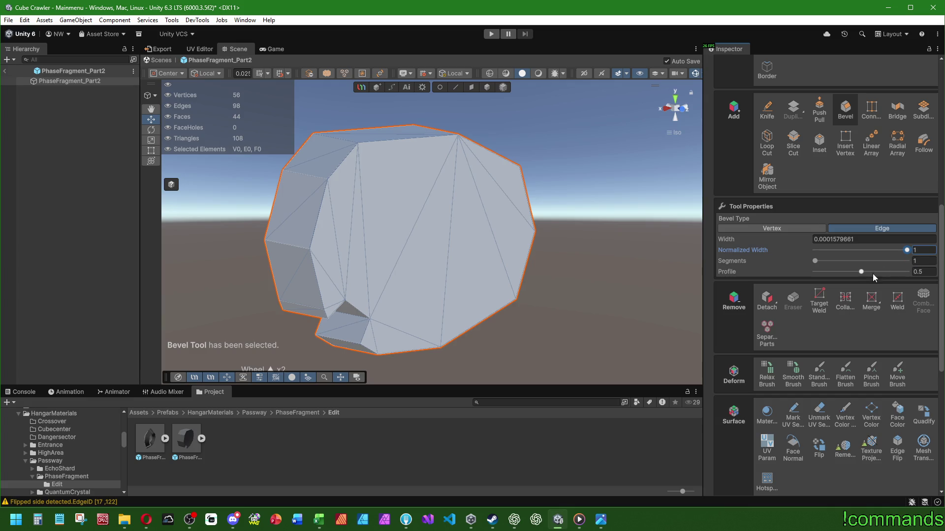
{"action": "left_click", "coordinate": [747, 229]}
{"action": "left_click", "coordinate": [890, 229]}
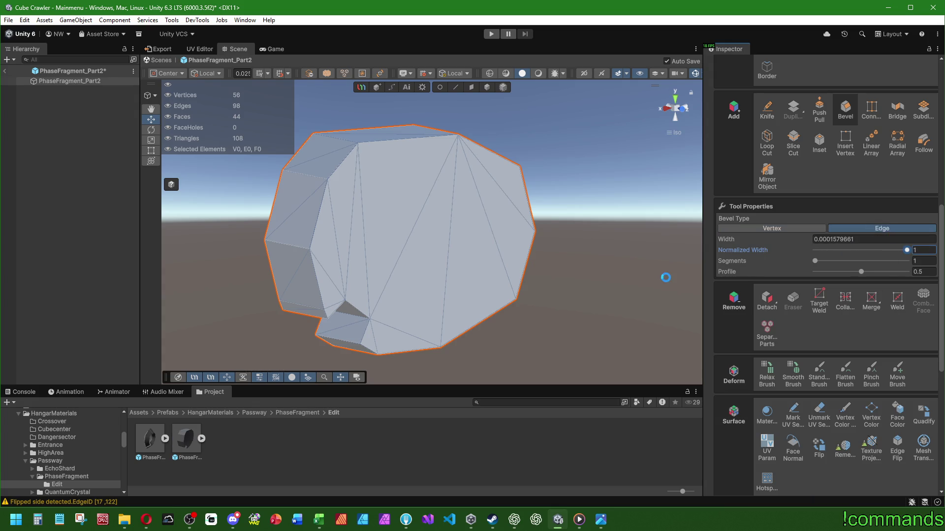
{"action": "key", "text": "ctrl+z"}
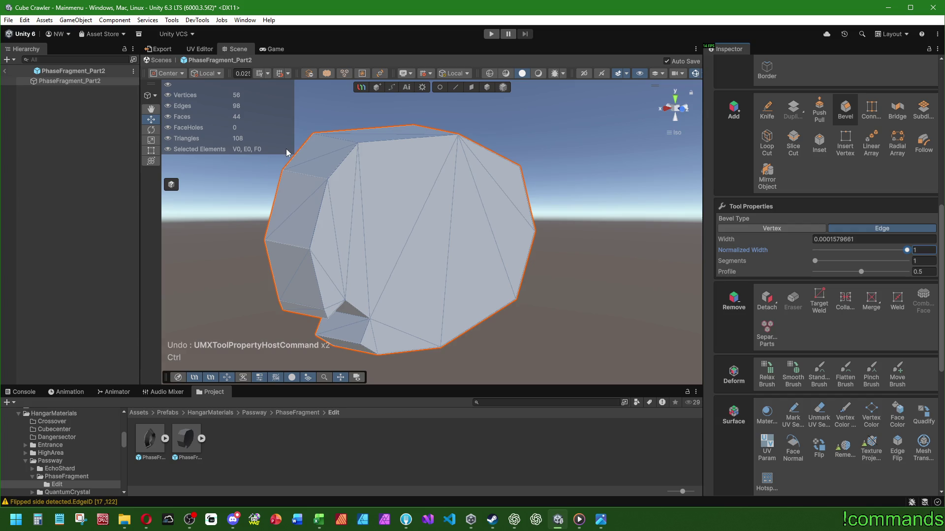
{"action": "key", "text": "ctrl+z"}
{"action": "key", "text": "ctrl+z"}
{"action": "key", "text": "ctrl+z"}
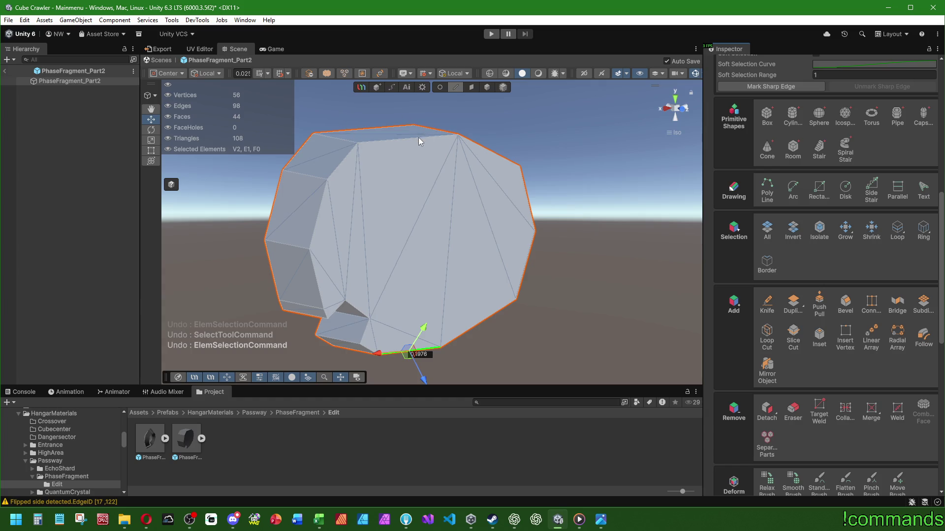
Step: Start a bevel on a top edge of the fragment, then cancel and undo it
{"action": "left_click", "coordinate": [419, 140]}
{"action": "left_click", "coordinate": [845, 305]}
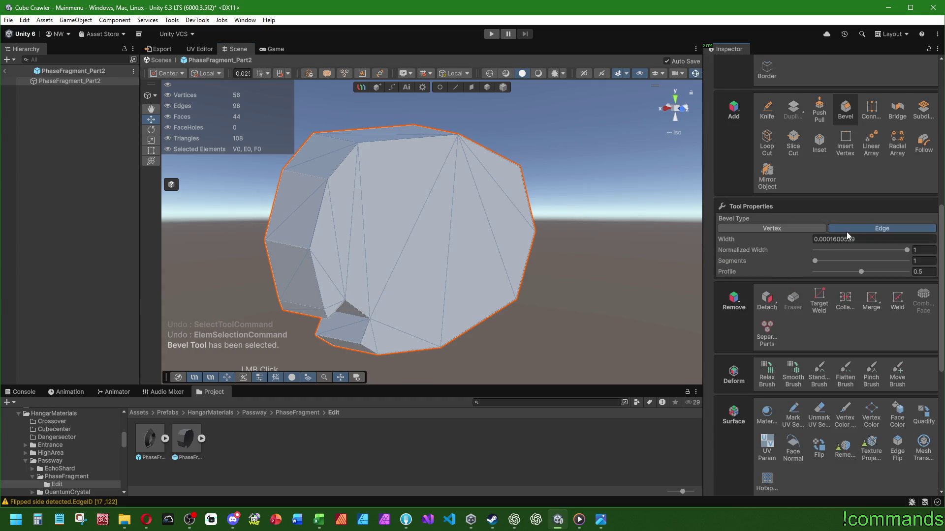
{"action": "mouse_move", "coordinate": [476, 165]}
{"action": "left_mouse_down"}
{"action": "mouse_move", "coordinate": [589, 189]}
{"action": "mouse_move", "coordinate": [557, 228]}
{"action": "mouse_move", "coordinate": [565, 237]}
{"action": "left_mouse_up"}
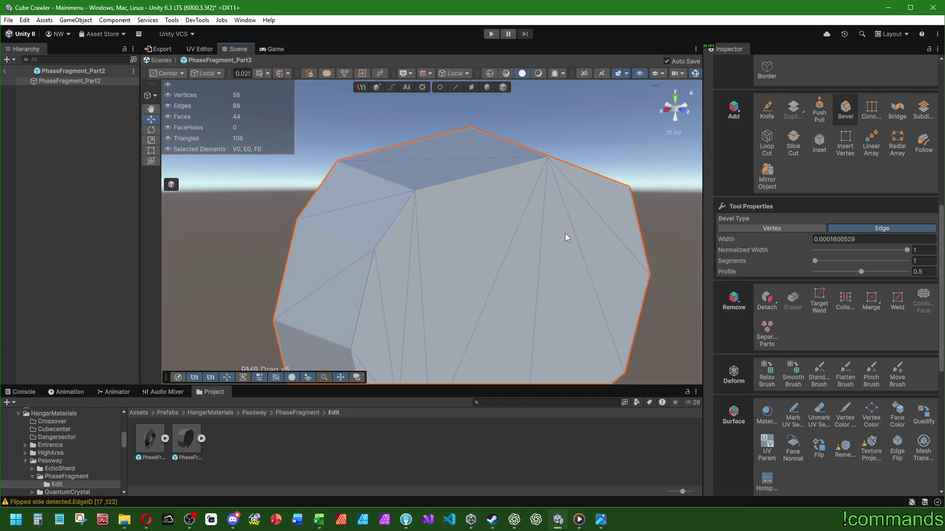
{"action": "scroll", "coordinate": [565, 238], "scroll_direction": "down", "scroll_amount": 3}
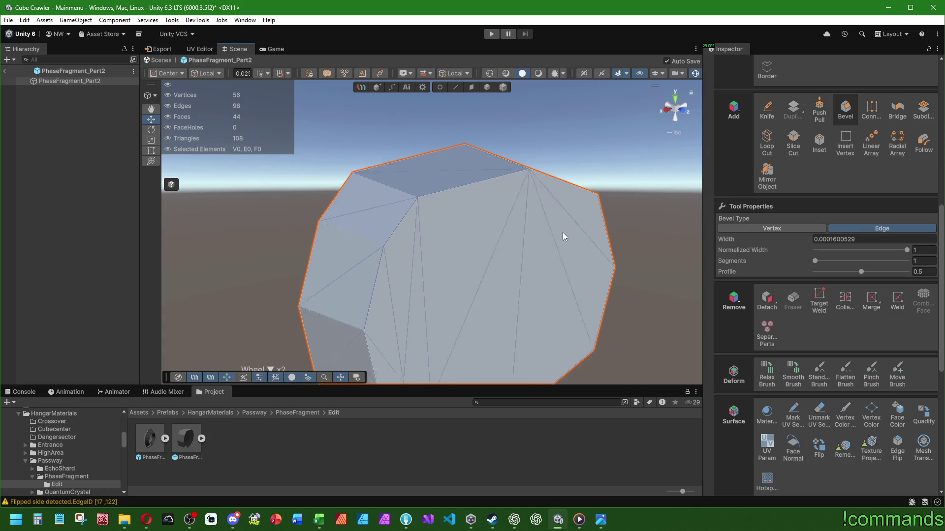
{"action": "key", "text": "Escape"}
{"action": "key", "text": "alt+z"}
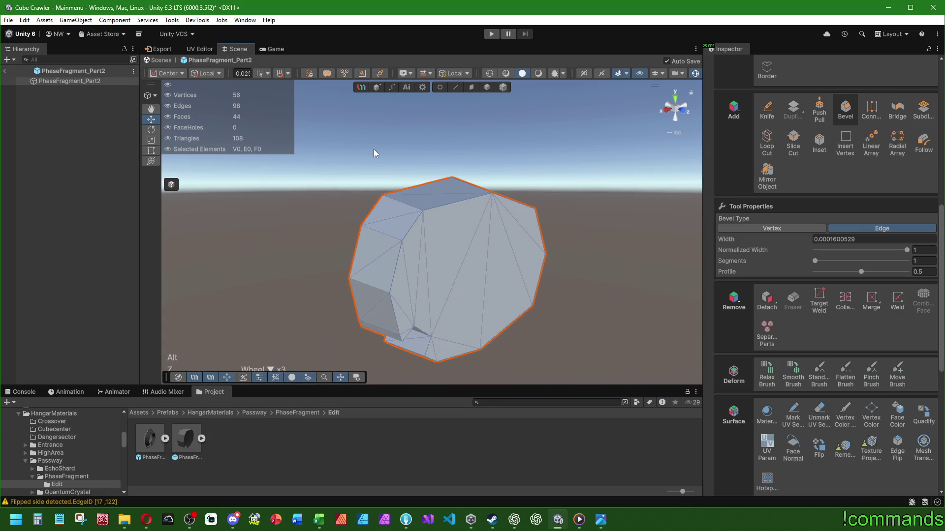
Step: Return to the Mainmenu scene, save it, and quit Unity
{"action": "left_click", "coordinate": [5, 71]}
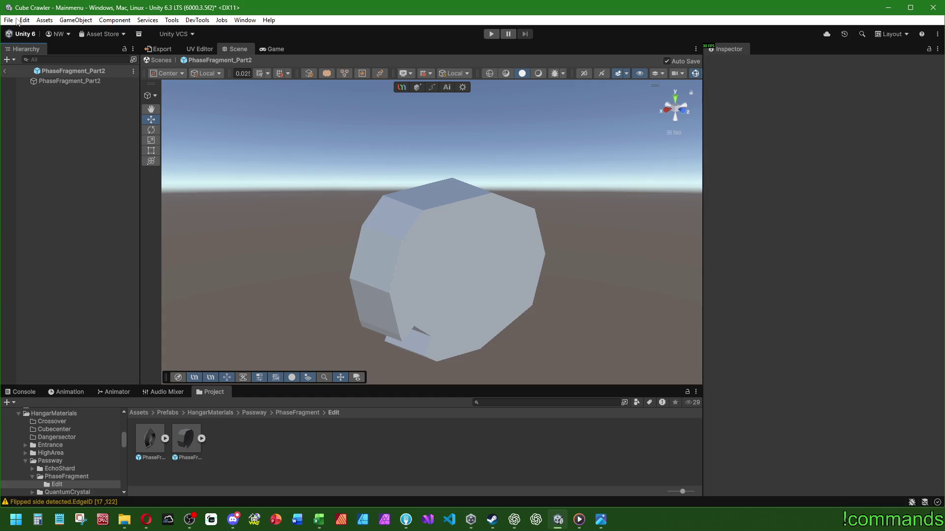
{"action": "left_click", "coordinate": [9, 20]}
{"action": "left_click", "coordinate": [34, 126]}
{"action": "left_click", "coordinate": [9, 20]}
{"action": "left_click", "coordinate": [25, 68]}
{"action": "left_click", "coordinate": [9, 20]}
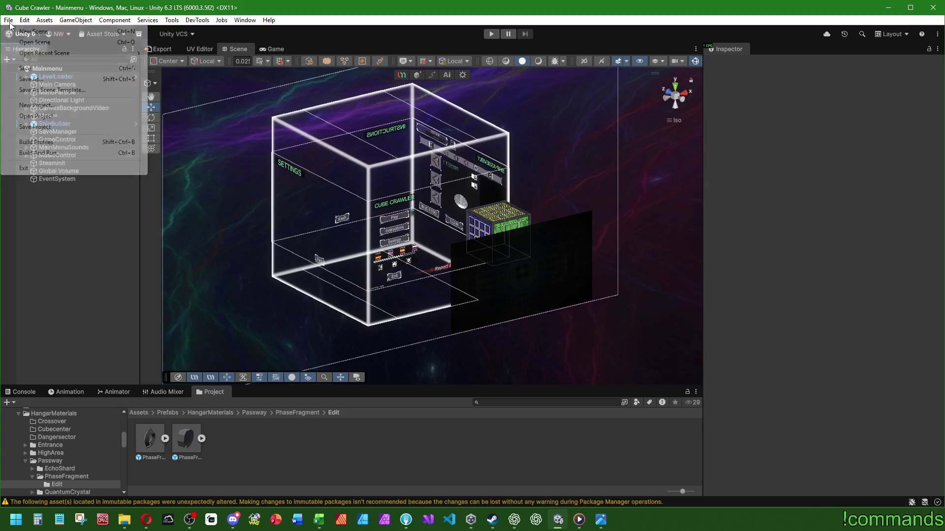
{"action": "left_click", "coordinate": [34, 168]}
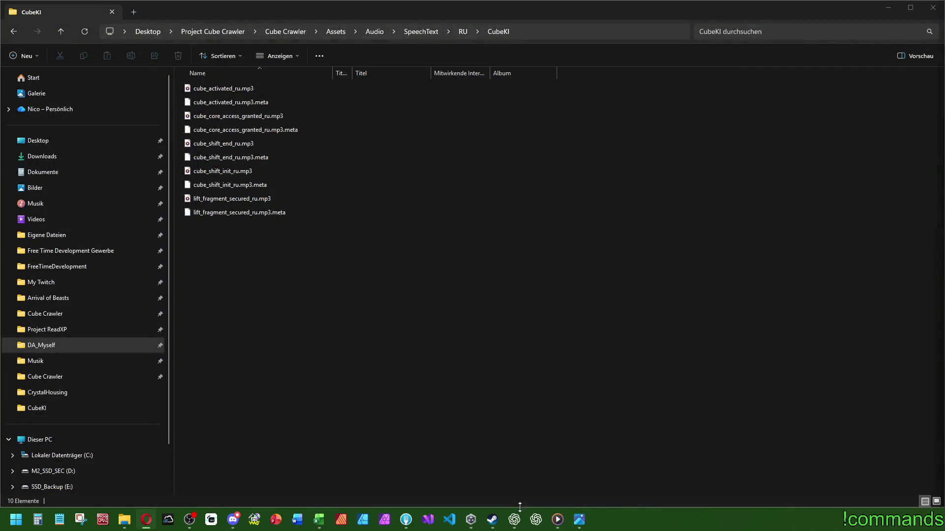
Step: Move the Unity Hub window aside and bring File Explorer to the front
{"action": "left_click", "coordinate": [470, 519]}
{"action": "mouse_move", "coordinate": [477, 147]}
{"action": "left_mouse_down"}
{"action": "mouse_move", "coordinate": [552, 152]}
{"action": "mouse_move", "coordinate": [538, 146]}
{"action": "left_mouse_up"}
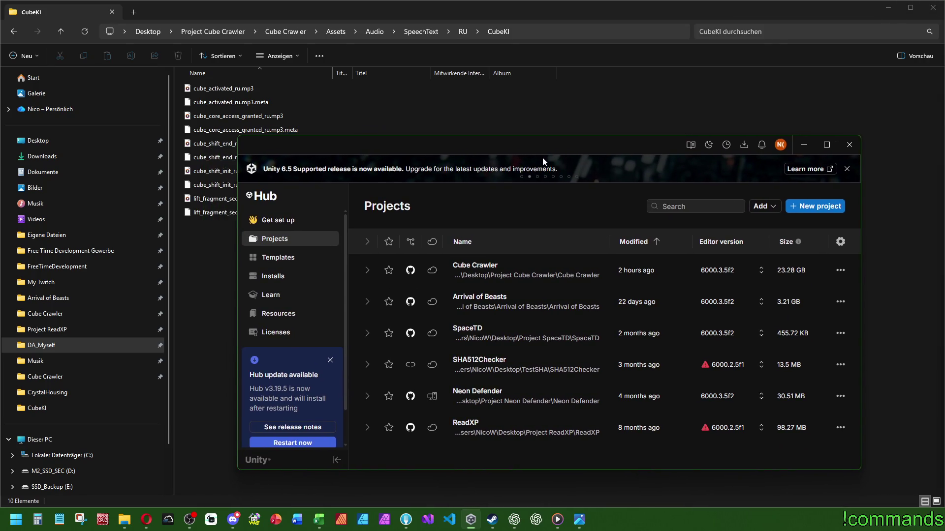
{"action": "left_click", "coordinate": [417, 10]}
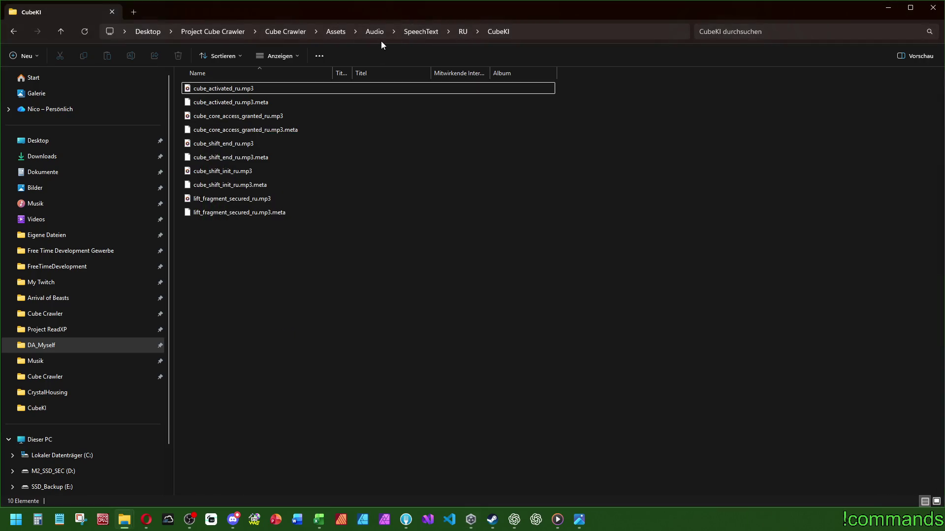
Step: Go to SpeechText/DE/CubeKI, sort by type, and select the five mp3 clips
{"action": "left_click", "coordinate": [420, 32]}
{"action": "double_click", "coordinate": [203, 92]}
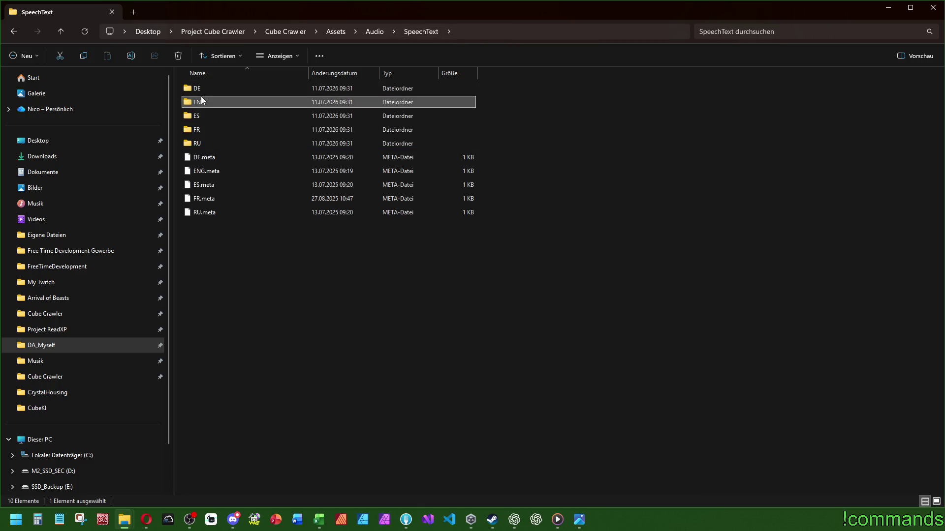
{"action": "double_click", "coordinate": [204, 90]}
{"action": "left_click", "coordinate": [392, 67]}
{"action": "left_click_drag", "start_coordinate": [181, 85], "coordinate": [230, 146]}
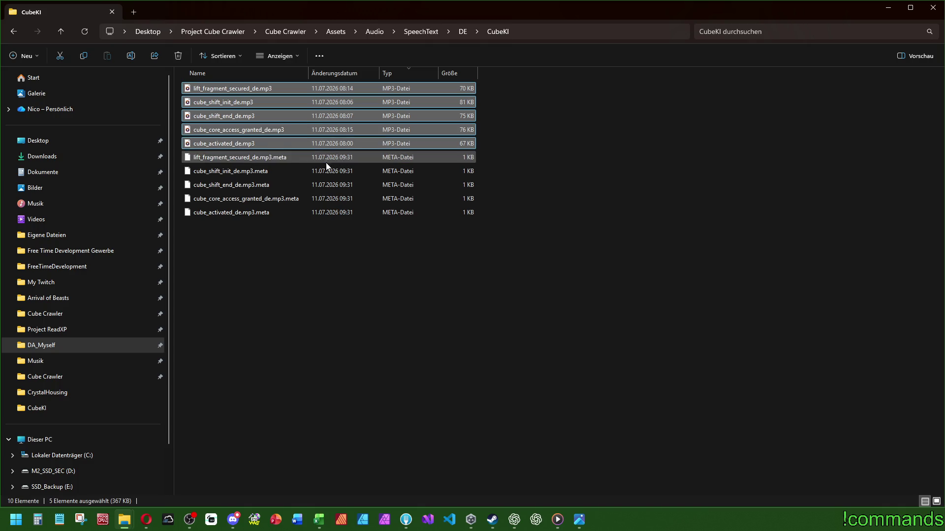
{"action": "left_click", "coordinate": [254, 520]}
Step: Drop the five German clips into a maximized GoldWave and play cube_activated_de
{"action": "mouse_move", "coordinate": [415, 12]}
{"action": "left_mouse_down"}
{"action": "mouse_move", "coordinate": [492, 206]}
{"action": "mouse_move", "coordinate": [413, 225]}
{"action": "left_mouse_up"}
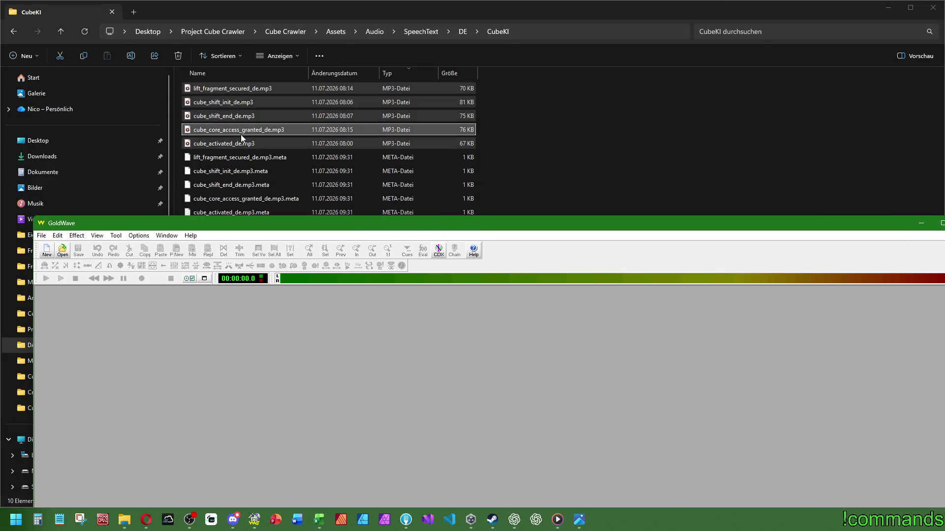
{"action": "left_click_drag", "start_coordinate": [209, 87], "coordinate": [335, 326]}
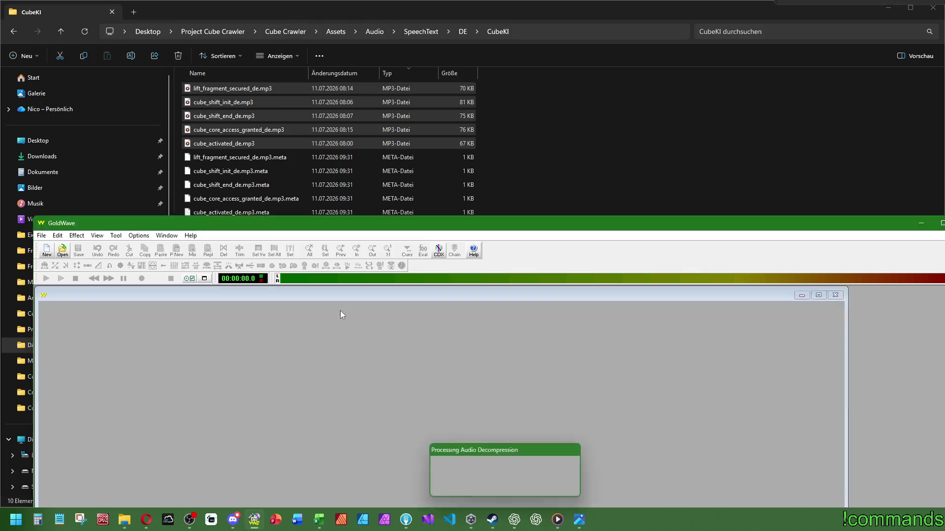
{"action": "left_click_drag", "start_coordinate": [512, 223], "coordinate": [511, 2]}
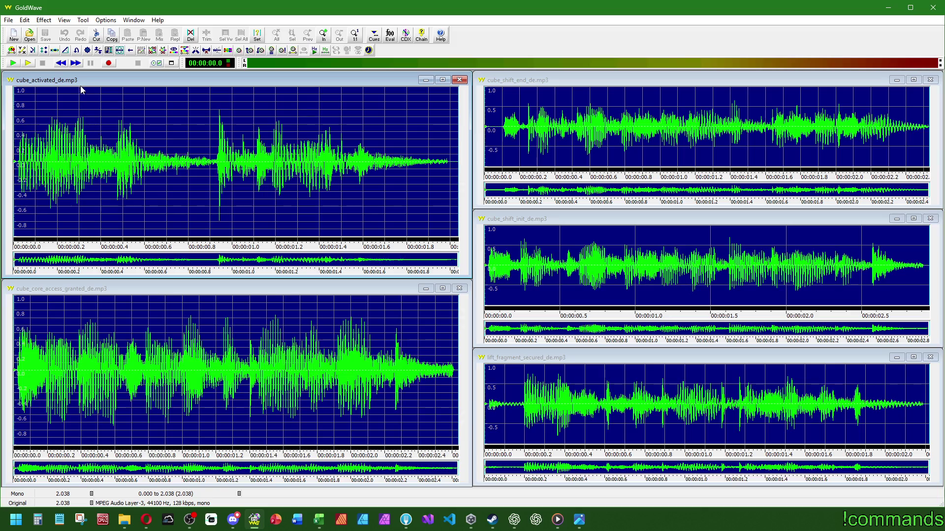
{"action": "left_click", "coordinate": [28, 63]}
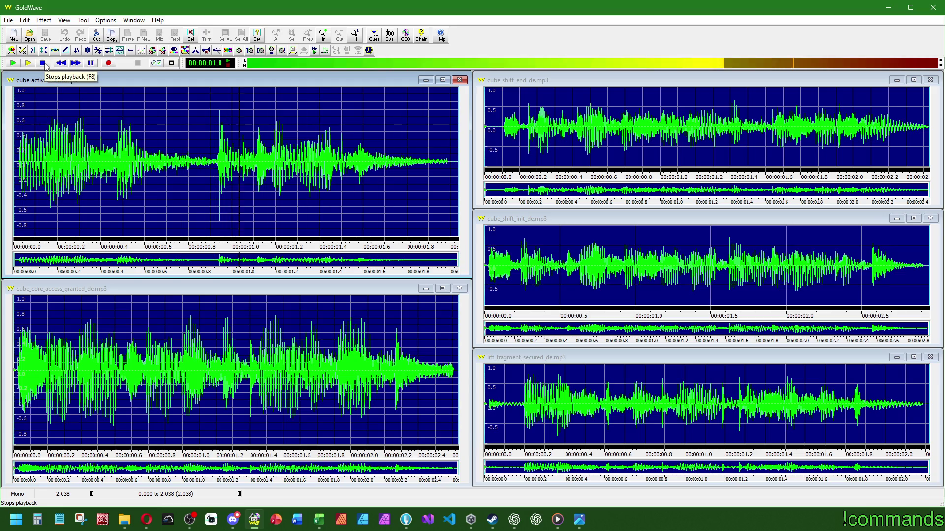
{"action": "left_click", "coordinate": [44, 63]}
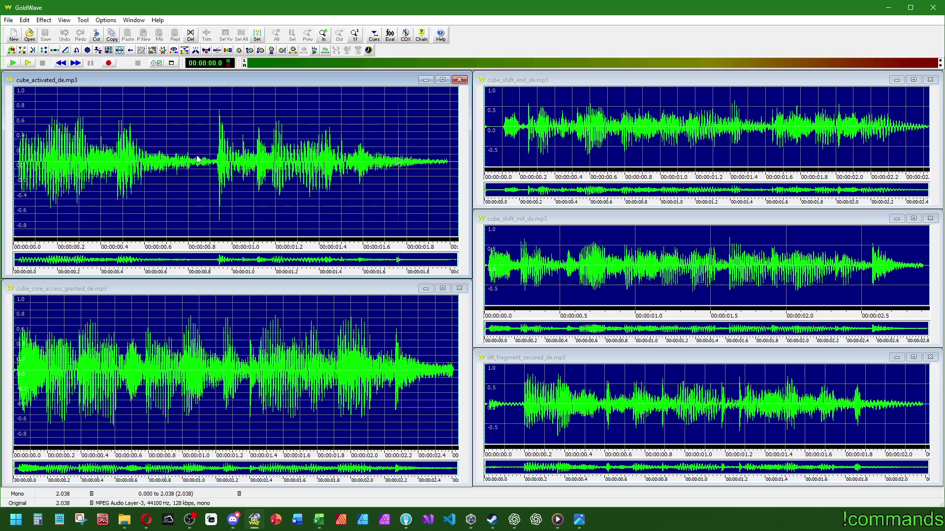
Step: Play cube_core_access_granted_de, cube_shift_end_de and cube_shift_init_de in turn
{"action": "left_click", "coordinate": [142, 293]}
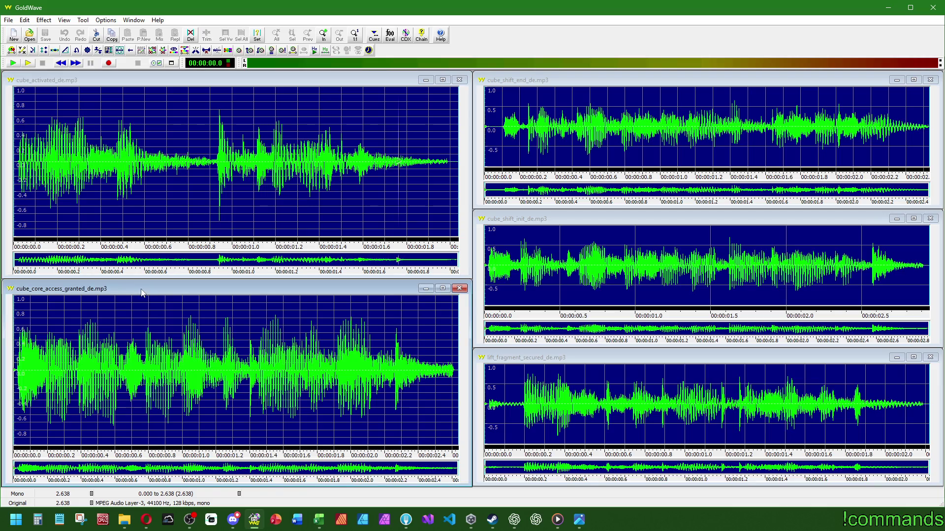
{"action": "left_click", "coordinate": [28, 63]}
{"action": "left_click", "coordinate": [565, 84]}
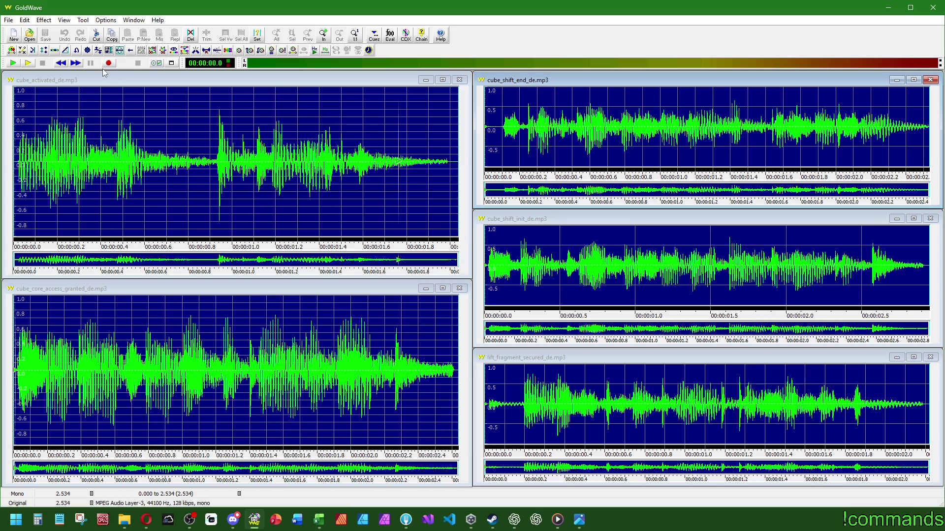
{"action": "left_click", "coordinate": [28, 63]}
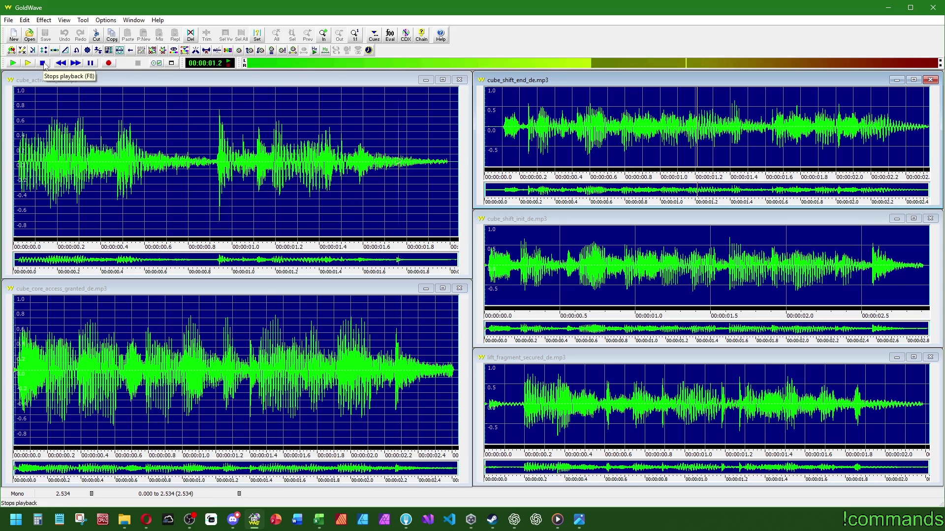
{"action": "left_click", "coordinate": [527, 223]}
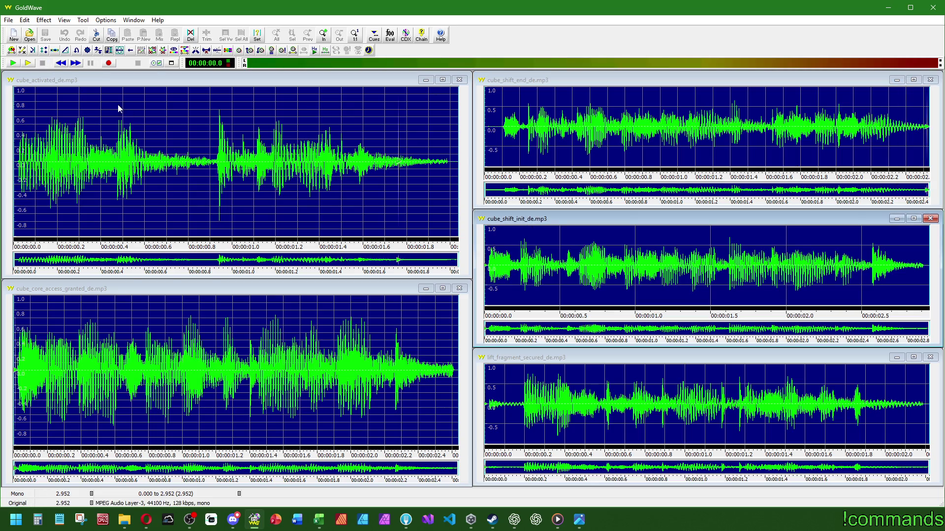
{"action": "left_click", "coordinate": [29, 64]}
Step: Play lift_fragment_secured_de, then flip to File Explorer and back to GoldWave
{"action": "left_click", "coordinate": [590, 356]}
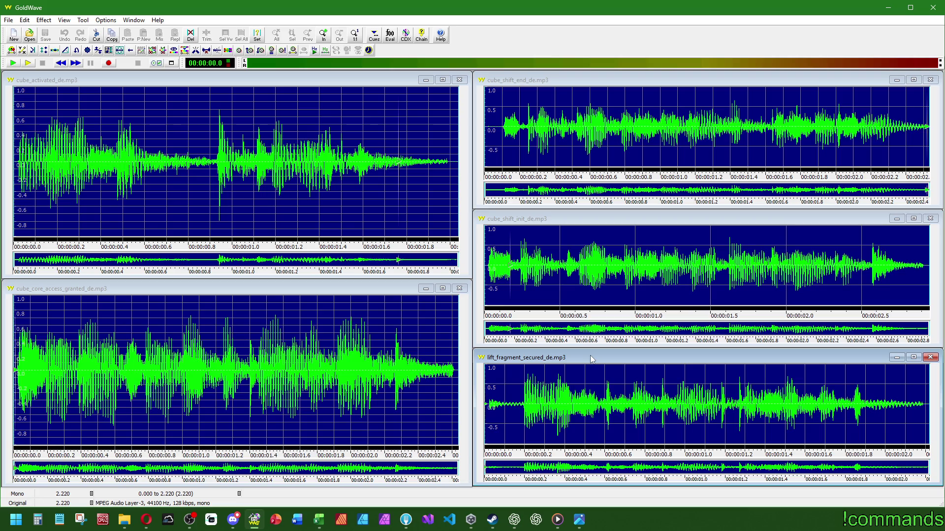
{"action": "key", "text": "F4"}
{"action": "left_click", "coordinate": [889, 8]}
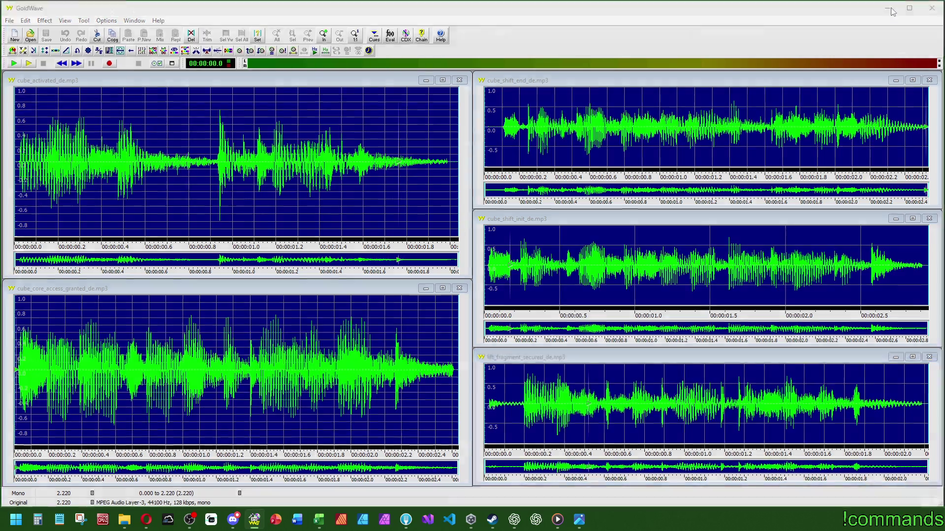
{"action": "left_click", "coordinate": [255, 519]}
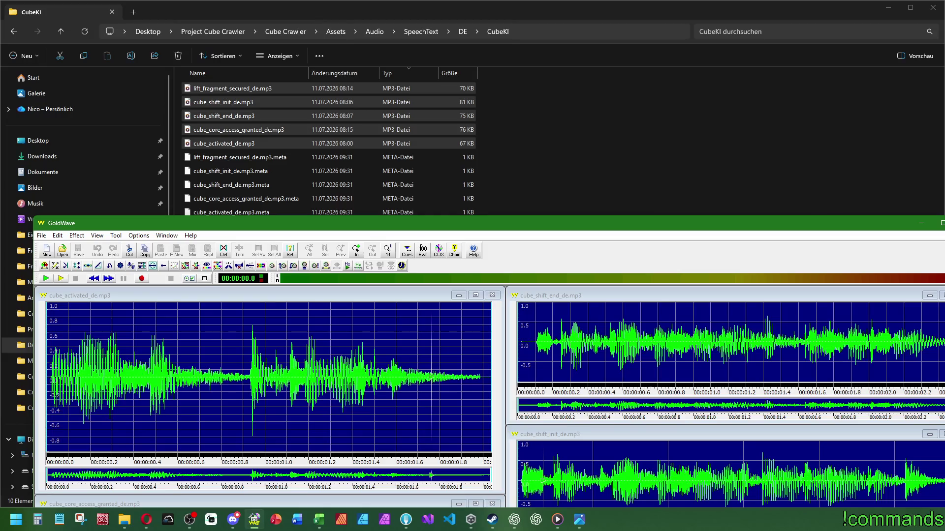
Step: Close the German clips and load the five mp3s from SpeechText/ENG/CubeKi into maximized GoldWave
{"action": "key", "text": "ctrl+F4"}
{"action": "key", "text": "ctrl+F4"}
{"action": "key", "text": "ctrl+F4"}
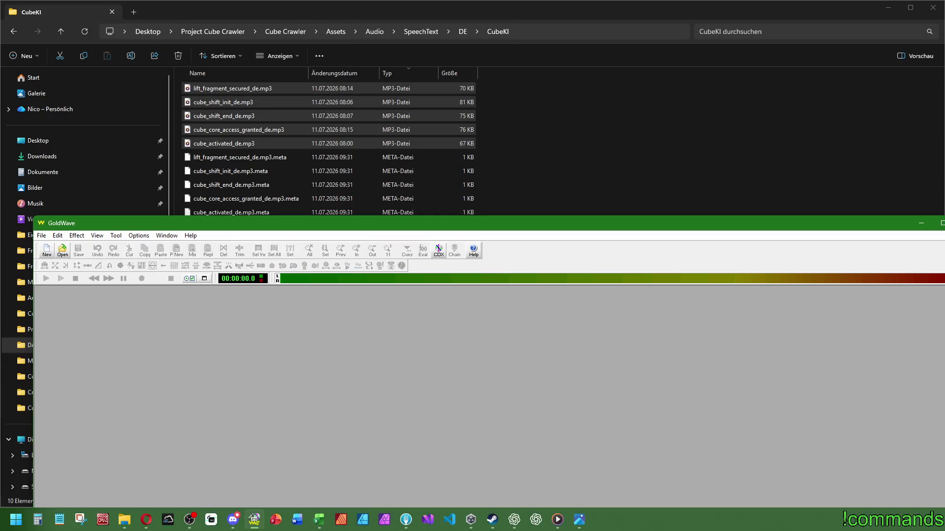
{"action": "left_click", "coordinate": [421, 31]}
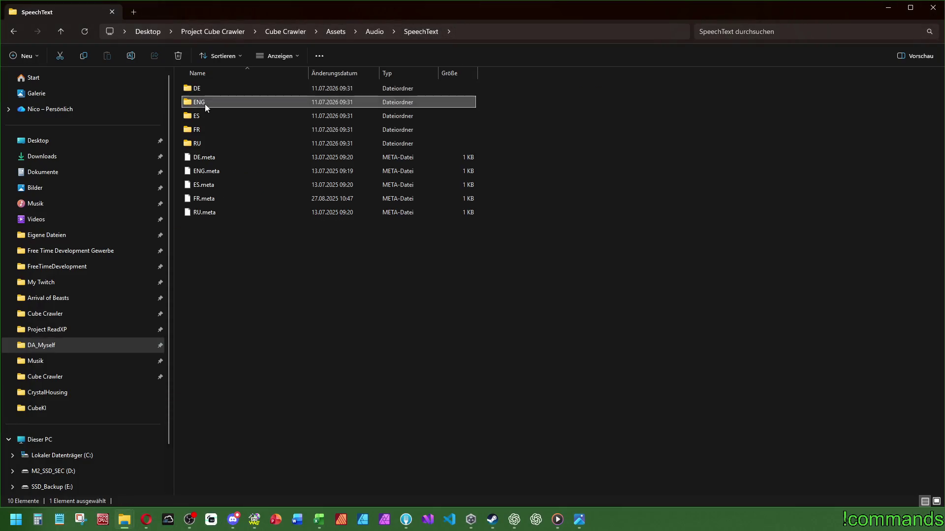
{"action": "double_click", "coordinate": [204, 102]}
{"action": "double_click", "coordinate": [209, 104]}
{"action": "left_click", "coordinate": [391, 73]}
{"action": "left_click", "coordinate": [394, 73]}
{"action": "mouse_move", "coordinate": [183, 86]}
{"action": "left_mouse_down"}
{"action": "mouse_move", "coordinate": [183, 145]}
{"action": "mouse_move", "coordinate": [285, 475]}
{"action": "mouse_move", "coordinate": [252, 526]}
{"action": "left_mouse_up"}
{"action": "left_click_drag", "start_coordinate": [232, 86], "coordinate": [351, 383]}
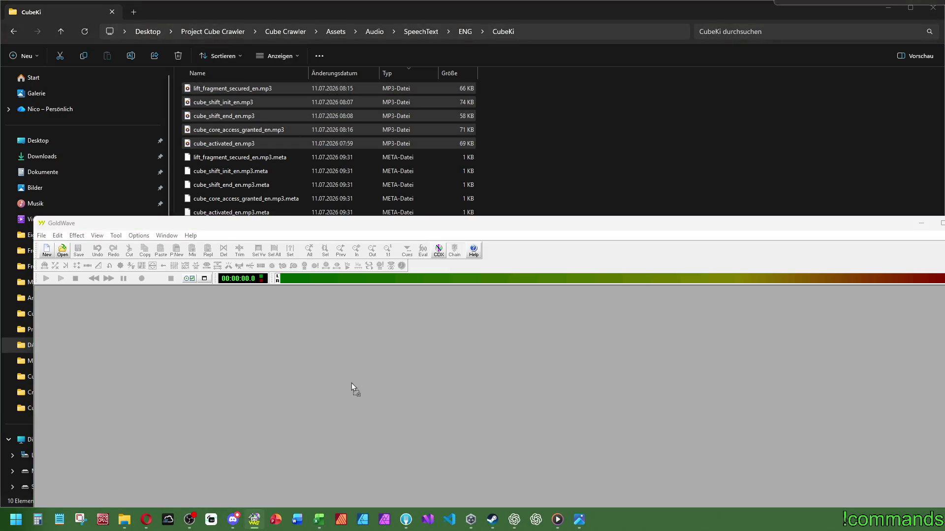
{"action": "double_click", "coordinate": [399, 226]}
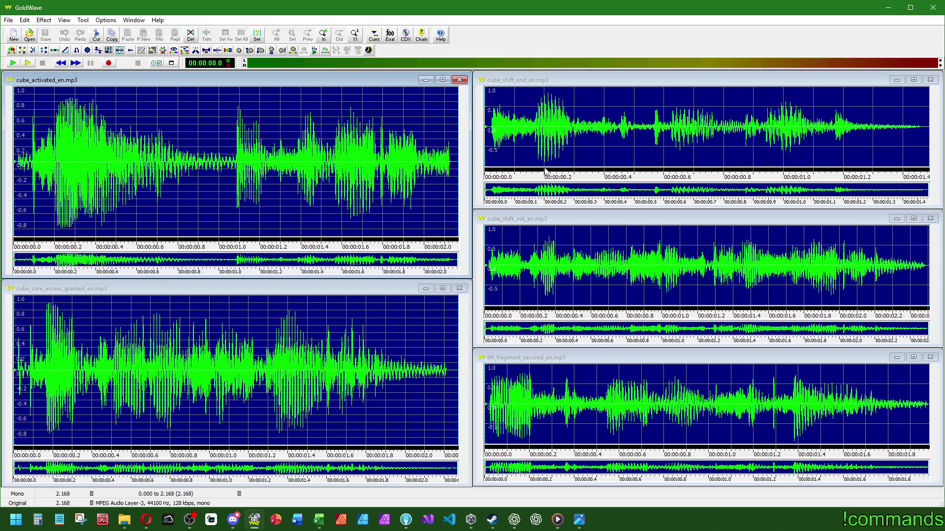
Step: Play cube_activated_en, cube_shift_end_en and lift_fragment_secured_en
{"action": "left_click", "coordinate": [28, 63]}
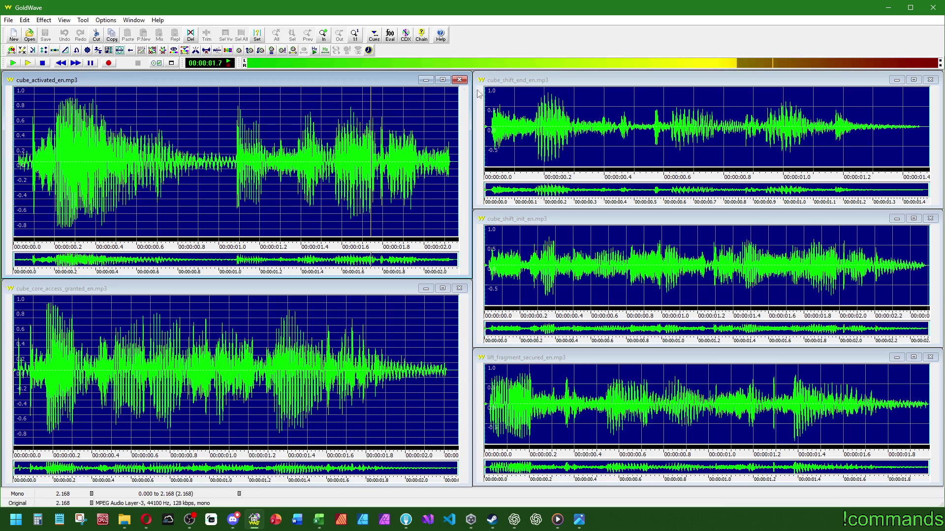
{"action": "key", "text": "ctrl+Tab"}
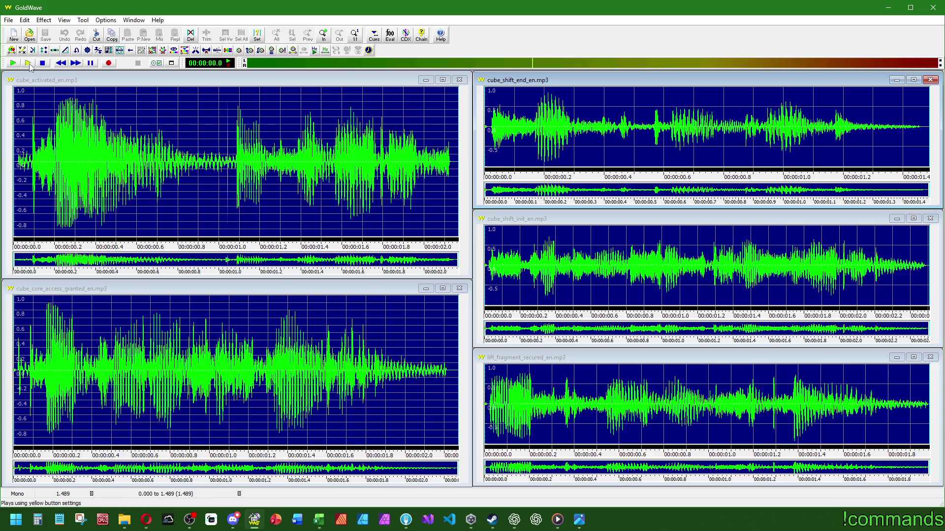
{"action": "left_click", "coordinate": [28, 63]}
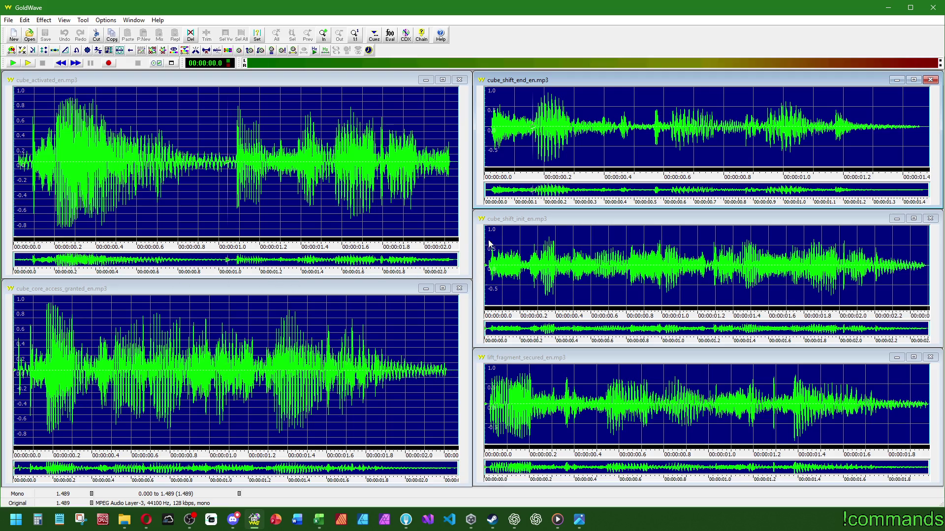
{"action": "left_click", "coordinate": [544, 366]}
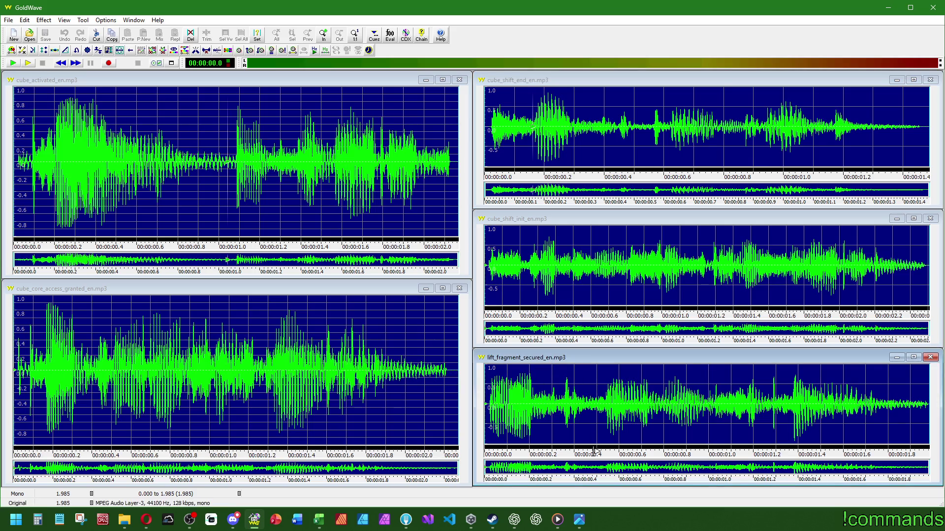
{"action": "left_click", "coordinate": [28, 63]}
Step: Close all five English clip windows and minimize GoldWave
{"action": "left_click", "coordinate": [930, 79]}
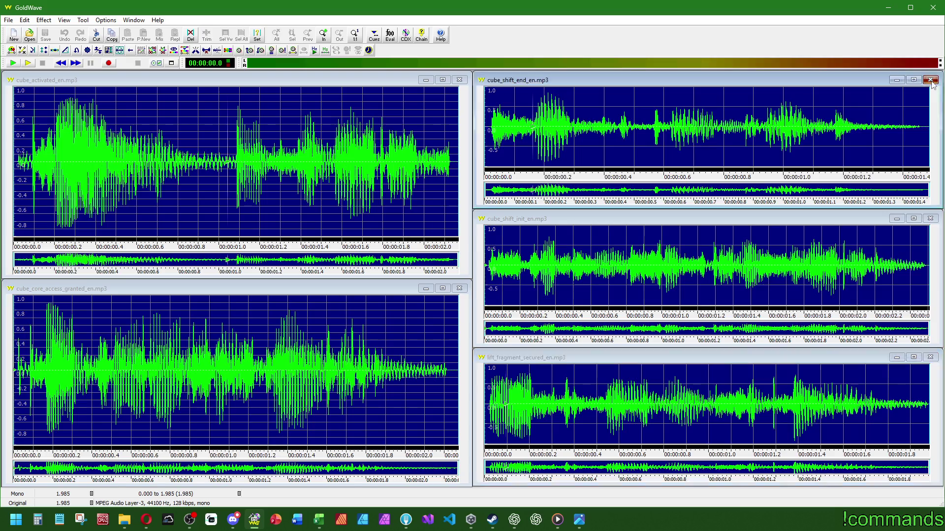
{"action": "left_click", "coordinate": [930, 79]}
{"action": "left_click", "coordinate": [930, 79]}
{"action": "left_click", "coordinate": [930, 79]}
{"action": "left_click", "coordinate": [930, 79]}
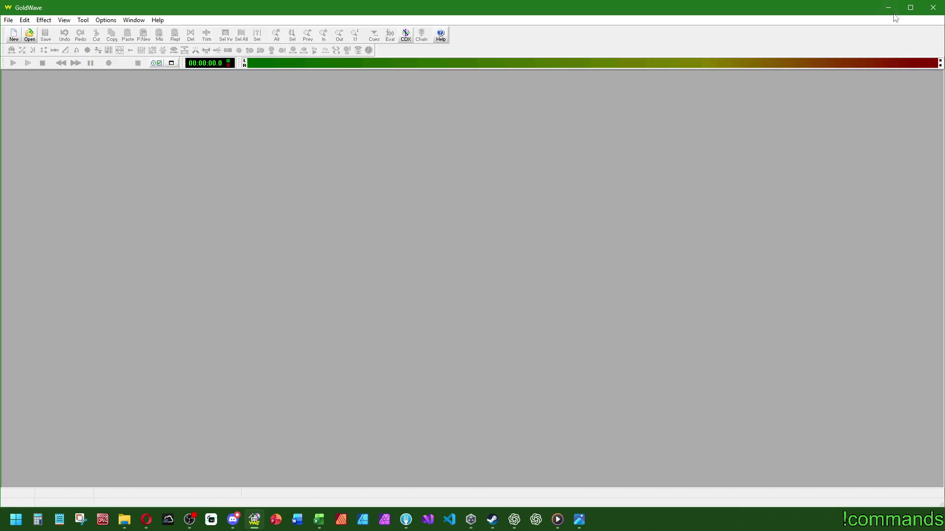
{"action": "left_click", "coordinate": [933, 7]}
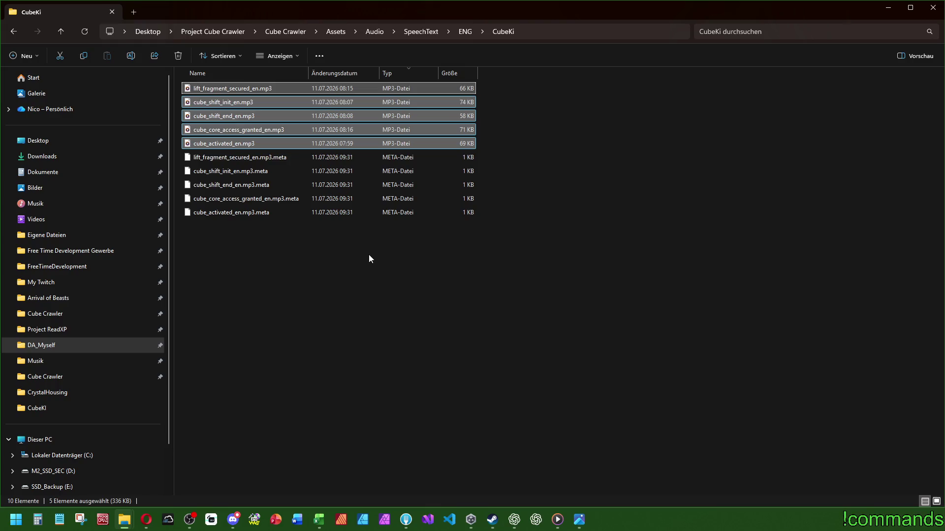
Step: Deselect the CubeKi files, open Cube Crawler from Unity Hub, and show the console
{"action": "left_click_drag", "start_coordinate": [530, 355], "coordinate": [182, 80]}
{"action": "left_click", "coordinate": [728, 329]}
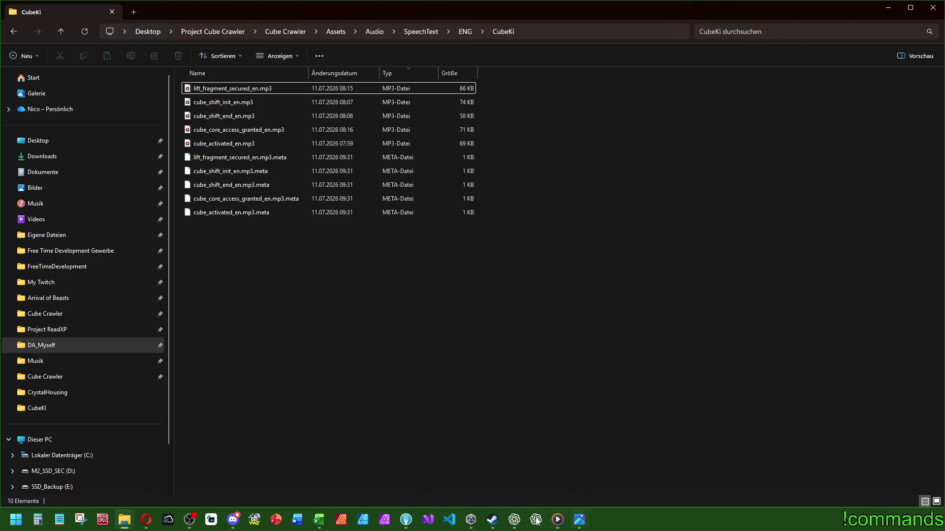
{"action": "left_click", "coordinate": [475, 523]}
{"action": "left_click", "coordinate": [484, 272]}
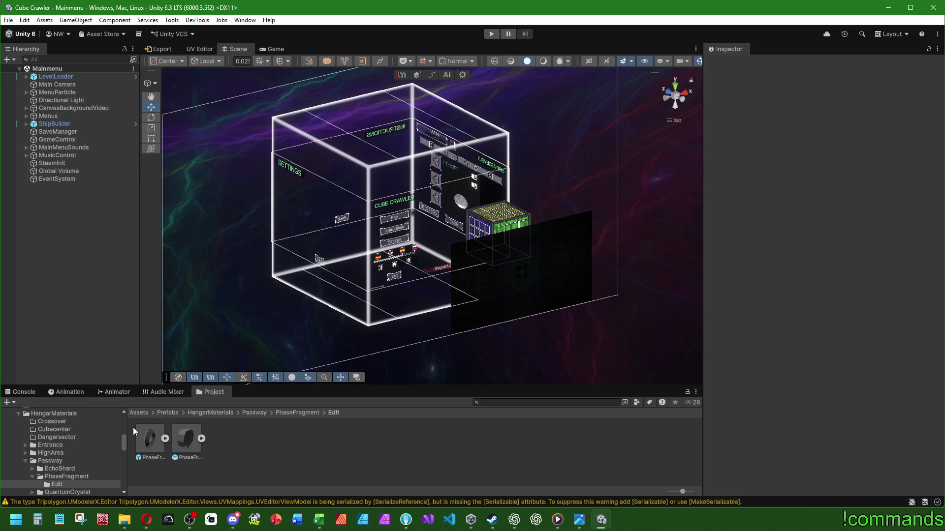
{"action": "left_click", "coordinate": [24, 393]}
Step: Clear the console warnings, open the PhaseFragment_Part2 prefab, and frame it
{"action": "left_click", "coordinate": [13, 402]}
{"action": "left_click", "coordinate": [220, 391]}
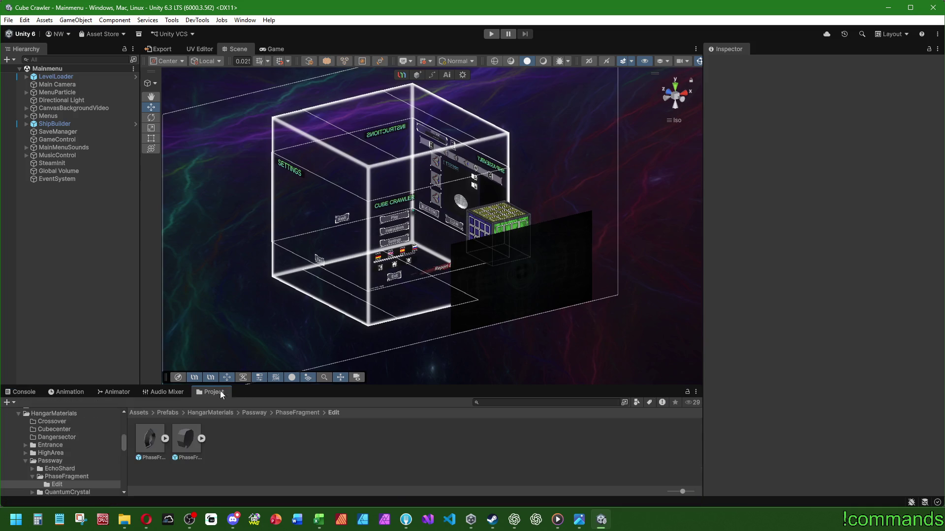
{"action": "double_click", "coordinate": [186, 438]}
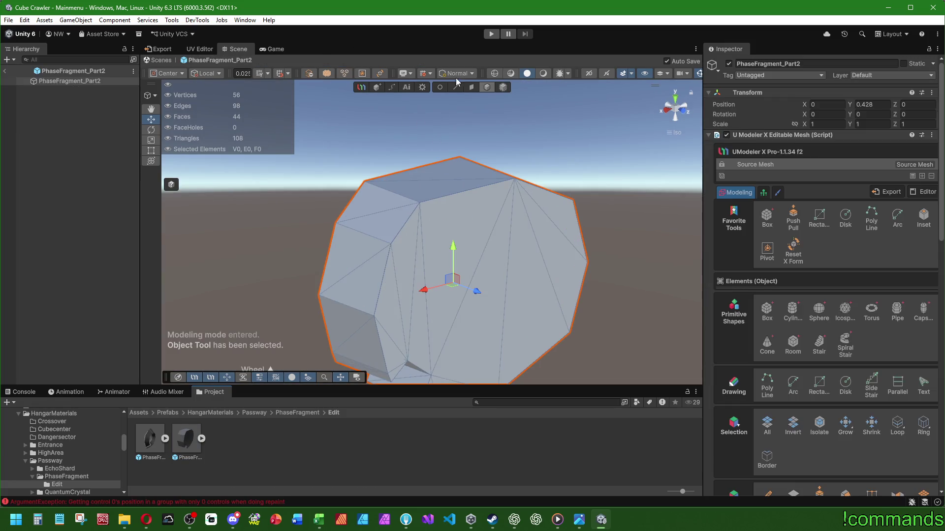
{"action": "left_click", "coordinate": [457, 73]}
{"action": "left_click", "coordinate": [523, 213]}
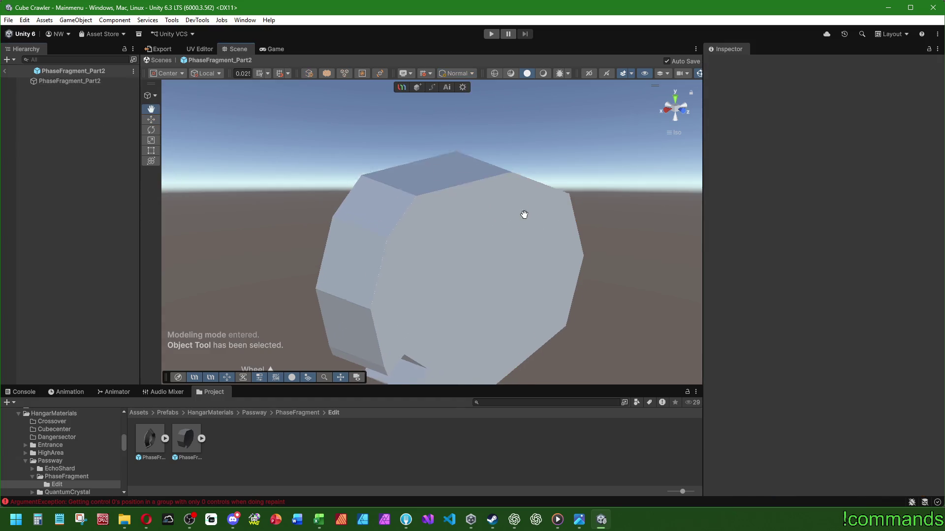
{"action": "left_click", "coordinate": [69, 81]}
Step: In Edge mode, select the fragment's outer edge loop, orbit around it, then deselect
{"action": "left_click", "coordinate": [456, 87]}
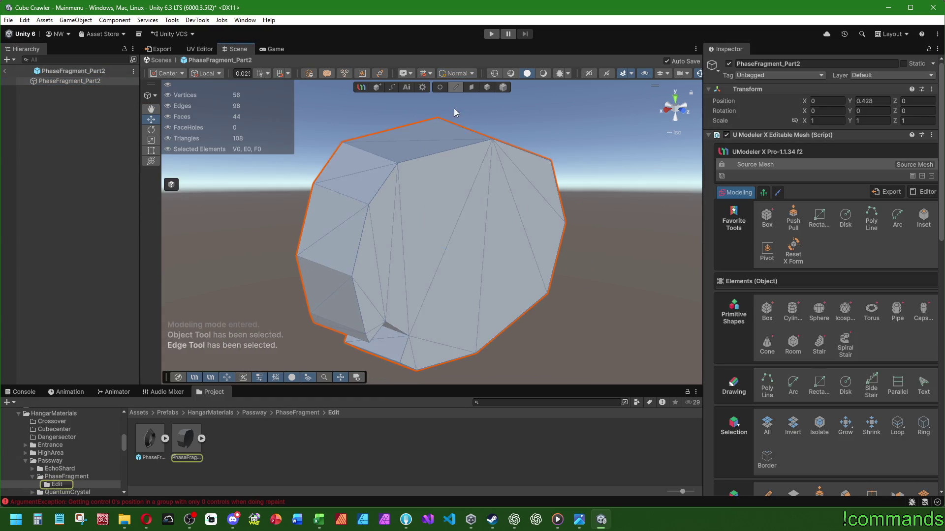
{"action": "double_click", "coordinate": [483, 143]}
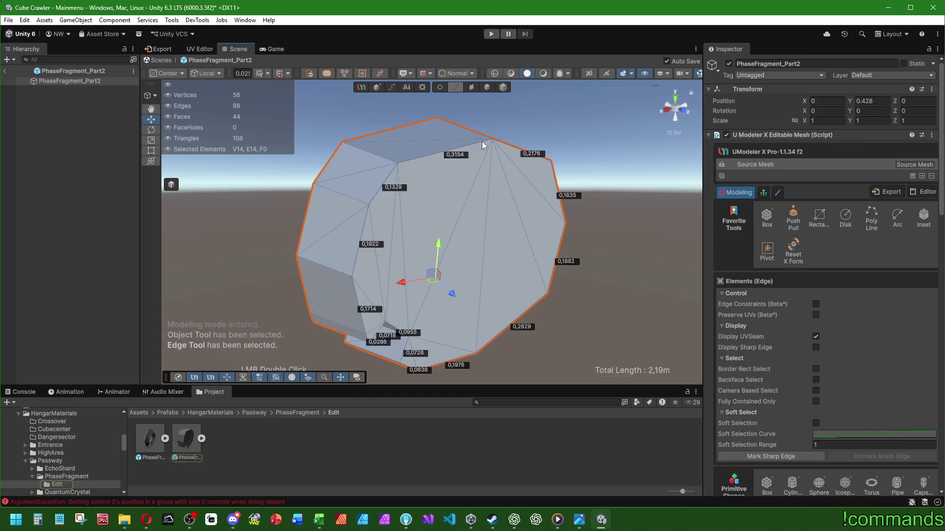
{"action": "left_click", "coordinate": [19, 391]}
{"action": "left_click_drag", "start_coordinate": [591, 221], "coordinate": [620, 220]}
{"action": "mouse_move", "coordinate": [349, 116]}
{"action": "left_mouse_down"}
{"action": "mouse_move", "coordinate": [514, 273]}
{"action": "mouse_move", "coordinate": [544, 254]}
{"action": "left_mouse_up"}
{"action": "left_click", "coordinate": [631, 160]}
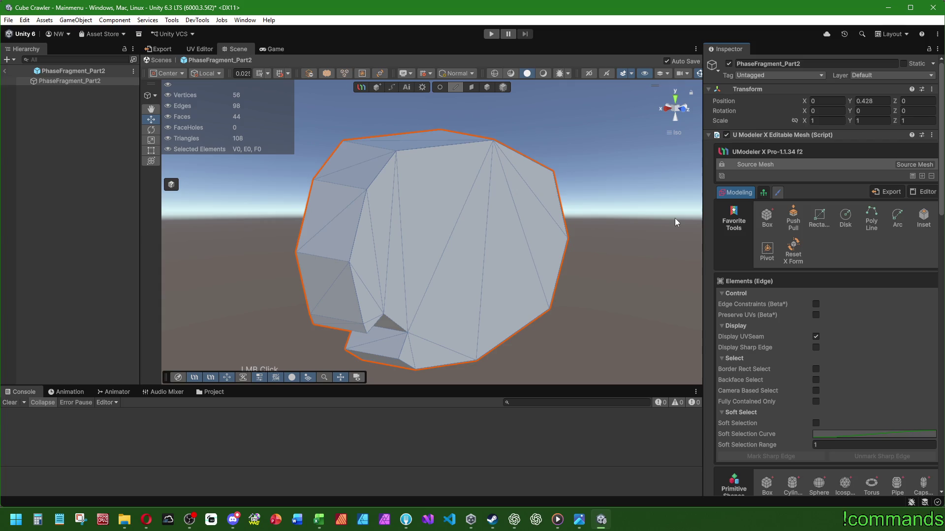
Step: Toggle 3D painting mode and back to modeling, then select every edge of the mesh
{"action": "key", "text": "b"}
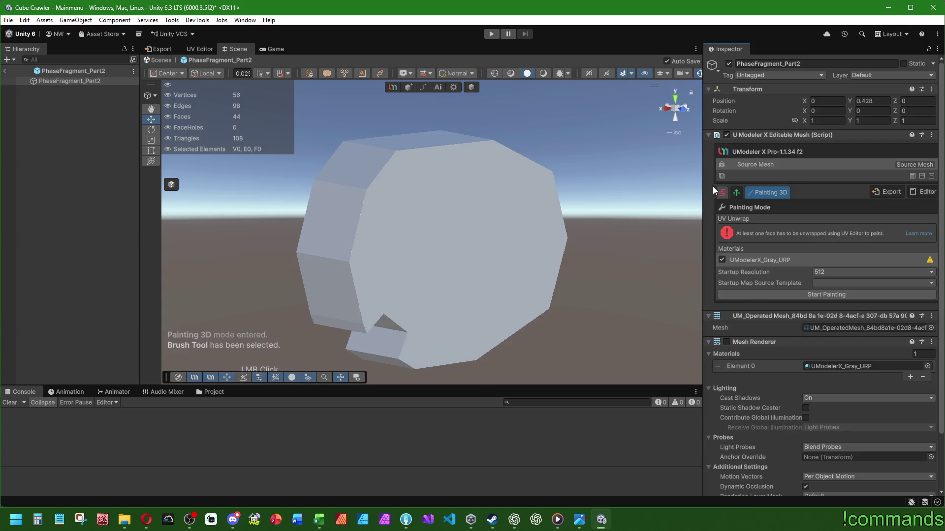
{"action": "left_click", "coordinate": [721, 192]}
{"action": "scroll", "coordinate": [827, 296], "scroll_direction": "down", "scroll_amount": 5}
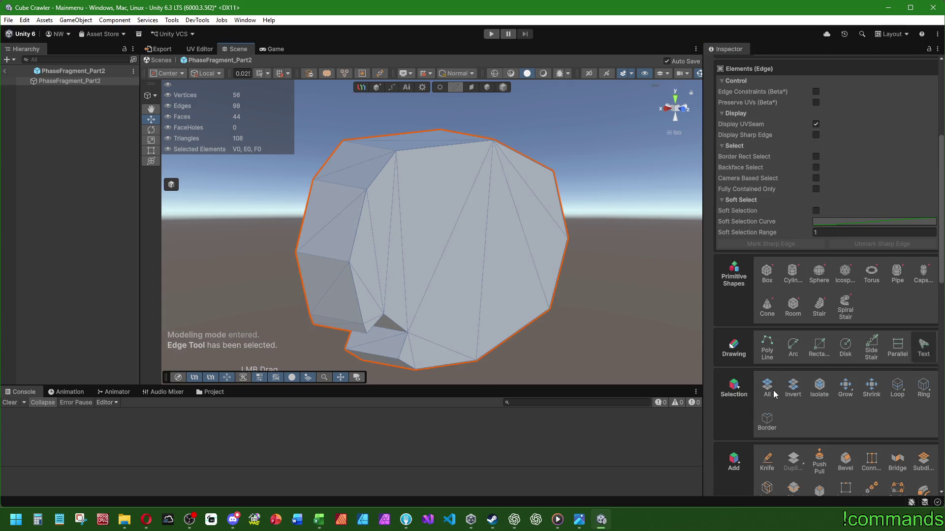
{"action": "left_click", "coordinate": [767, 388]}
{"action": "mouse_move", "coordinate": [618, 312]}
{"action": "left_mouse_down"}
{"action": "mouse_move", "coordinate": [647, 163]}
{"action": "mouse_move", "coordinate": [709, 181]}
{"action": "mouse_move", "coordinate": [362, 225]}
{"action": "left_mouse_up"}
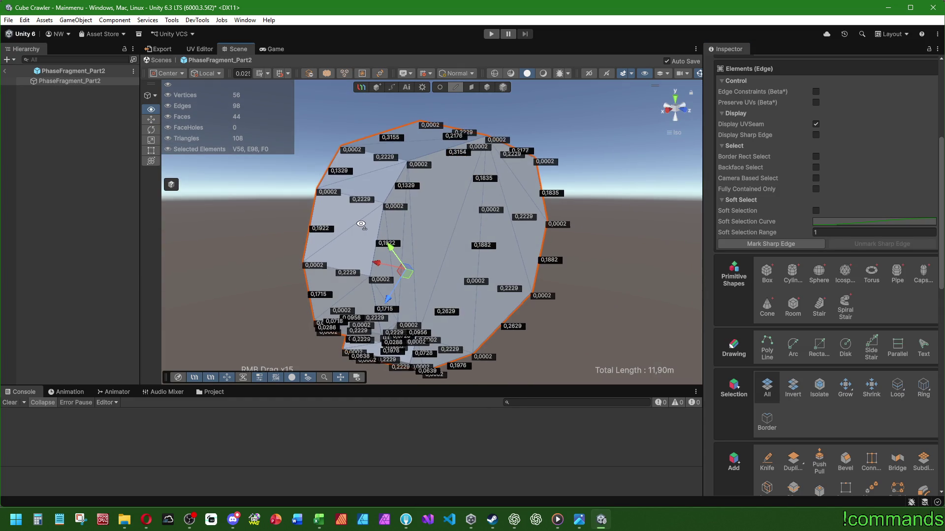
Step: Select the 0,1329 edge and zoom in on it
{"action": "left_click", "coordinate": [399, 186]}
{"action": "scroll", "coordinate": [423, 193], "scroll_direction": "up", "scroll_amount": 5}
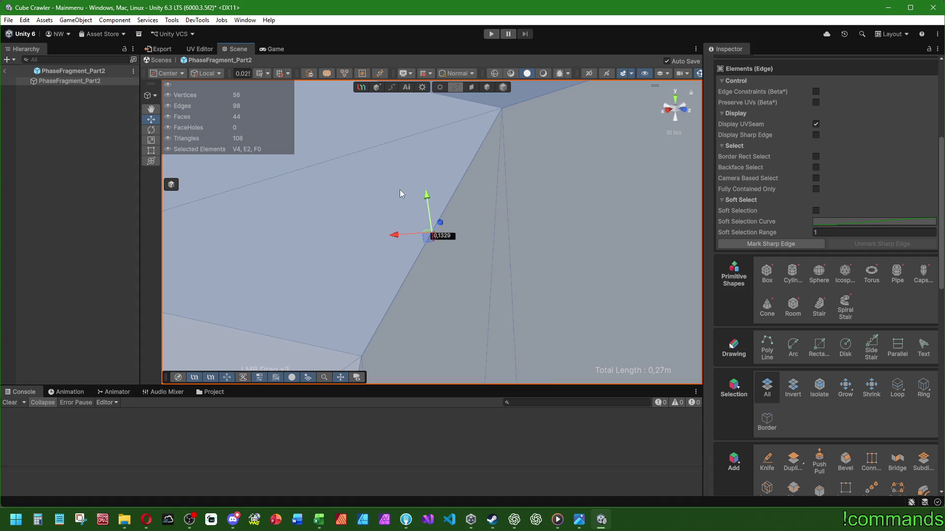
{"action": "scroll", "coordinate": [474, 168], "scroll_direction": "down", "scroll_amount": 2}
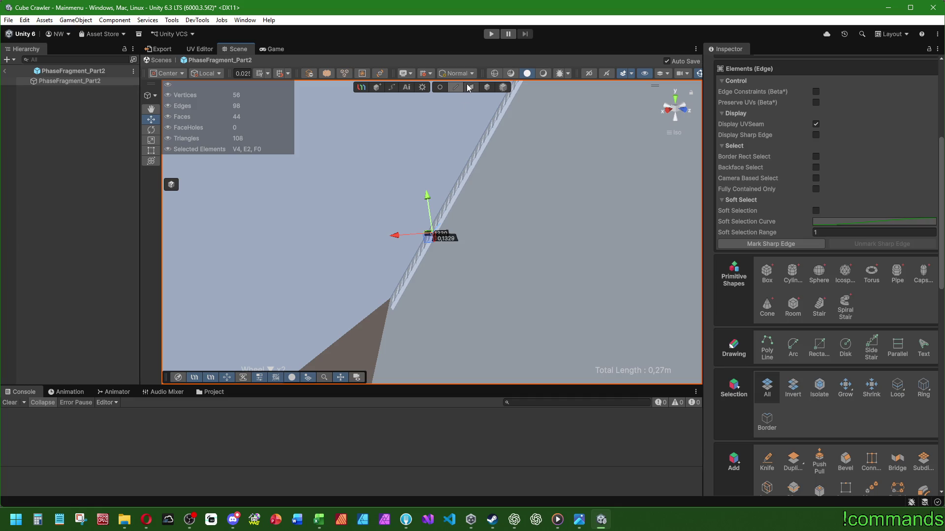
Step: In Face mode, select the left-side face loop of PhaseFragment_Part2 and erase it
{"action": "key", "text": "3"}
{"action": "scroll", "coordinate": [487, 143], "scroll_direction": "down", "scroll_amount": 2}
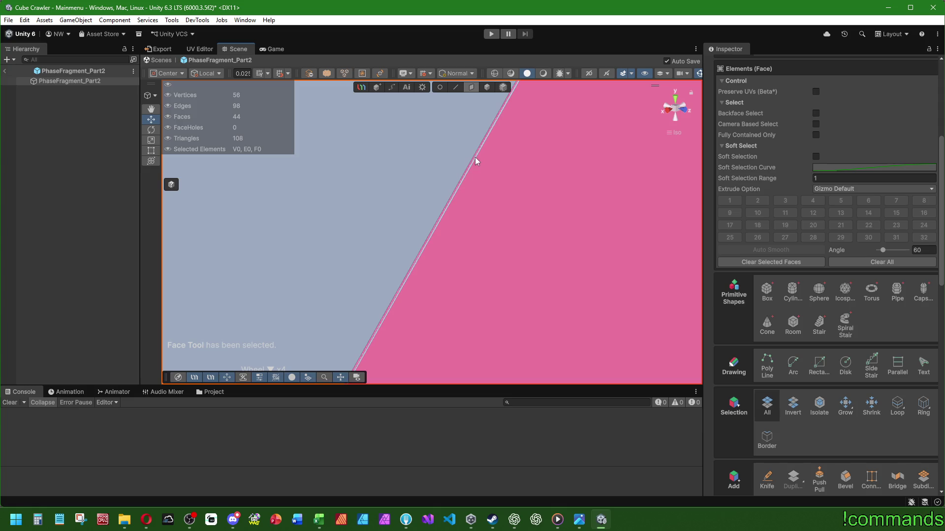
{"action": "scroll", "coordinate": [474, 159], "scroll_direction": "down", "scroll_amount": 1}
{"action": "left_click", "coordinate": [474, 158]}
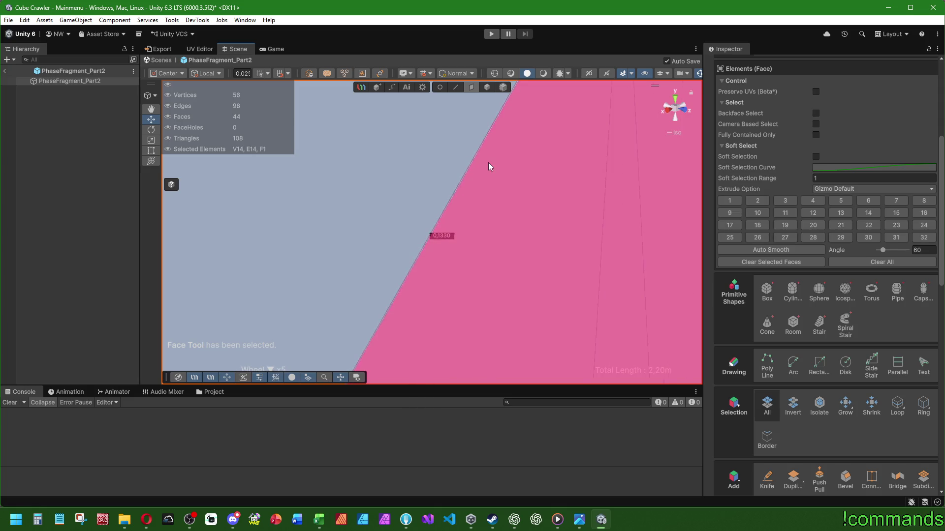
{"action": "scroll", "coordinate": [491, 170], "scroll_direction": "down", "scroll_amount": 1}
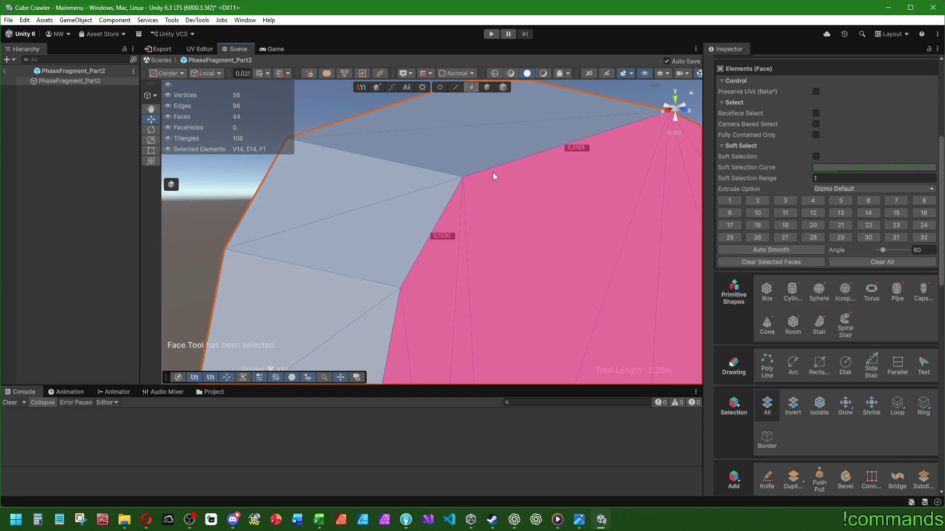
{"action": "scroll", "coordinate": [494, 176], "scroll_direction": "down", "scroll_amount": 2}
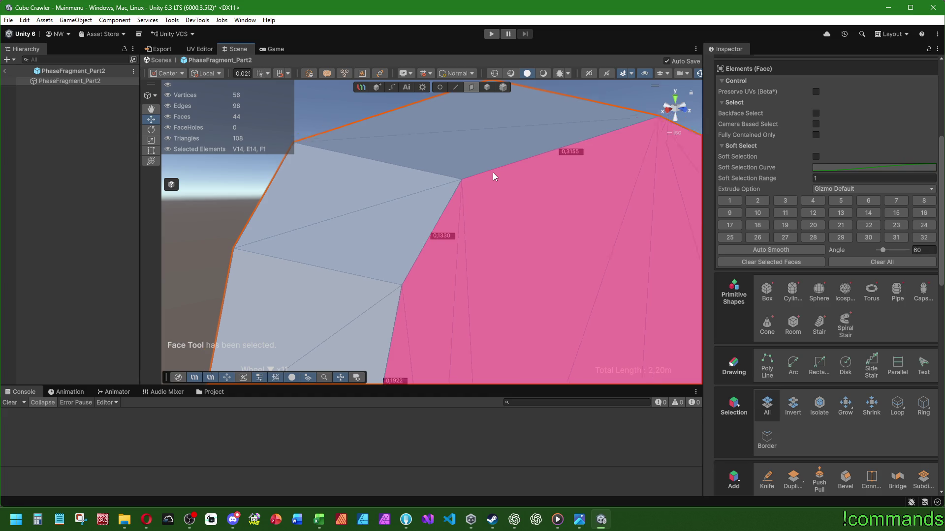
{"action": "scroll", "coordinate": [497, 178], "scroll_direction": "down", "scroll_amount": 3}
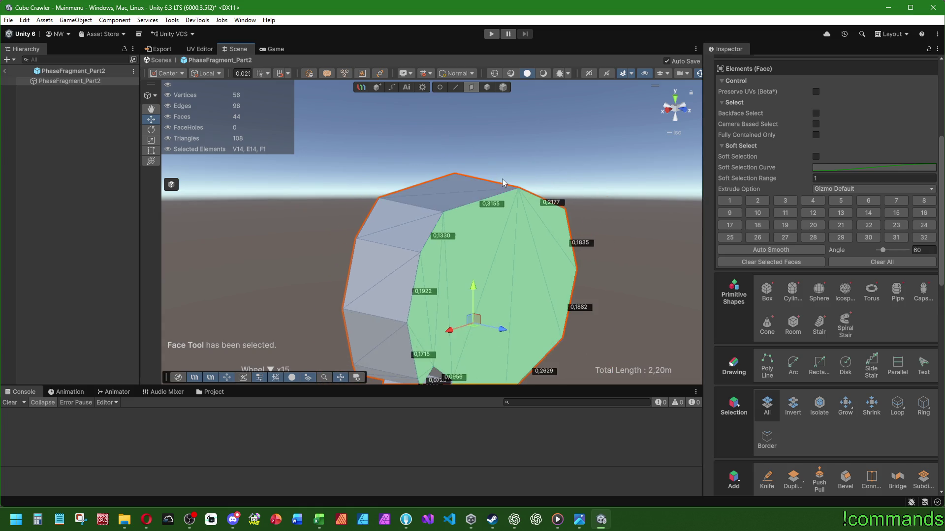
{"action": "left_click", "coordinate": [395, 229]}
{"action": "left_click", "coordinate": [389, 269], "text": "shift"}
{"action": "left_click", "coordinate": [897, 410]}
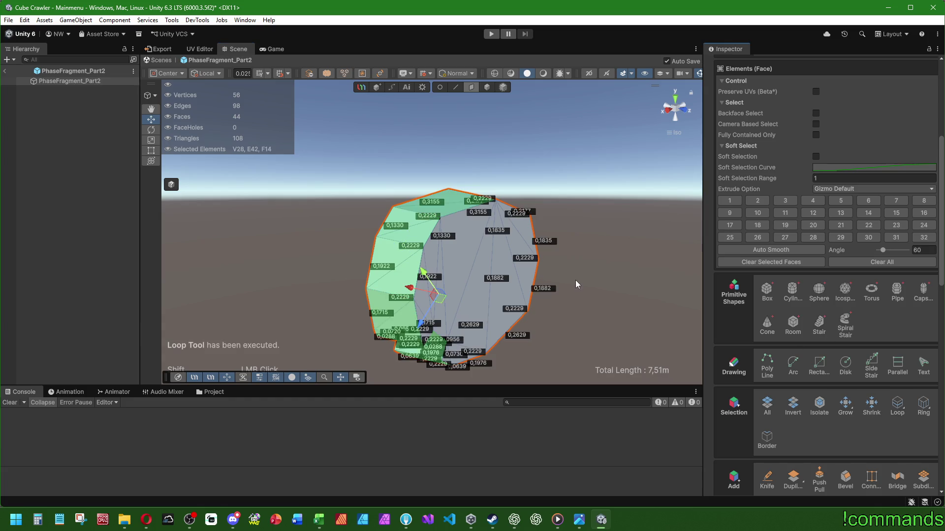
{"action": "left_click", "coordinate": [498, 255]}
Step: Select and delete a second face loop around the remaining outline
{"action": "mouse_move", "coordinate": [266, 253]}
{"action": "left_mouse_down"}
{"action": "mouse_move", "coordinate": [397, 280]}
{"action": "mouse_move", "coordinate": [357, 305]}
{"action": "left_mouse_up"}
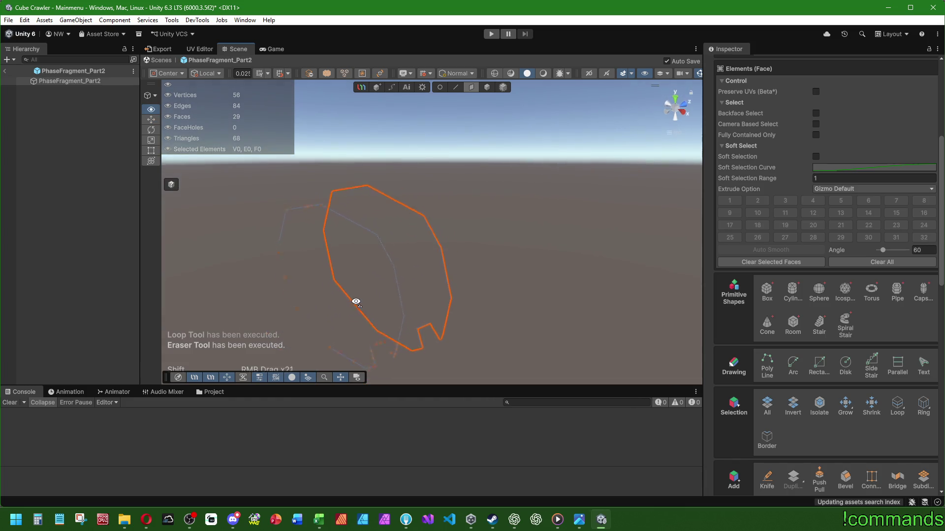
{"action": "left_click", "coordinate": [407, 280]}
{"action": "mouse_move", "coordinate": [407, 284]}
{"action": "left_mouse_down"}
{"action": "mouse_move", "coordinate": [512, 272]}
{"action": "mouse_move", "coordinate": [486, 233]}
{"action": "left_mouse_up"}
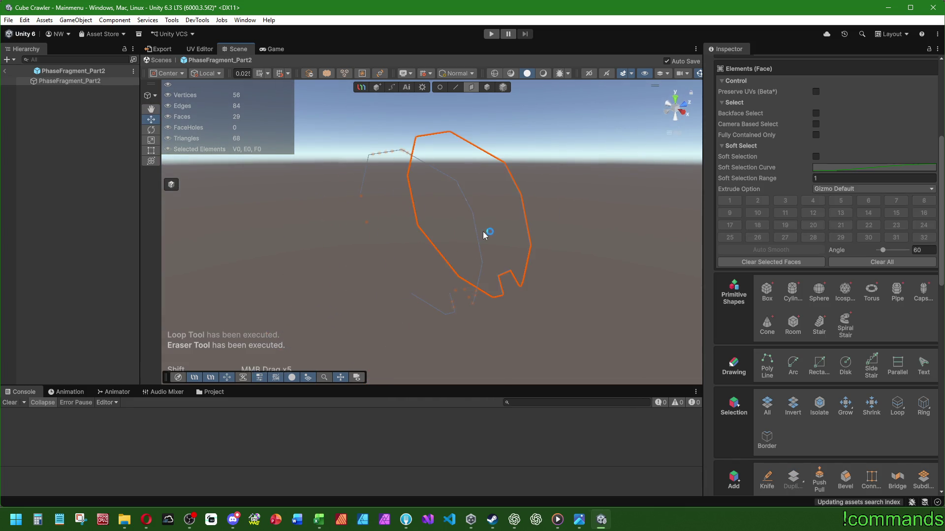
{"action": "left_click", "coordinate": [444, 196], "text": "shift"}
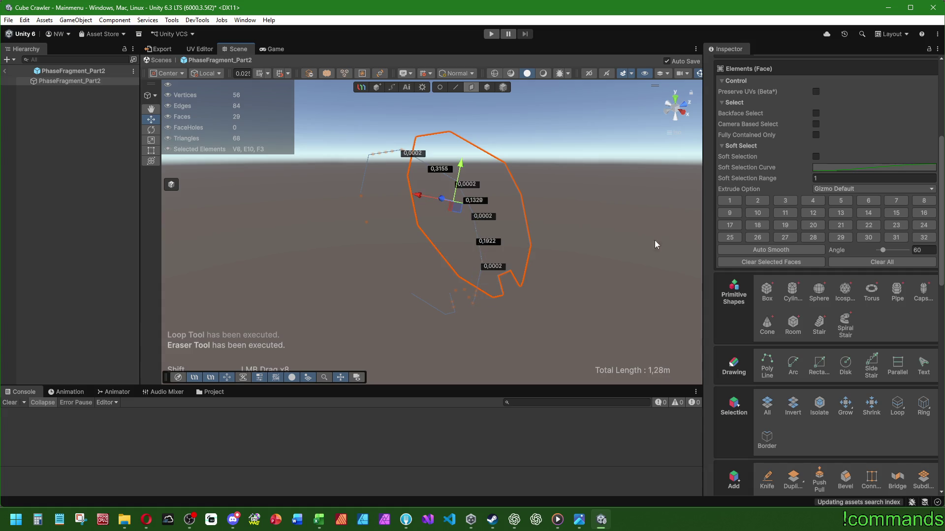
{"action": "left_click", "coordinate": [901, 404]}
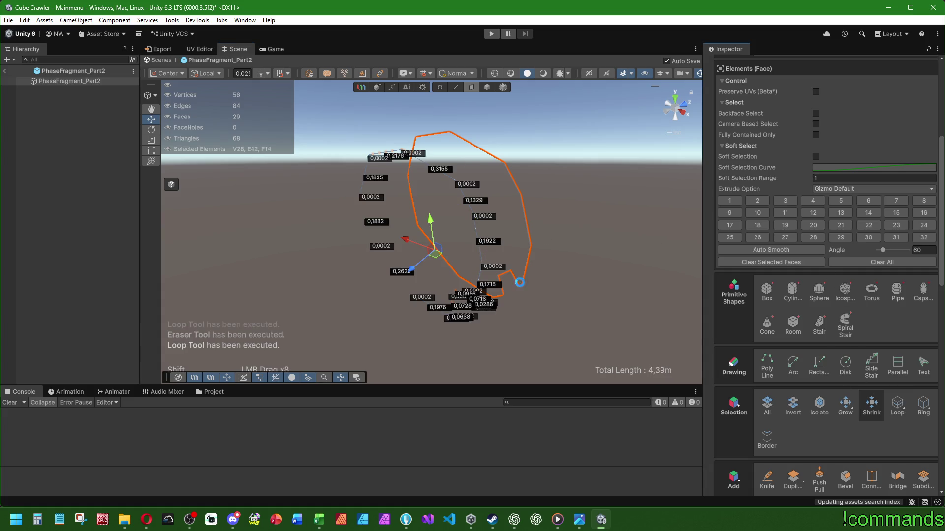
{"action": "left_click_drag", "start_coordinate": [520, 283], "coordinate": [583, 242]}
{"action": "key", "text": "Delete"}
Step: Grow the selection twice, erase down to one flat notched face, then push-pull it
{"action": "left_click", "coordinate": [497, 247]}
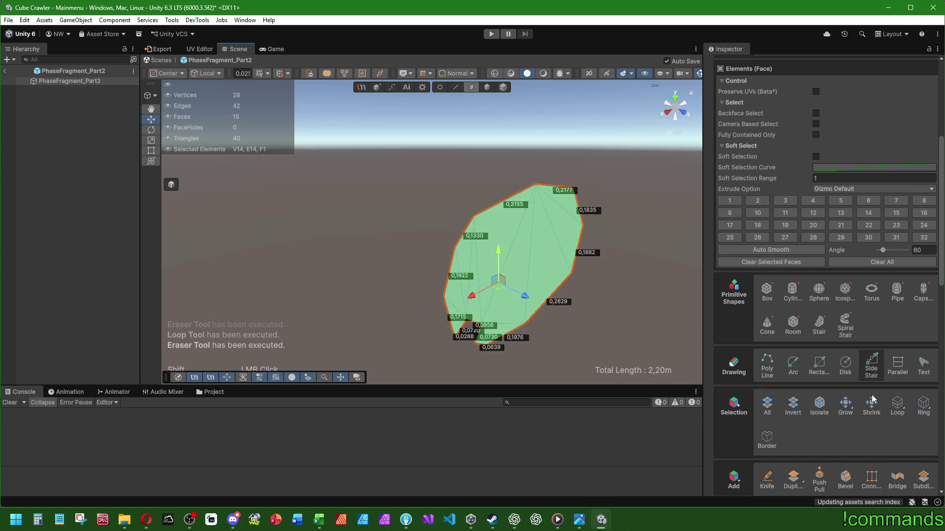
{"action": "left_click", "coordinate": [845, 403]}
{"action": "left_click", "coordinate": [844, 404]}
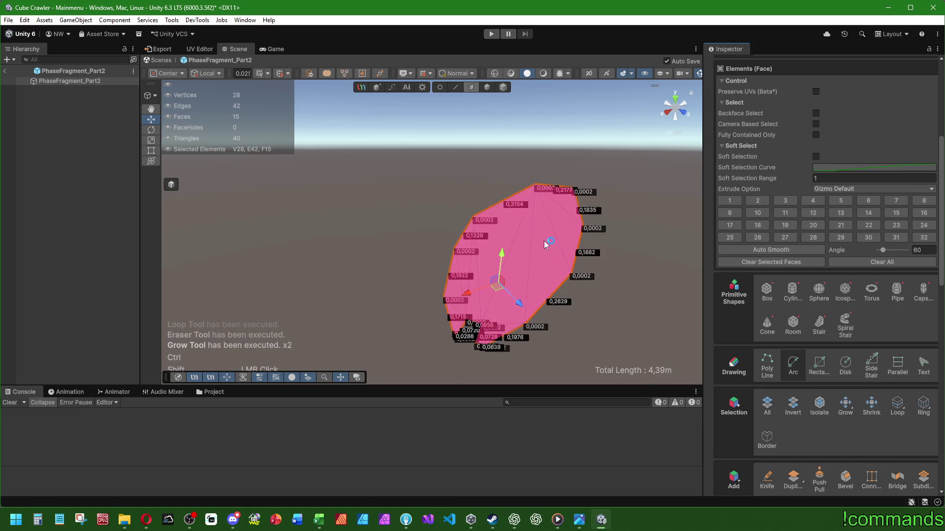
{"action": "key", "text": "Delete"}
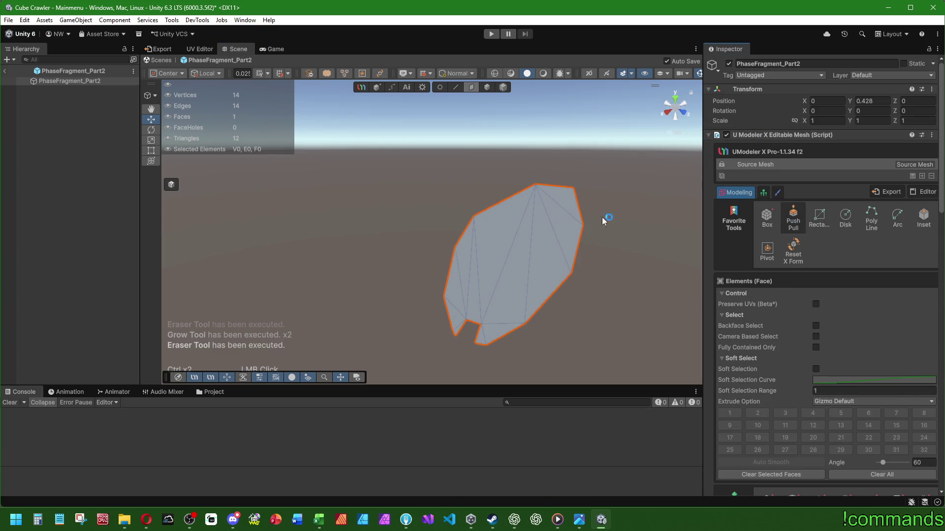
{"action": "mouse_move", "coordinate": [503, 240]}
{"action": "left_mouse_down"}
{"action": "mouse_move", "coordinate": [461, 232]}
{"action": "mouse_move", "coordinate": [556, 279]}
{"action": "mouse_move", "coordinate": [459, 230]}
{"action": "mouse_move", "coordinate": [469, 247]}
{"action": "mouse_move", "coordinate": [565, 295]}
{"action": "mouse_move", "coordinate": [616, 306]}
{"action": "left_mouse_up"}
Step: Undo the extrusion and select the edge loop around the flat face
{"action": "key", "text": "ctrl+z"}
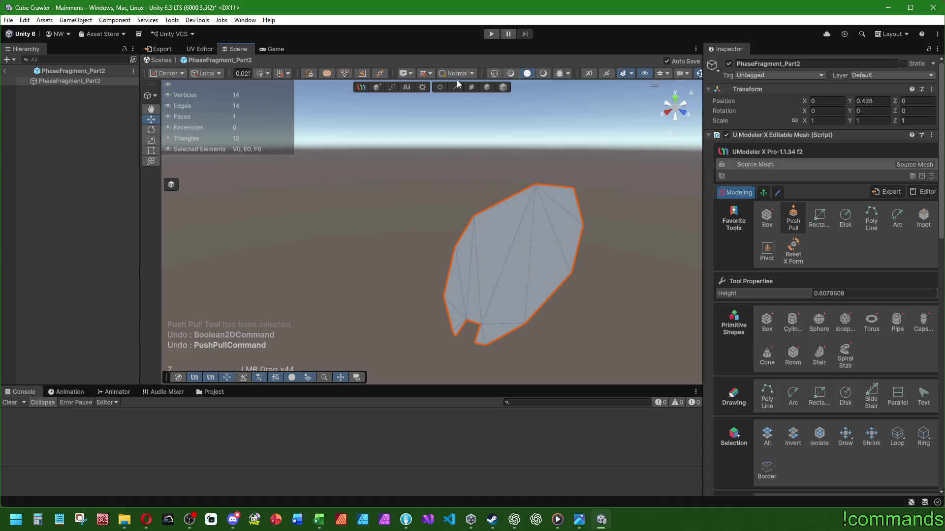
{"action": "left_click", "coordinate": [456, 87]}
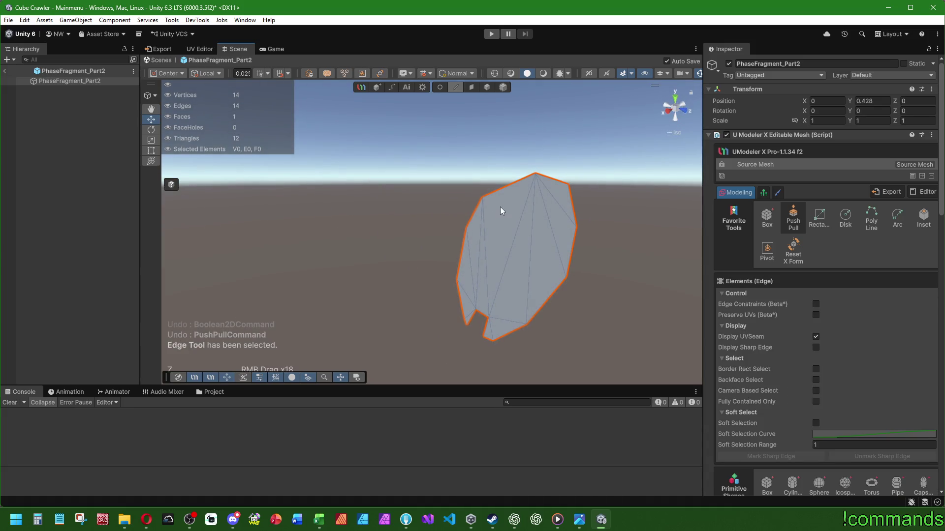
{"action": "left_click", "coordinate": [500, 195]}
{"action": "double_click", "coordinate": [530, 177]}
{"action": "mouse_move", "coordinate": [530, 177]}
{"action": "left_mouse_down"}
{"action": "mouse_move", "coordinate": [315, 202]}
{"action": "mouse_move", "coordinate": [303, 243]}
{"action": "mouse_move", "coordinate": [325, 242]}
{"action": "left_mouse_up"}
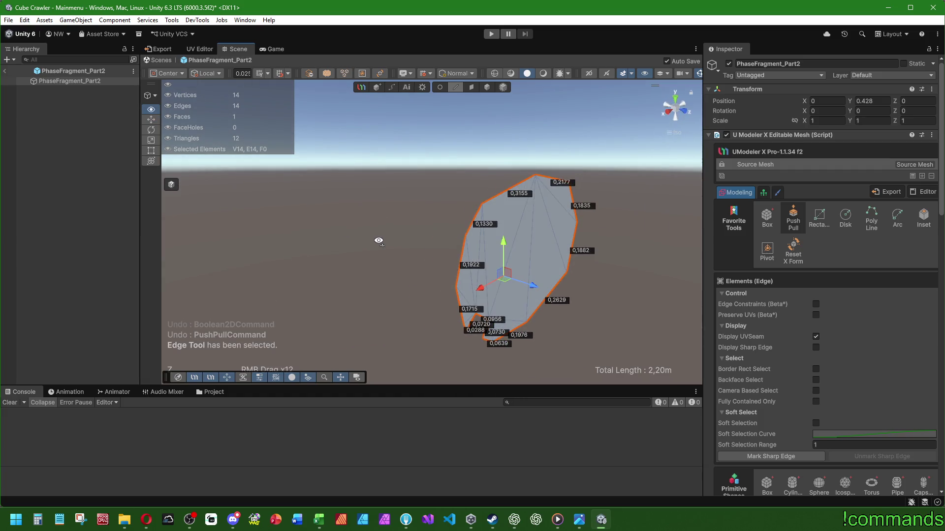
Step: Hide UV seams, show sharp edges, and try bridging the edge loop
{"action": "left_click", "coordinate": [816, 348]}
{"action": "left_click", "coordinate": [815, 336]}
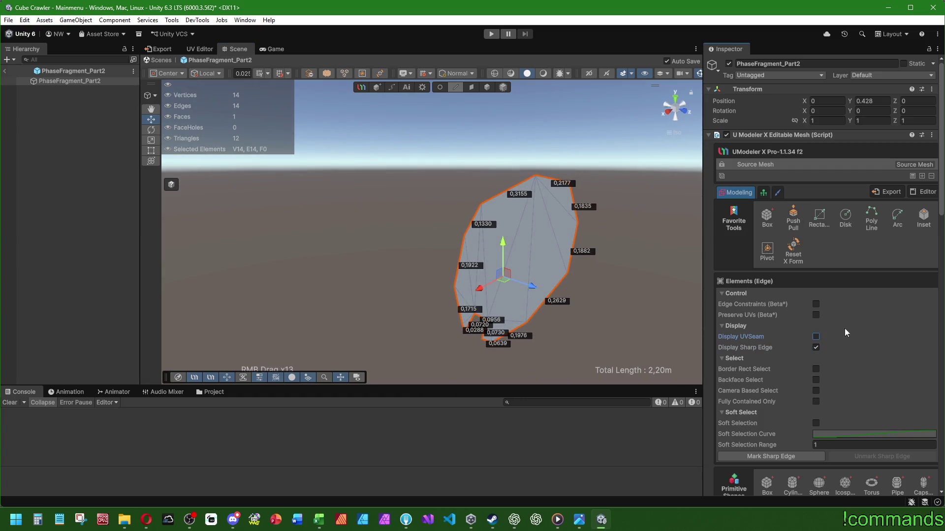
{"action": "left_click_drag", "start_coordinate": [443, 148], "coordinate": [470, 112]}
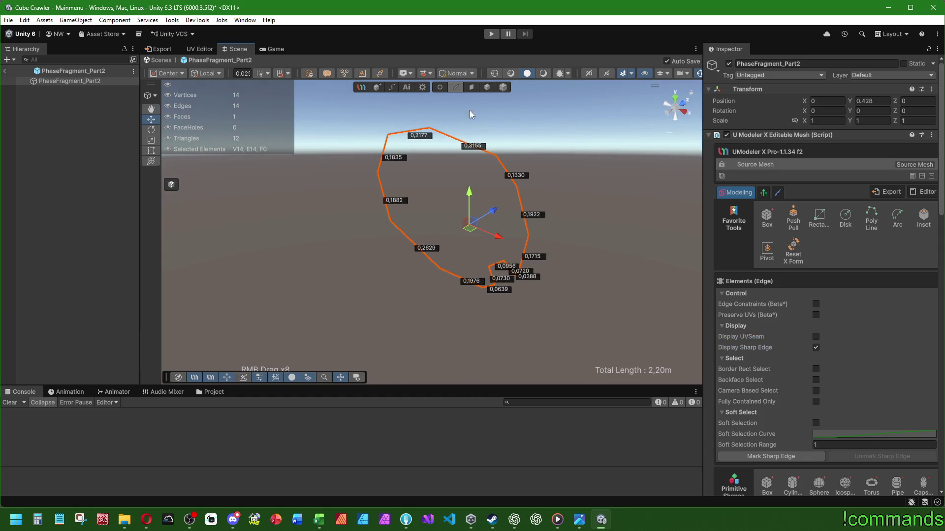
{"action": "key", "text": "b"}
{"action": "left_click_drag", "start_coordinate": [495, 170], "coordinate": [298, 214]}
Step: Extrude the flat face outward, then undo back to the single face
{"action": "left_click", "coordinate": [454, 113]}
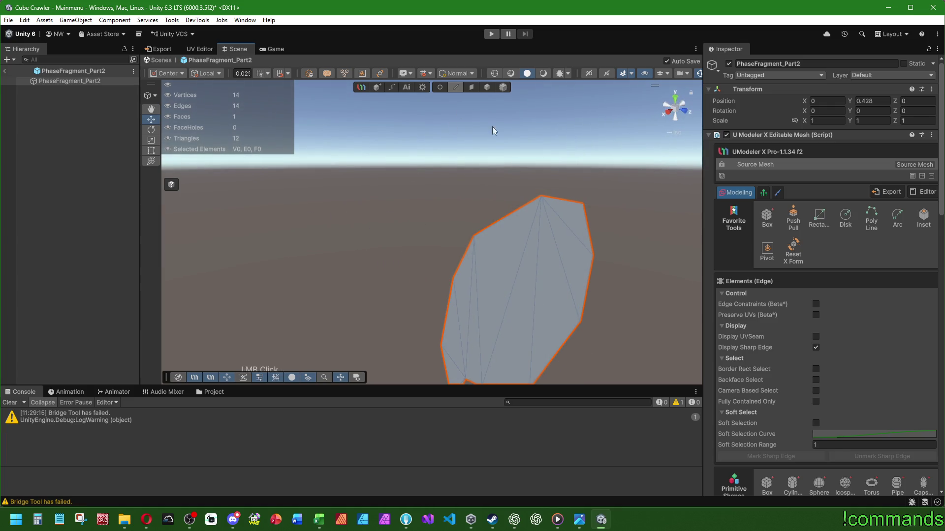
{"action": "key", "text": "3"}
{"action": "left_click", "coordinate": [453, 251]}
{"action": "mouse_move", "coordinate": [507, 300]}
{"action": "left_mouse_down"}
{"action": "mouse_move", "coordinate": [551, 296]}
{"action": "mouse_move", "coordinate": [504, 286]}
{"action": "left_mouse_up"}
{"action": "mouse_move", "coordinate": [352, 259]}
{"action": "left_mouse_down"}
{"action": "mouse_move", "coordinate": [492, 216]}
{"action": "mouse_move", "coordinate": [586, 206]}
{"action": "mouse_move", "coordinate": [287, 238]}
{"action": "mouse_move", "coordinate": [314, 254]}
{"action": "mouse_move", "coordinate": [550, 202]}
{"action": "mouse_move", "coordinate": [448, 194]}
{"action": "mouse_move", "coordinate": [467, 207]}
{"action": "left_mouse_up"}
{"action": "key", "text": "ctrl+z"}
{"action": "key", "text": "ctrl+z"}
{"action": "left_click", "coordinate": [792, 216]}
Step: Push-pull the face into a solid, trying heights 0.25 and 0, then undo
{"action": "left_click_drag", "start_coordinate": [560, 229], "coordinate": [605, 247]}
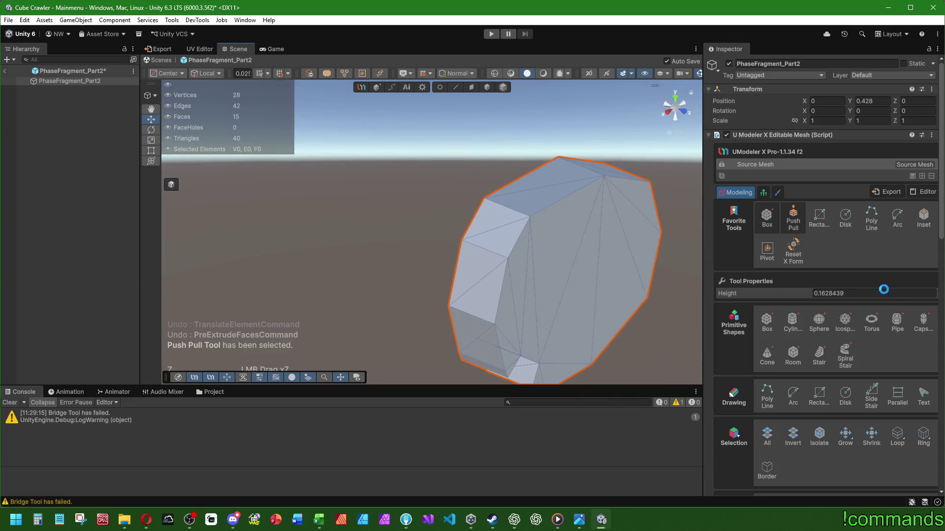
{"action": "left_click", "coordinate": [886, 294]}
{"action": "type", "text": "0.25"}
{"action": "key", "text": "Return"}
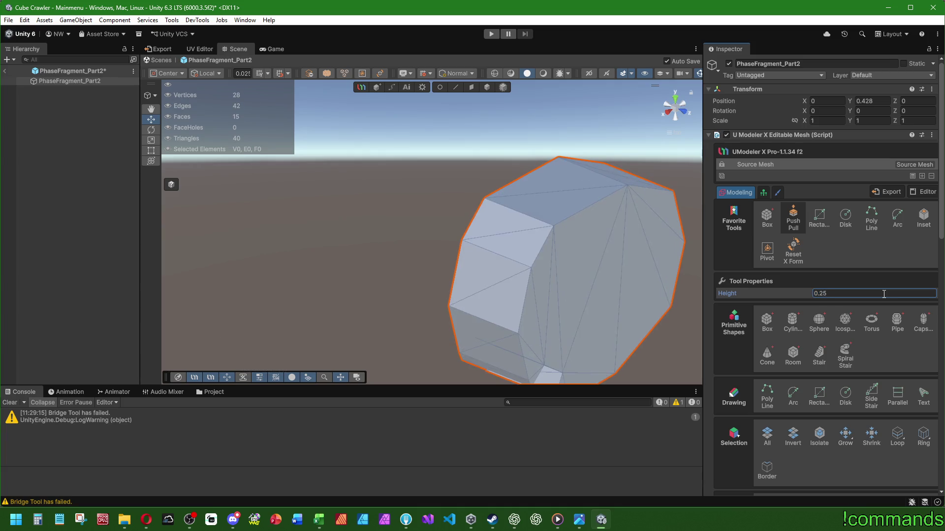
{"action": "mouse_move", "coordinate": [507, 211]}
{"action": "left_mouse_down"}
{"action": "mouse_move", "coordinate": [536, 202]}
{"action": "mouse_move", "coordinate": [584, 217]}
{"action": "mouse_move", "coordinate": [585, 175]}
{"action": "left_mouse_up"}
{"action": "left_click", "coordinate": [860, 294]}
{"action": "type", "text": "0"}
{"action": "key", "text": "ctrl+z"}
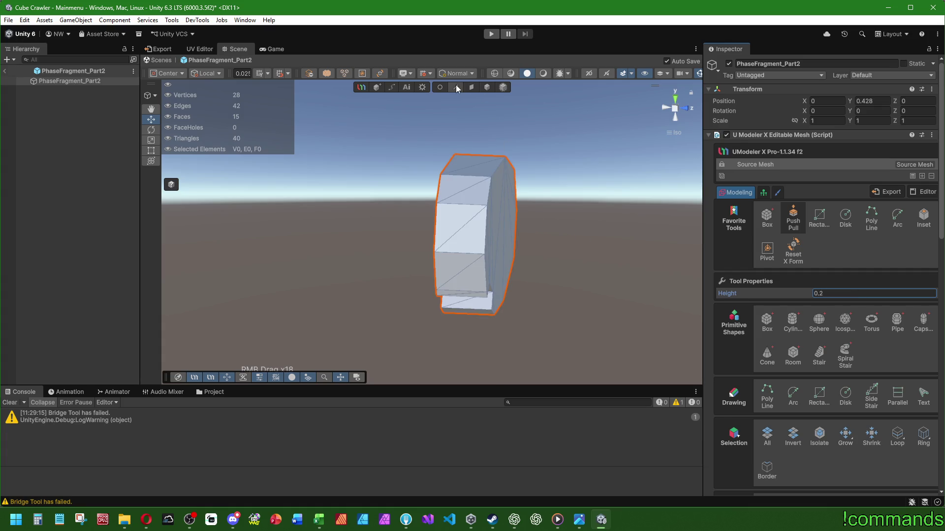
Step: In Edge mode, select the edge loop around the chunk's open side
{"action": "key", "text": "2"}
{"action": "left_click", "coordinate": [481, 187]}
{"action": "mouse_move", "coordinate": [519, 186]}
{"action": "left_mouse_down"}
{"action": "mouse_move", "coordinate": [568, 207]}
{"action": "mouse_move", "coordinate": [595, 151]}
{"action": "left_mouse_up"}
{"action": "scroll", "coordinate": [600, 168], "scroll_direction": "up", "scroll_amount": 5}
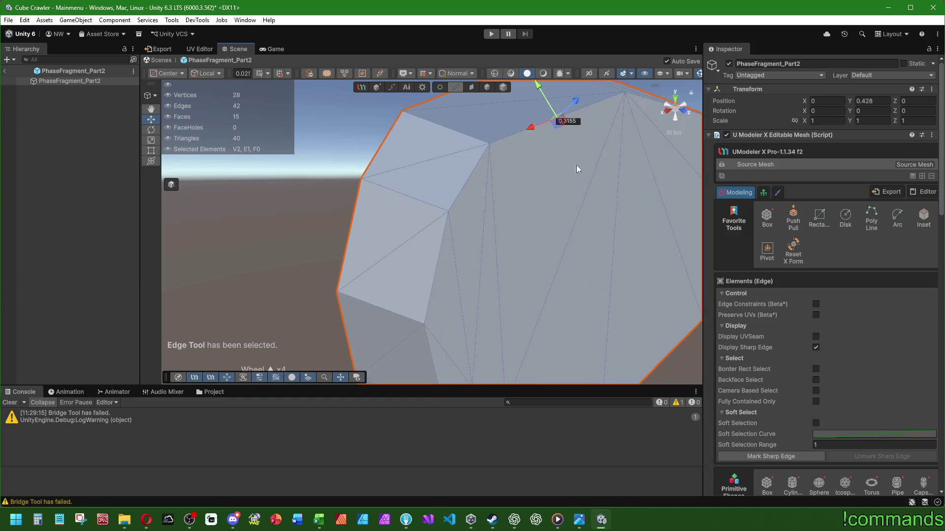
{"action": "double_click", "coordinate": [500, 140]}
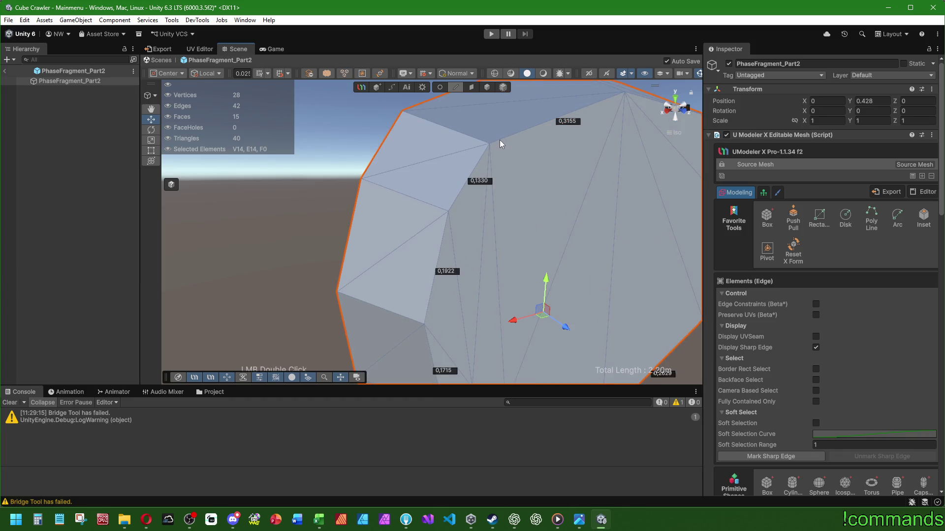
{"action": "left_click", "coordinate": [418, 225]}
{"action": "mouse_move", "coordinate": [417, 226]}
{"action": "left_mouse_down"}
{"action": "mouse_move", "coordinate": [425, 218]}
{"action": "mouse_move", "coordinate": [576, 241]}
{"action": "left_mouse_up"}
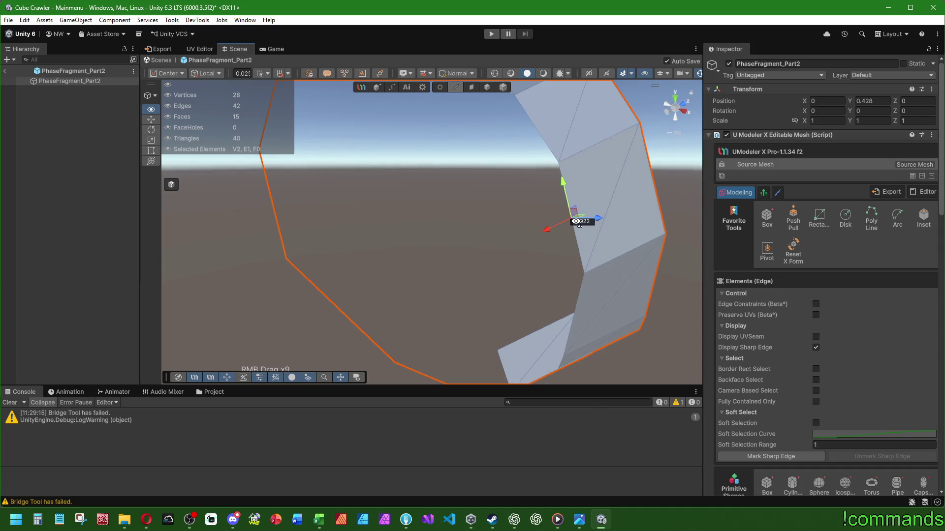
{"action": "scroll", "coordinate": [779, 350], "scroll_direction": "down", "scroll_amount": 5}
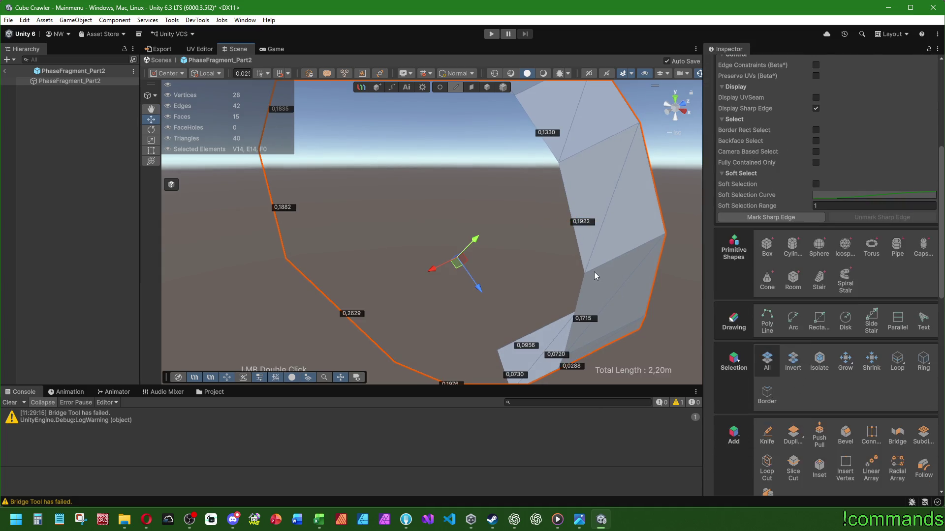
Step: Cap the chunk's open side with a new face
{"action": "key", "text": "f"}
{"action": "scroll", "coordinate": [610, 264], "scroll_direction": "down", "scroll_amount": 3}
{"action": "mouse_move", "coordinate": [610, 264]}
{"action": "left_mouse_down"}
{"action": "mouse_move", "coordinate": [499, 205]}
{"action": "mouse_move", "coordinate": [418, 227]}
{"action": "left_mouse_up"}
{"action": "left_click", "coordinate": [584, 129]}
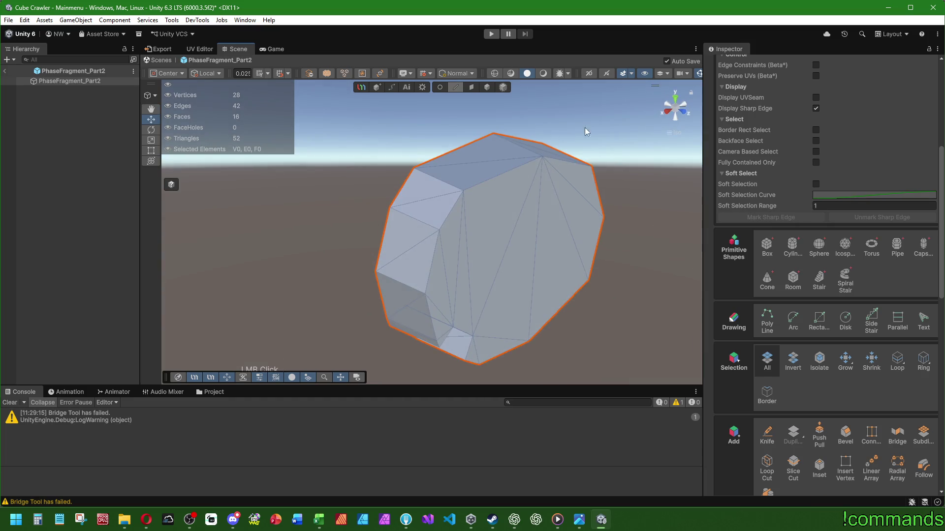
Step: Select all Part2 elements, exit the prefab to the main scene, and show the Project assets
{"action": "double_click", "coordinate": [526, 162]}
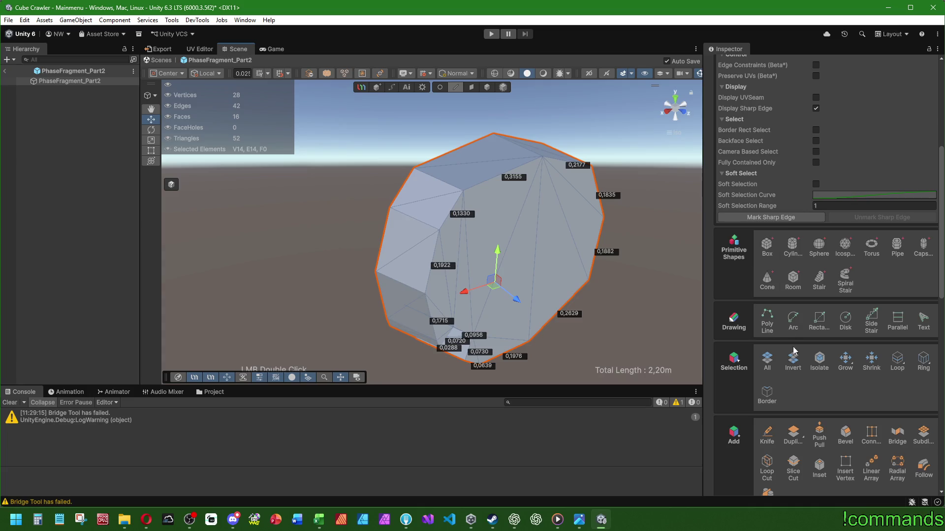
{"action": "left_click", "coordinate": [766, 359]}
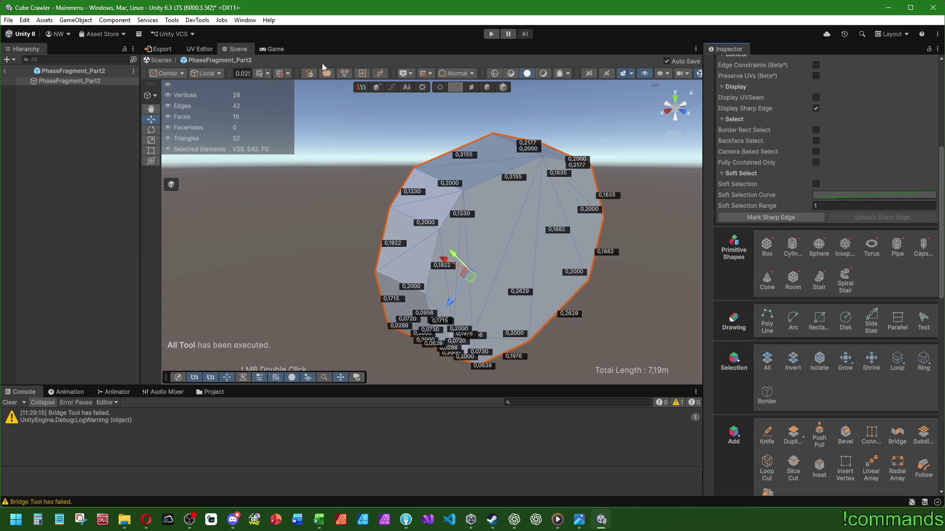
{"action": "left_click", "coordinate": [6, 72]}
{"action": "left_click", "coordinate": [199, 388]}
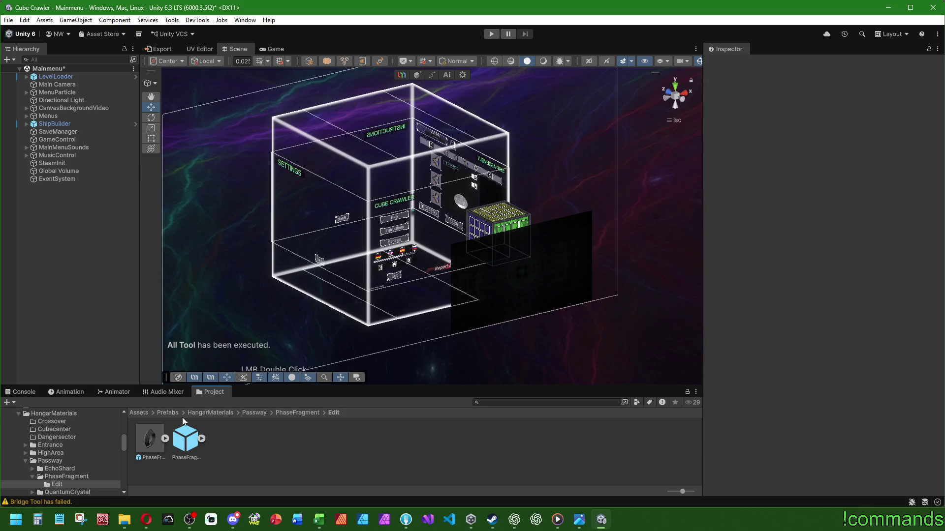
Step: Open the PhaseFragment_Part1 prefab and box-select the ring's edges
{"action": "double_click", "coordinate": [150, 438]}
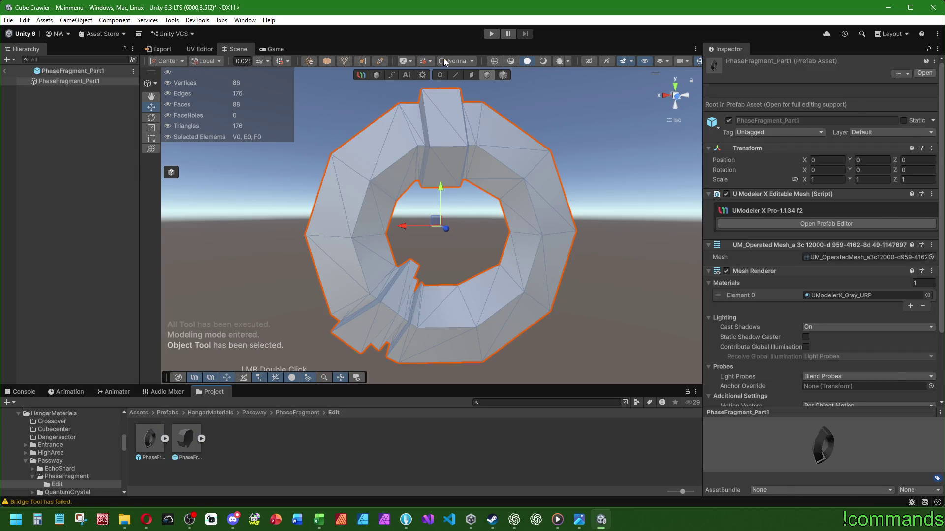
{"action": "key", "text": "2"}
{"action": "left_click_drag", "start_coordinate": [395, 180], "coordinate": [430, 235]}
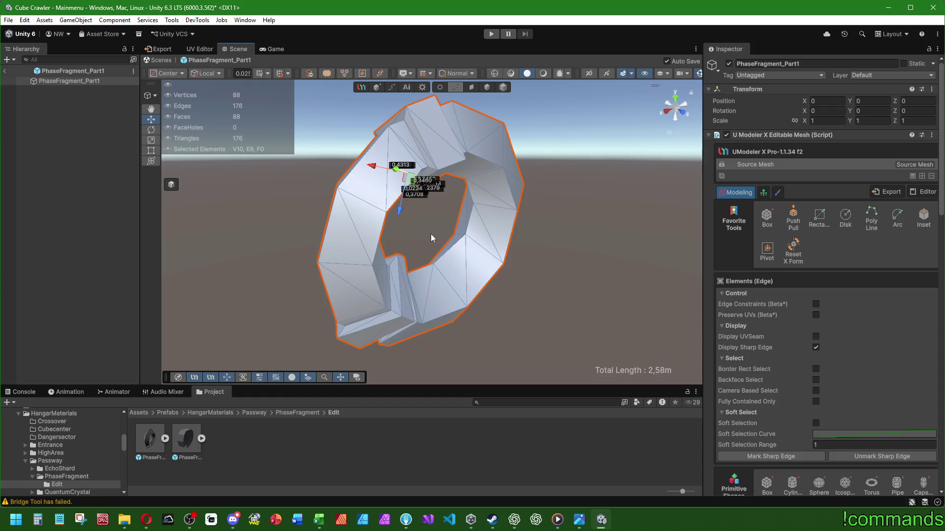
{"action": "mouse_move", "coordinate": [454, 182]}
{"action": "left_mouse_down"}
{"action": "mouse_move", "coordinate": [524, 238]}
{"action": "mouse_move", "coordinate": [519, 197]}
{"action": "mouse_move", "coordinate": [512, 231]}
{"action": "left_mouse_up"}
{"action": "mouse_move", "coordinate": [335, 133]}
{"action": "left_mouse_down"}
{"action": "mouse_move", "coordinate": [527, 314]}
{"action": "mouse_move", "coordinate": [592, 306]}
{"action": "left_mouse_up"}
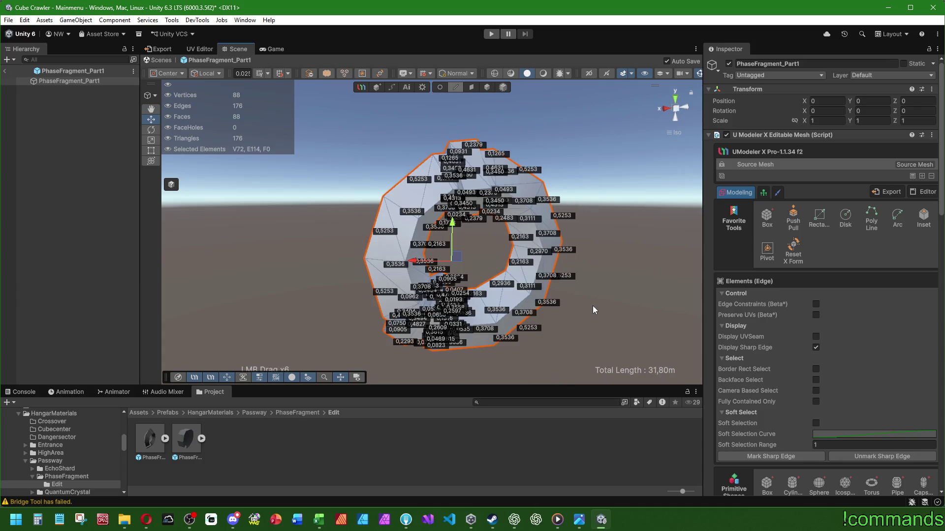
Step: Reselect edges across the ring, widen the Scene view, and switch to Painting 3D
{"action": "scroll", "coordinate": [579, 273], "scroll_direction": "up", "scroll_amount": 6}
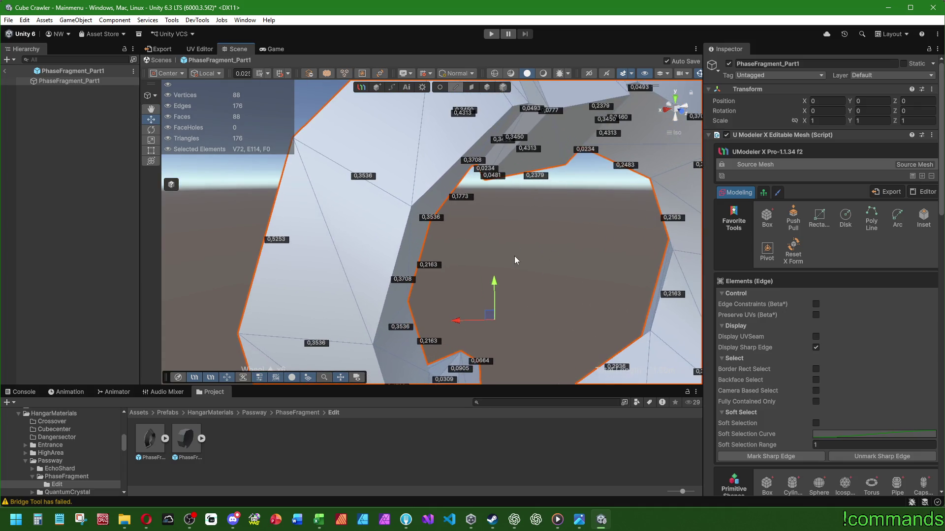
{"action": "scroll", "coordinate": [542, 261], "scroll_direction": "up", "scroll_amount": 3}
{"action": "left_click", "coordinate": [561, 224]}
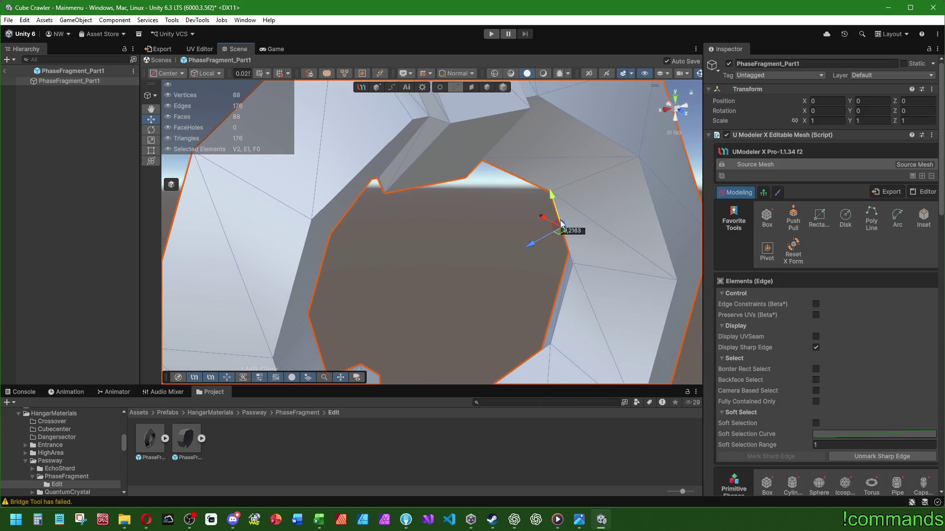
{"action": "scroll", "coordinate": [416, 265], "scroll_direction": "down", "scroll_amount": 8}
{"action": "left_click_drag", "start_coordinate": [319, 113], "coordinate": [564, 281]}
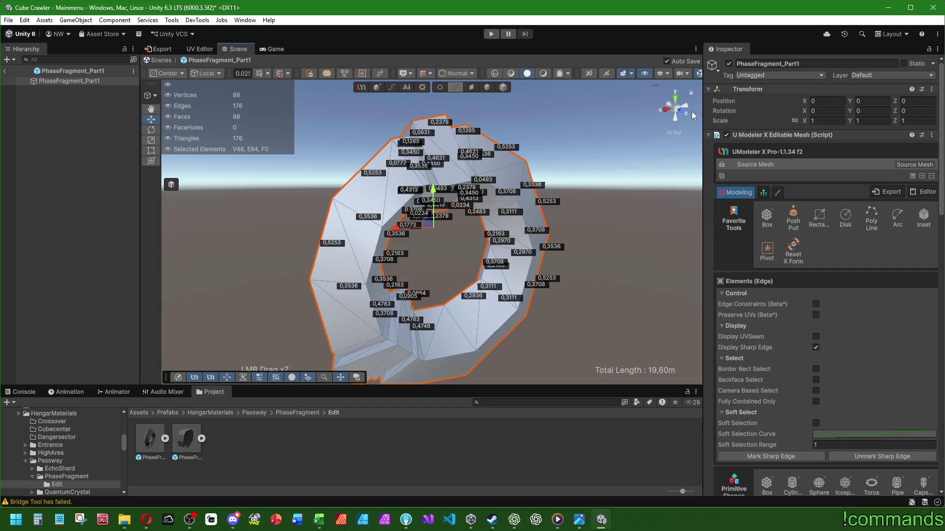
{"action": "left_click_drag", "start_coordinate": [704, 126], "coordinate": [749, 133]}
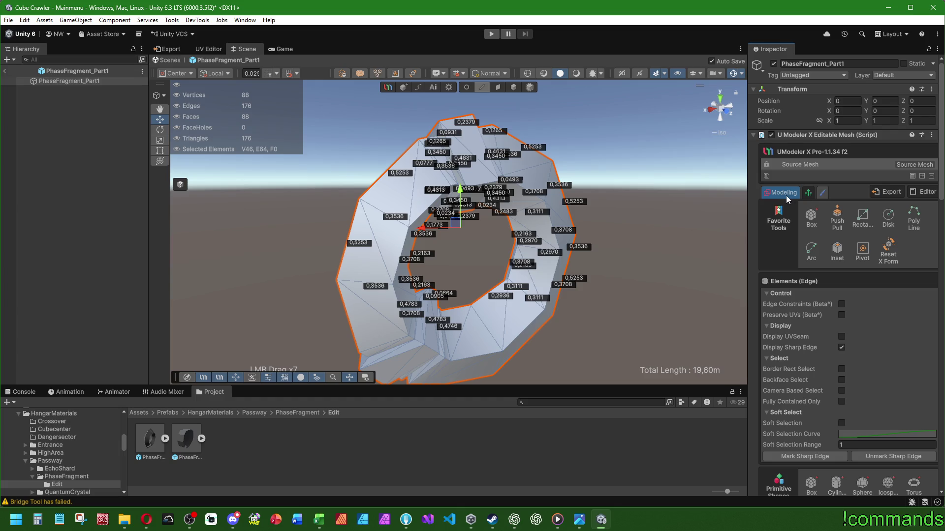
{"action": "key", "text": "ctrl+3"}
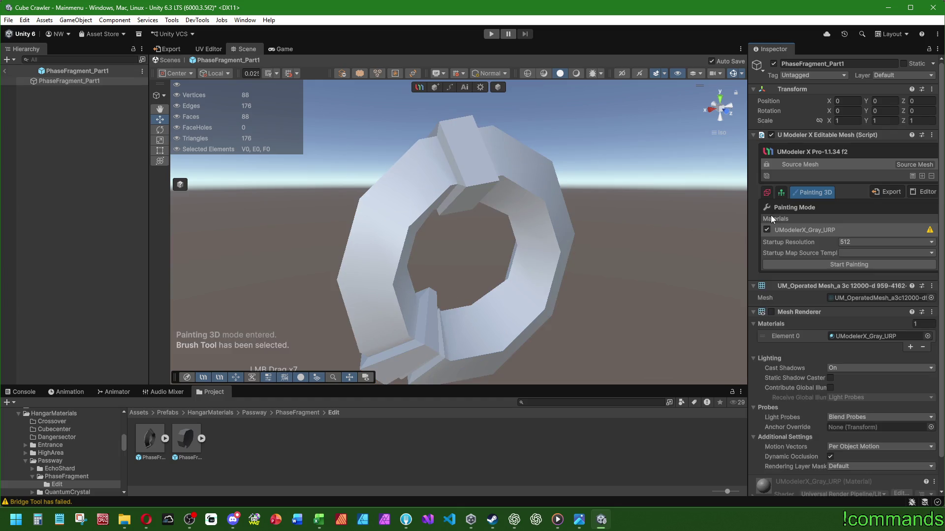
Step: Return the Part1 ring to Modeling mode and select most of its edges
{"action": "left_click", "coordinate": [769, 193]}
{"action": "left_click", "coordinate": [348, 162]}
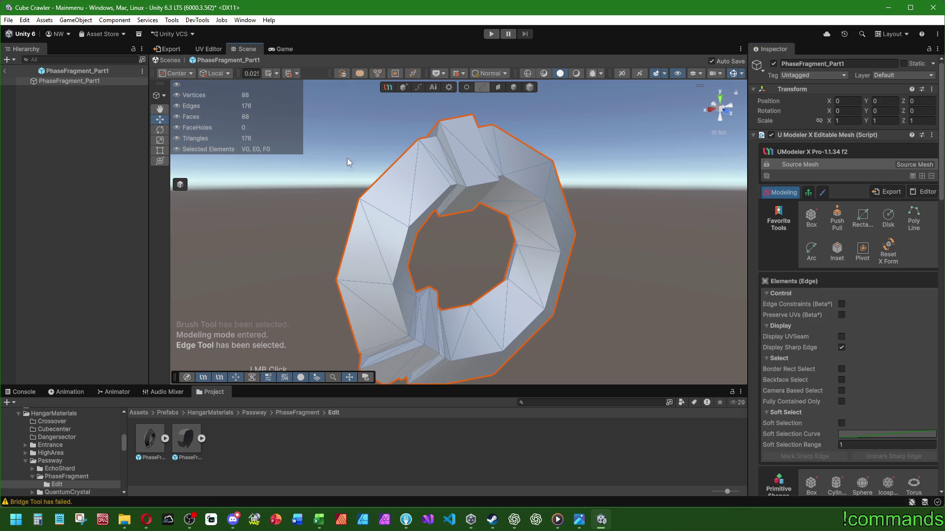
{"action": "left_click", "coordinate": [332, 143]}
{"action": "scroll", "coordinate": [285, 364], "scroll_direction": "up", "scroll_amount": 2}
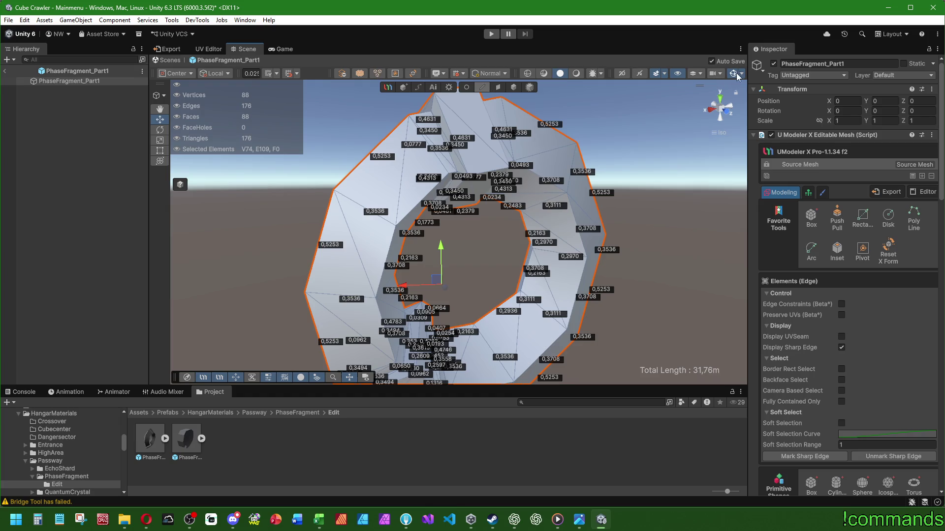
Step: Check the scene view display options, then open the PhaseFragment_Part2 prefab
{"action": "left_click", "coordinate": [664, 75]}
{"action": "left_click", "coordinate": [664, 75]}
{"action": "scroll", "coordinate": [346, 182], "scroll_direction": "down", "scroll_amount": 2}
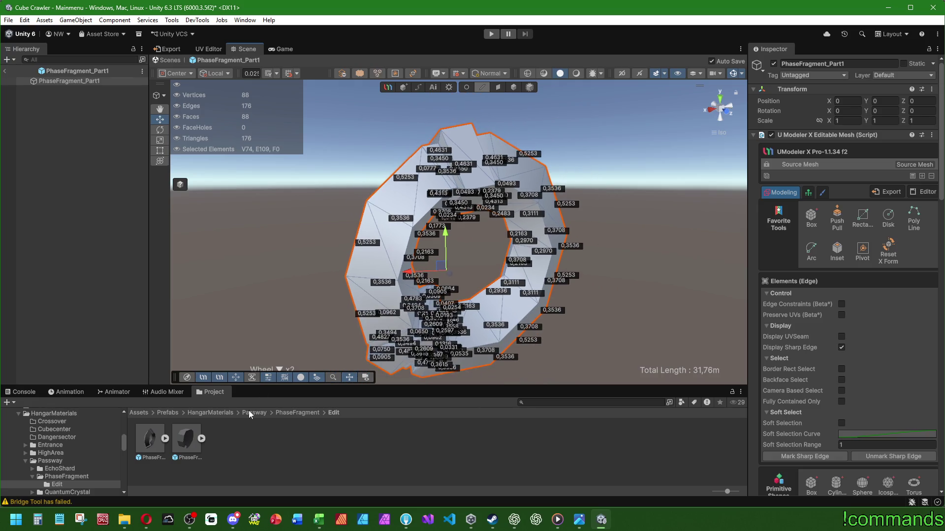
{"action": "double_click", "coordinate": [187, 439]}
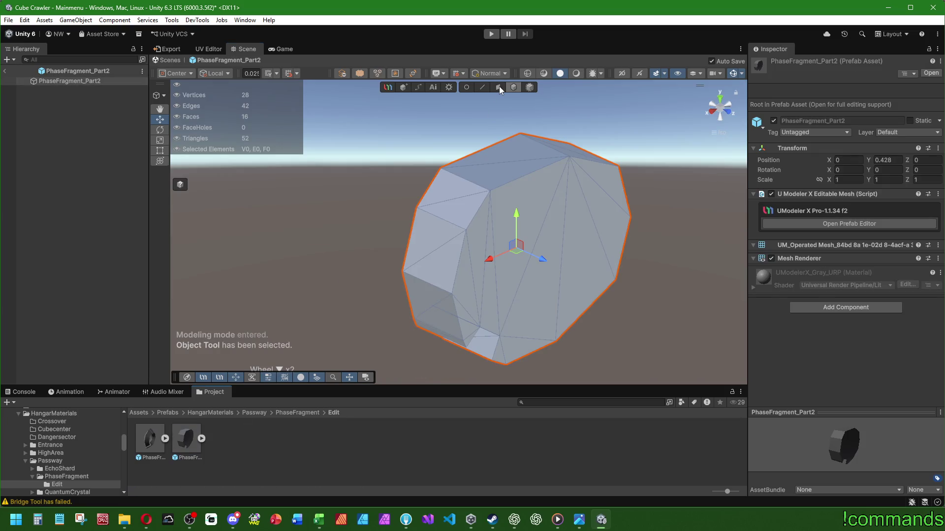
Step: Select two faces of the Part2 chunk, then switch to Edge mode, clearing them
{"action": "left_click", "coordinate": [498, 87]}
{"action": "left_click", "coordinate": [583, 214]}
{"action": "left_click", "coordinate": [465, 196]}
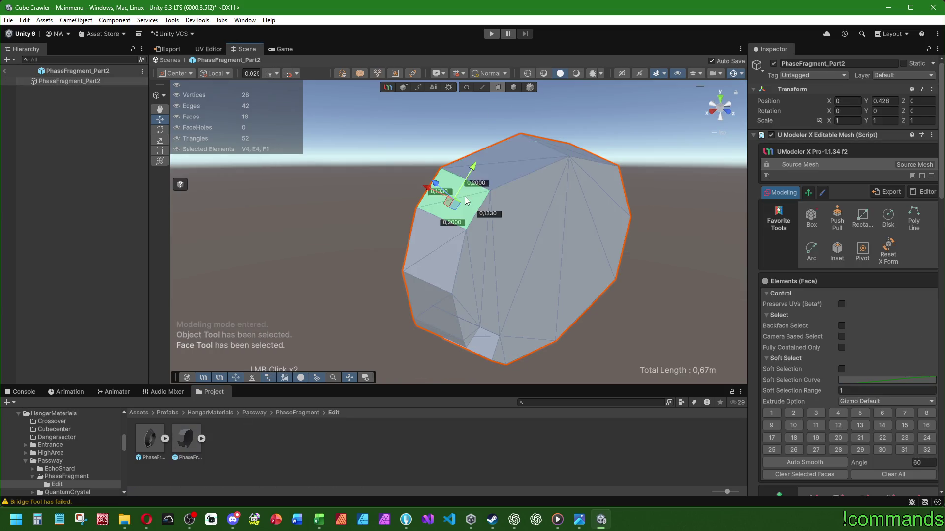
{"action": "left_click", "coordinate": [485, 87]}
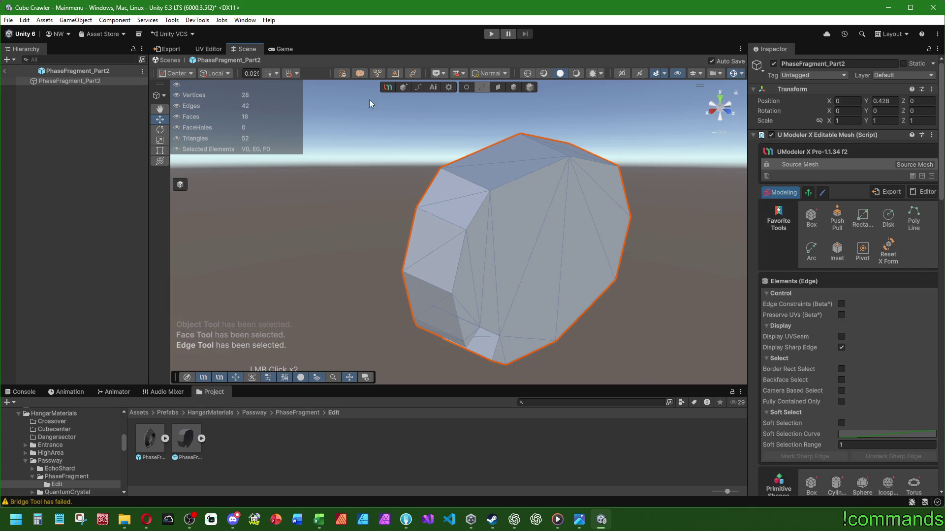
Step: Browse the UModelerX Preferences window and close it
{"action": "left_click", "coordinate": [449, 87]}
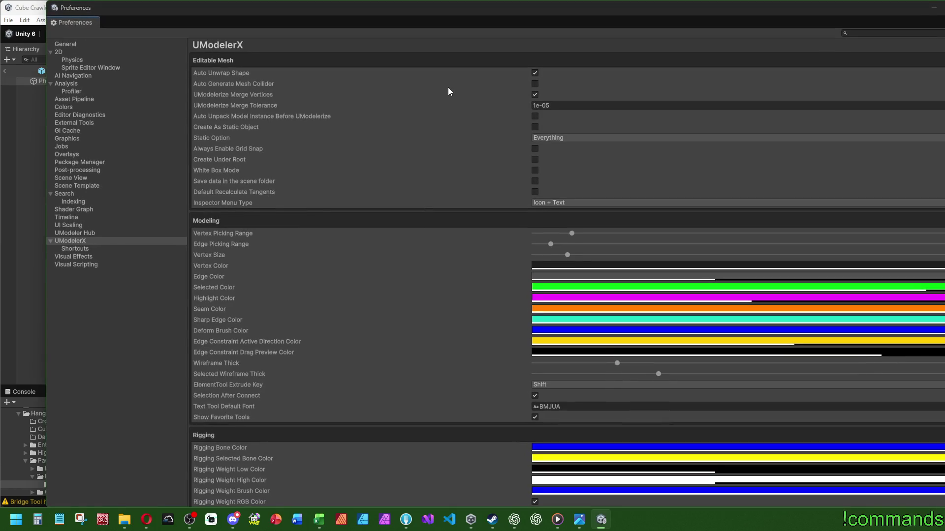
{"action": "scroll", "coordinate": [367, 270], "scroll_direction": "down", "scroll_amount": 6}
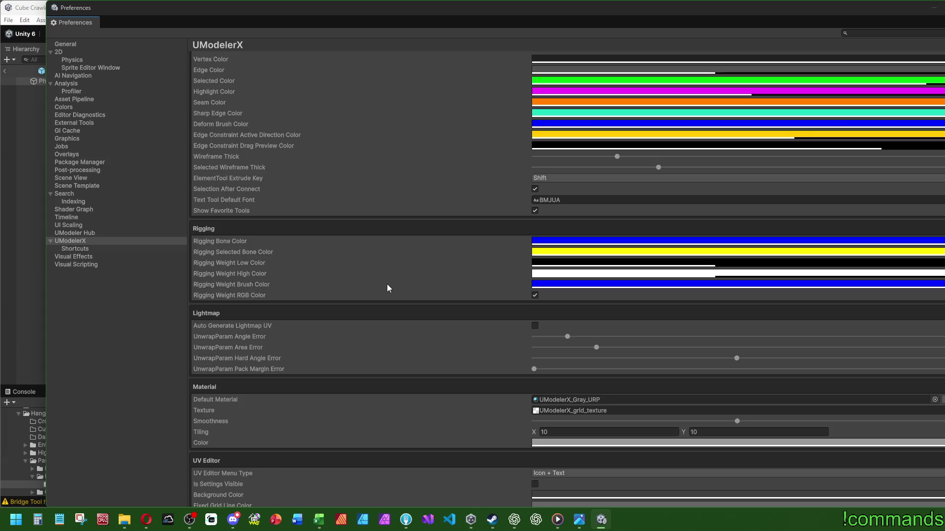
{"action": "scroll", "coordinate": [388, 288], "scroll_direction": "down", "scroll_amount": 3}
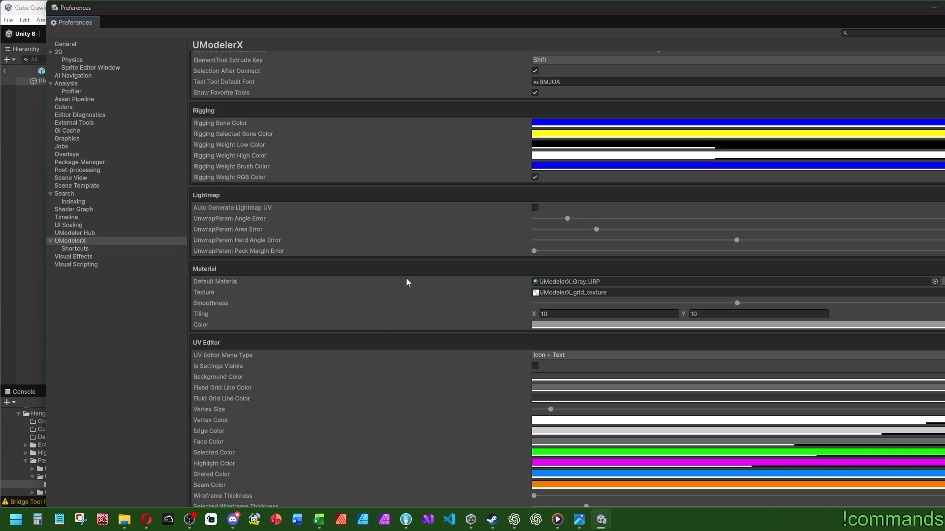
{"action": "scroll", "coordinate": [404, 288], "scroll_direction": "up", "scroll_amount": 5}
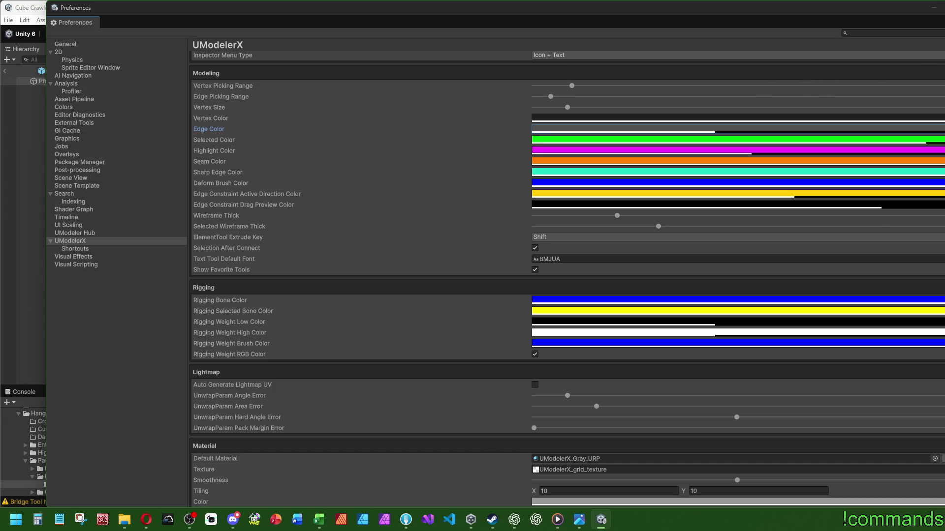
{"action": "key", "text": "alt+F4"}
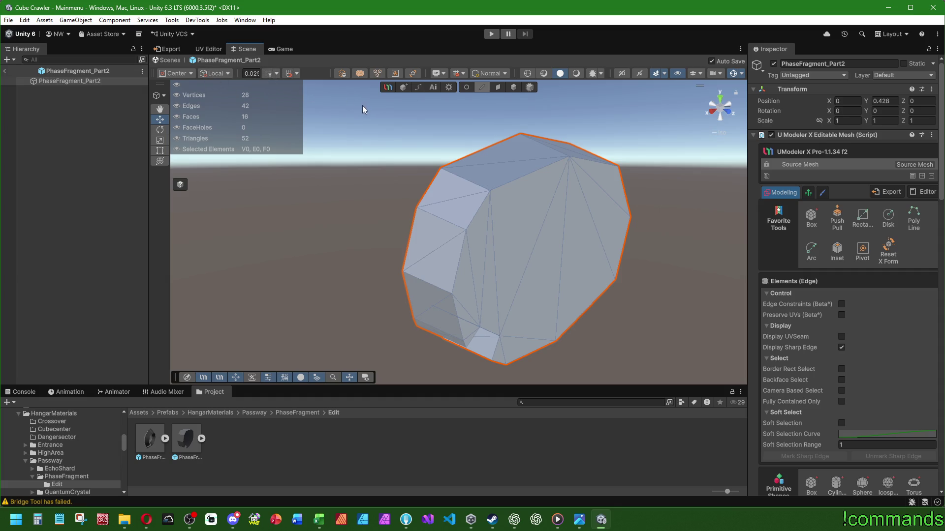
{"action": "mouse_move", "coordinate": [179, 192]}
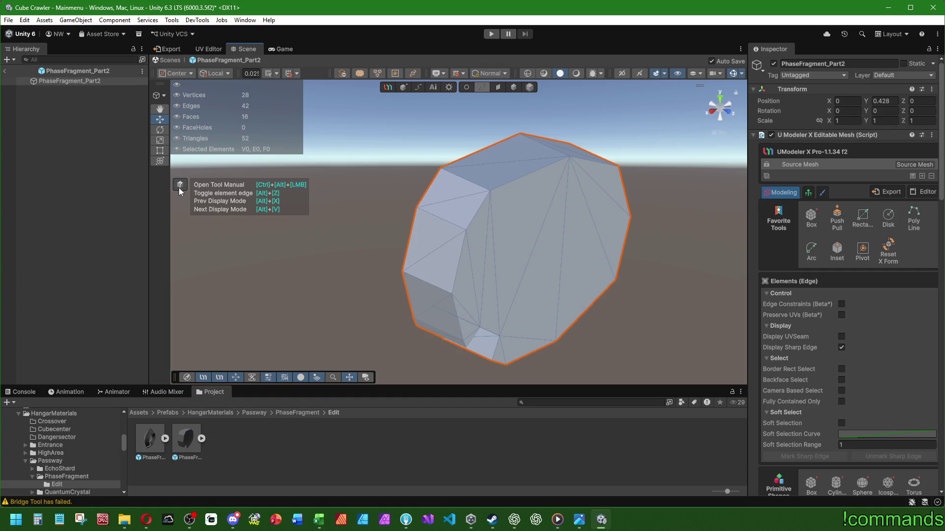
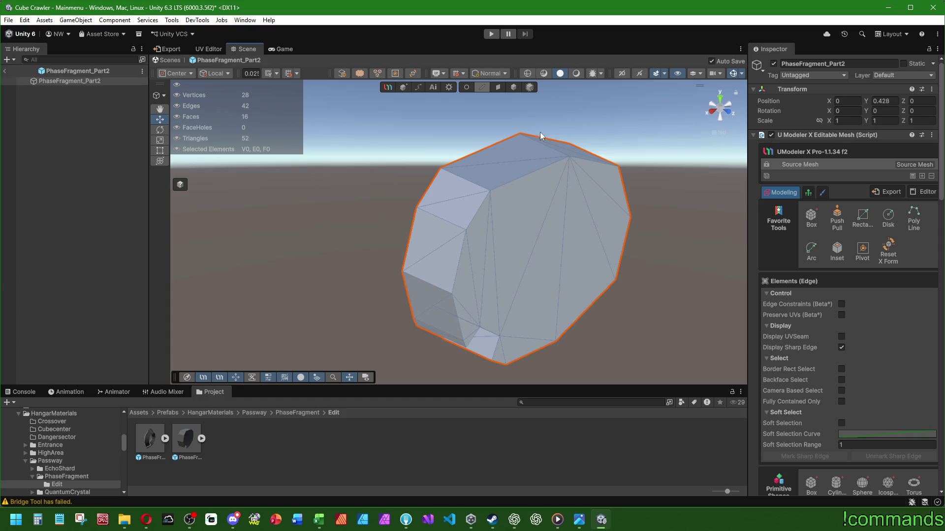
Step: Pan and zoom the view, then open the local settings tool properties
{"action": "mouse_move", "coordinate": [270, 140]}
{"action": "left_mouse_down"}
{"action": "mouse_move", "coordinate": [321, 198]}
{"action": "mouse_move", "coordinate": [219, 108]}
{"action": "left_mouse_up"}
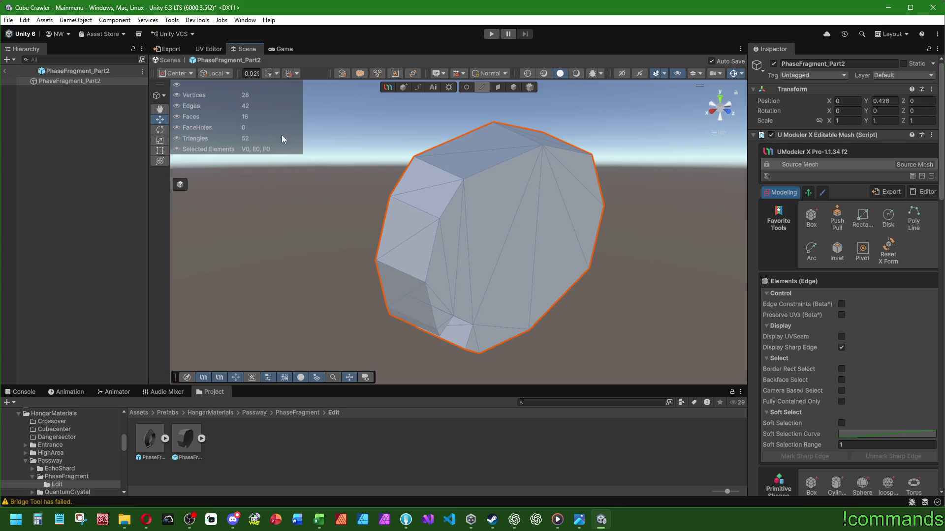
{"action": "scroll", "coordinate": [771, 361], "scroll_direction": "down", "scroll_amount": 15}
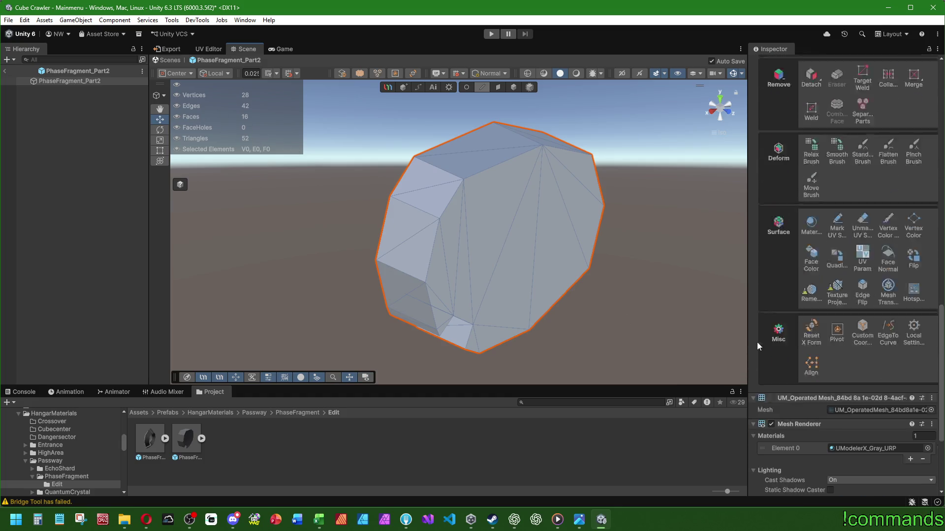
{"action": "scroll", "coordinate": [764, 326], "scroll_direction": "up", "scroll_amount": 10}
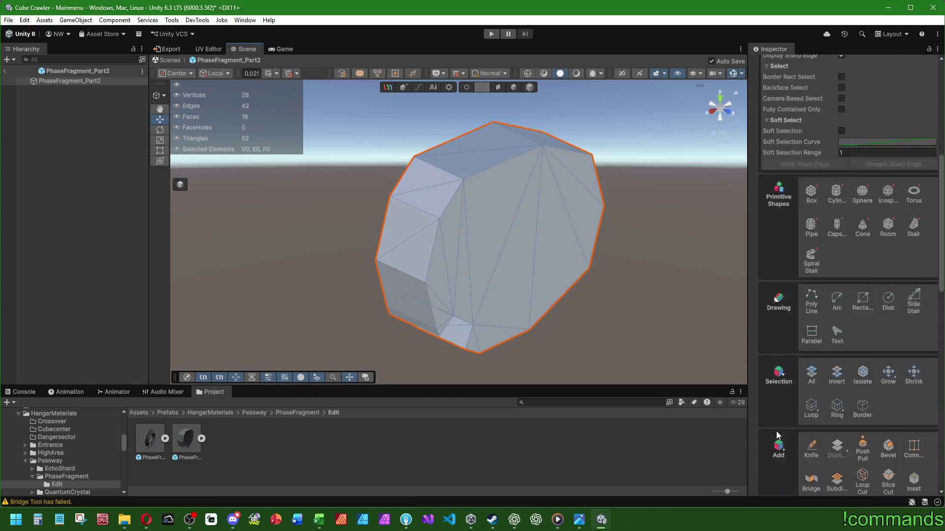
{"action": "scroll", "coordinate": [759, 408], "scroll_direction": "down", "scroll_amount": 3}
{"action": "scroll", "coordinate": [787, 374], "scroll_direction": "down", "scroll_amount": 5}
{"action": "left_click", "coordinate": [908, 217]}
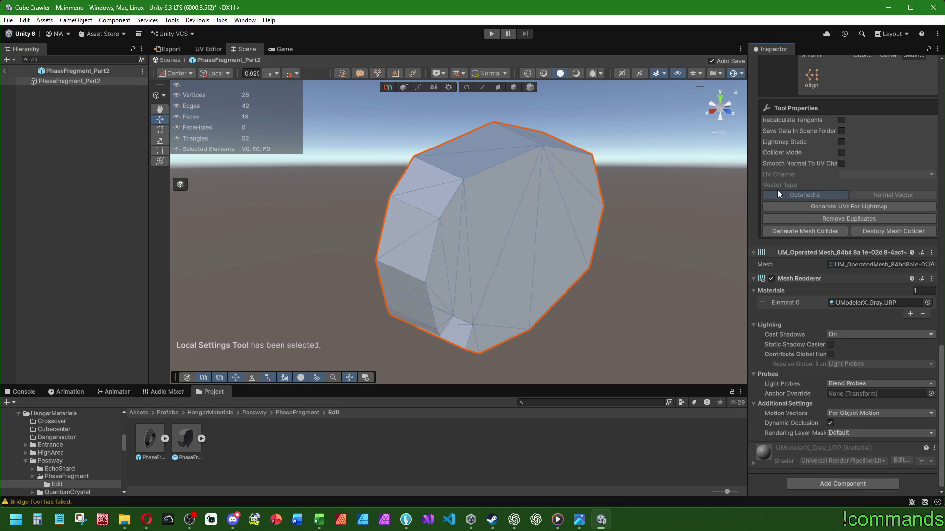
{"action": "scroll", "coordinate": [779, 226], "scroll_direction": "up", "scroll_amount": 5}
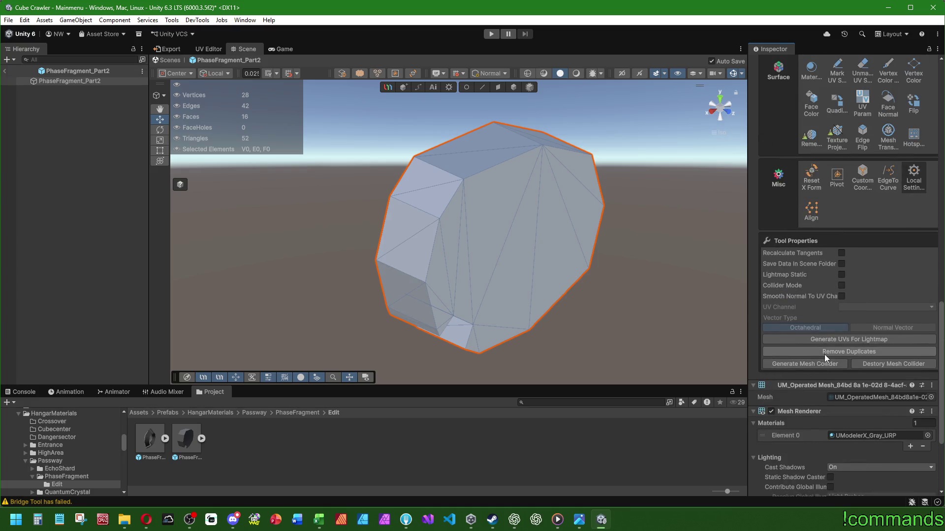
{"action": "scroll", "coordinate": [788, 295], "scroll_direction": "up", "scroll_amount": 15}
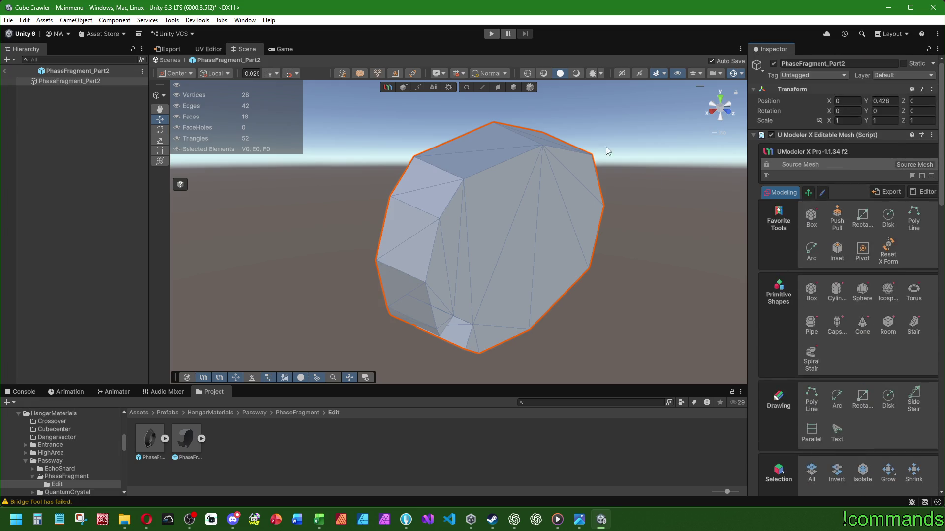
Step: Marquee-select the mesh edges in Edge mode to show their lengths, then open UModelerX preferences
{"action": "left_click", "coordinate": [482, 87]}
{"action": "left_click_drag", "start_coordinate": [396, 98], "coordinate": [591, 296]}
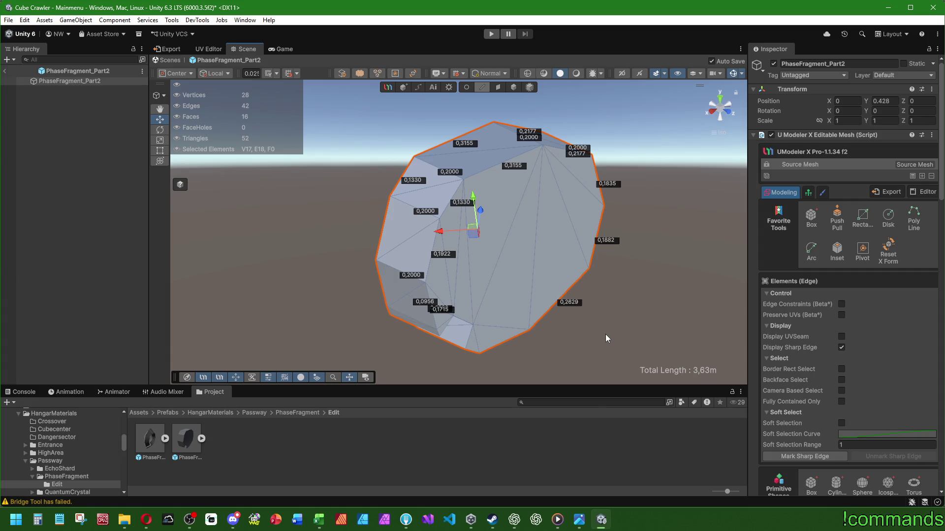
{"action": "left_click", "coordinate": [599, 72]}
{"action": "left_click", "coordinate": [598, 72]}
{"action": "left_click", "coordinate": [449, 88]}
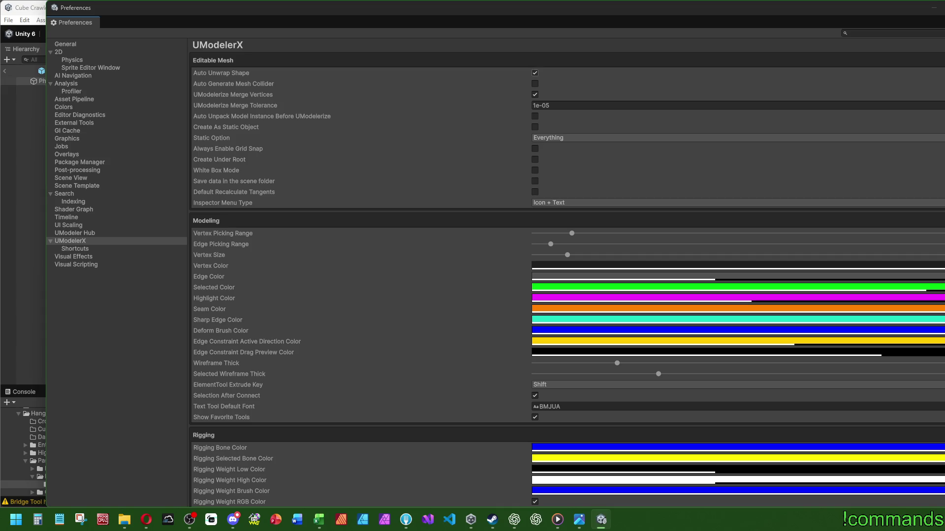
Step: Reset the Modeling and Editable Mesh groups and all UModelerX preferences to defaults
{"action": "left_click", "coordinate": [830, 220]}
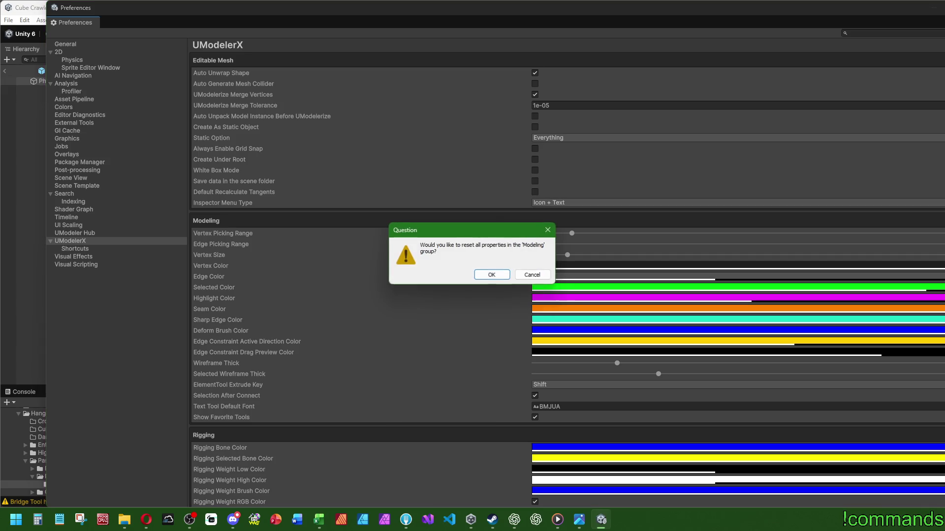
{"action": "left_click", "coordinate": [490, 274]}
{"action": "left_click", "coordinate": [592, 211]}
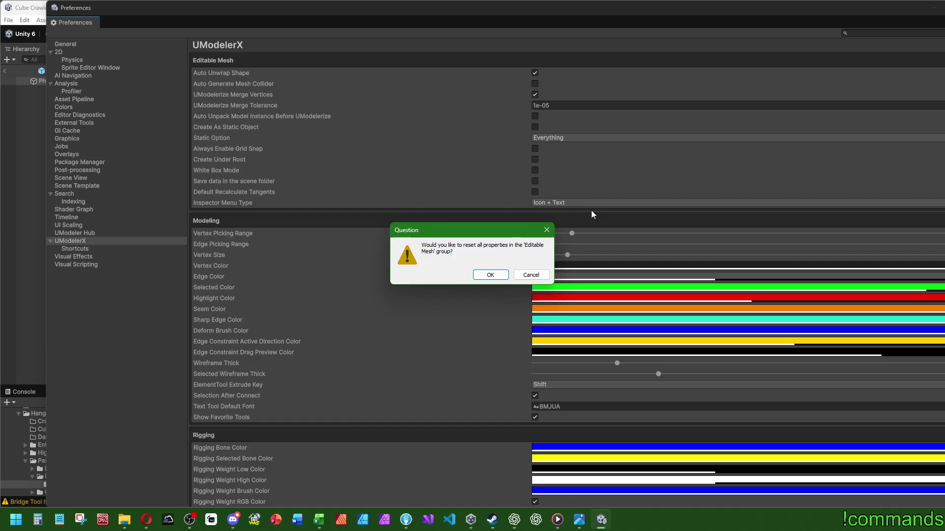
{"action": "left_click", "coordinate": [487, 277]}
{"action": "scroll", "coordinate": [444, 329], "scroll_direction": "down", "scroll_amount": 15}
{"action": "scroll", "coordinate": [444, 328], "scroll_direction": "down", "scroll_amount": 15}
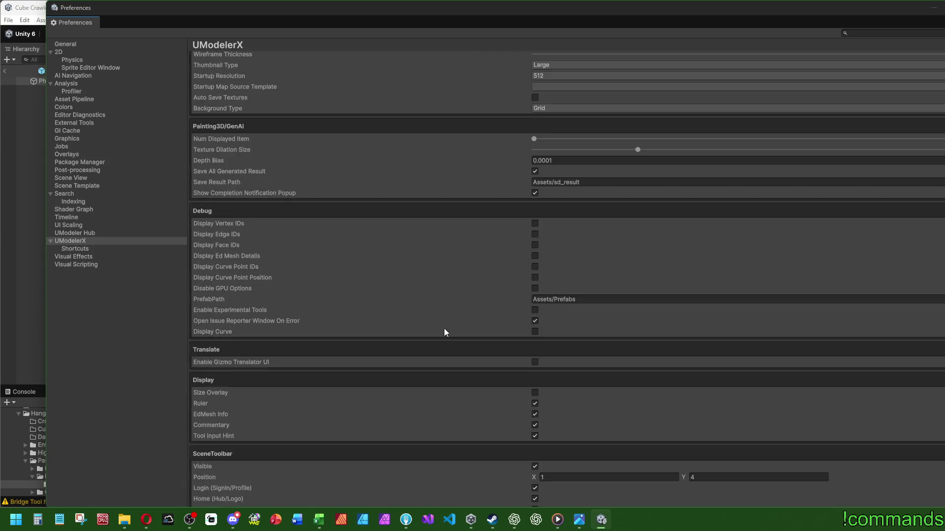
{"action": "left_click", "coordinate": [578, 500]}
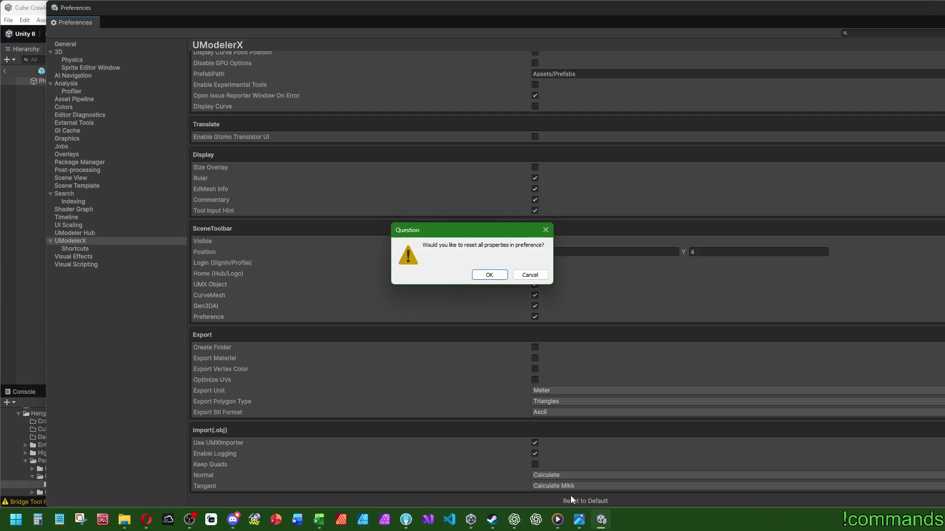
{"action": "left_click", "coordinate": [485, 277]}
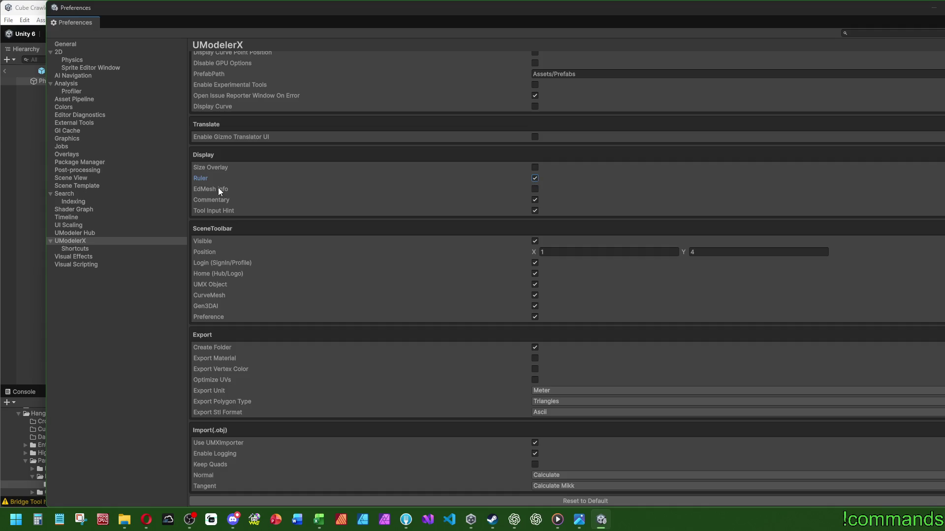
Step: Turn on Size Overlay, keep the export unit at Meter, and close Preferences
{"action": "left_click", "coordinate": [211, 168]}
{"action": "left_click", "coordinate": [535, 168]}
{"action": "left_click", "coordinate": [221, 359]}
{"action": "left_click", "coordinate": [554, 391]}
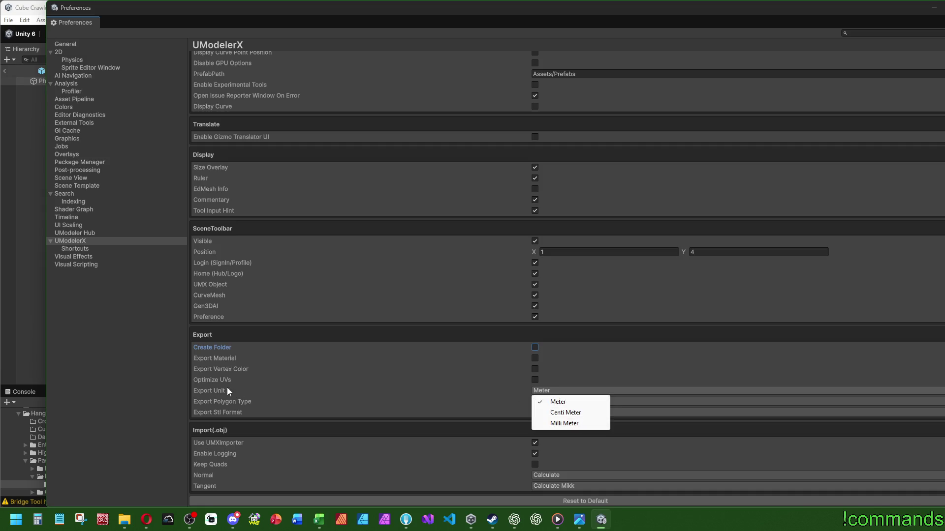
{"action": "left_click", "coordinate": [209, 391]}
{"action": "left_click", "coordinate": [229, 403]}
{"action": "left_click", "coordinate": [230, 415]}
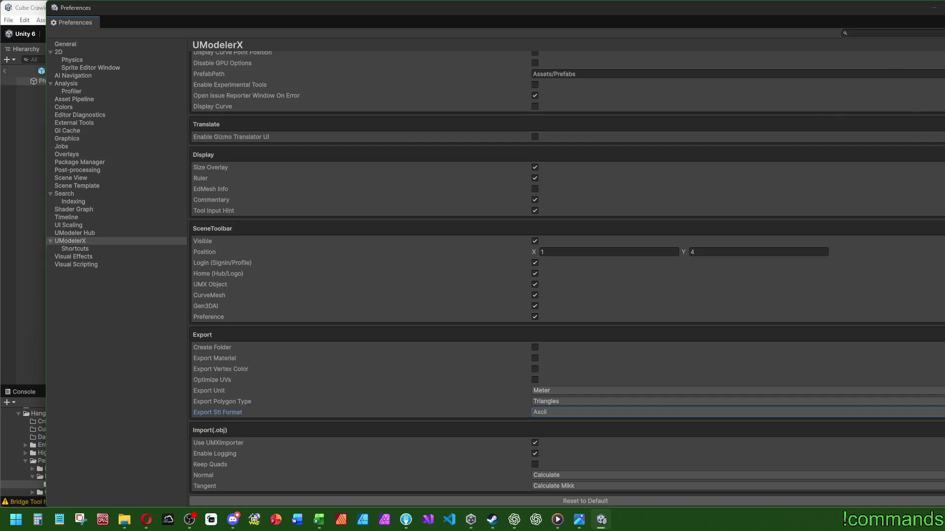
{"action": "left_click", "coordinate": [933, 8]}
Step: Orbit slightly, marquee-select more mesh edges, then clear the selection
{"action": "left_click_drag", "start_coordinate": [608, 233], "coordinate": [637, 230]}
{"action": "left_click_drag", "start_coordinate": [411, 139], "coordinate": [571, 296]}
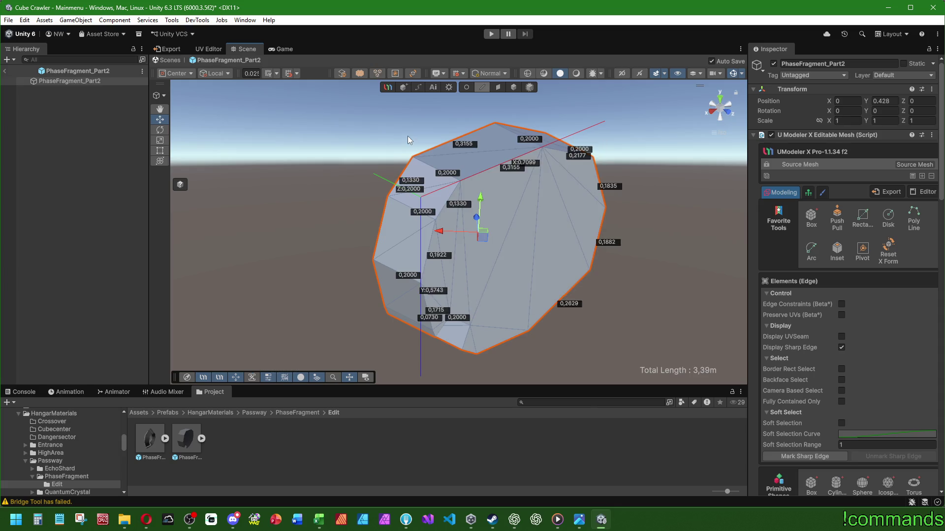
{"action": "left_click", "coordinate": [451, 116]}
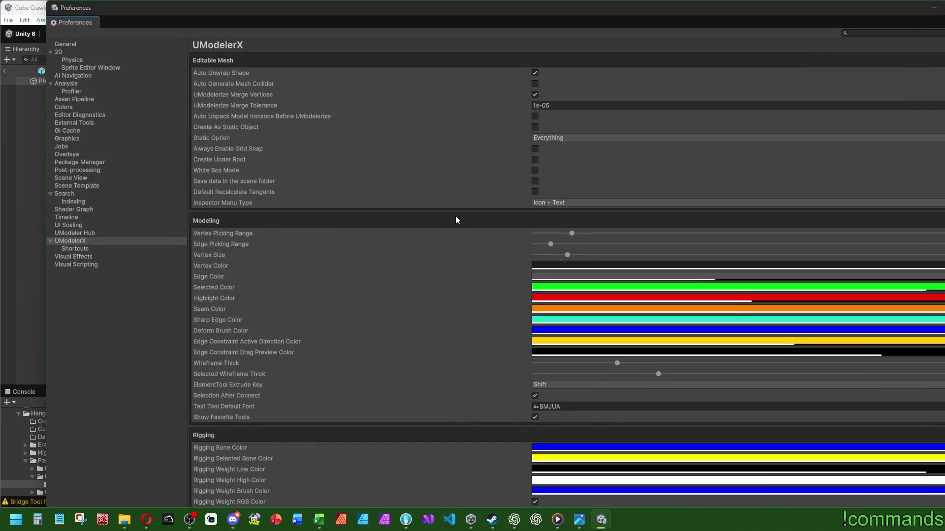
Step: Leave the Ruler on, switch Size Overlay off, close Preferences, and select the top edges
{"action": "scroll", "coordinate": [456, 216], "scroll_direction": "down", "scroll_amount": 15}
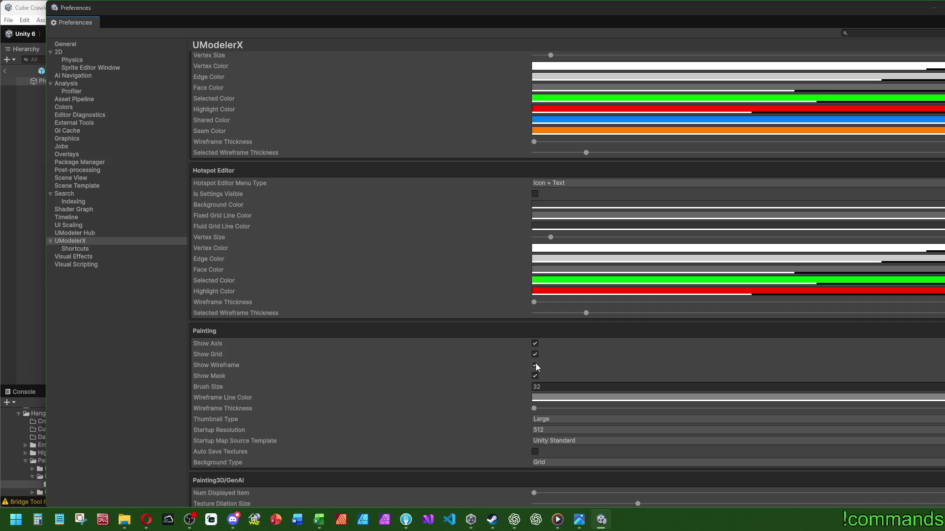
{"action": "scroll", "coordinate": [448, 349], "scroll_direction": "down", "scroll_amount": 6}
{"action": "scroll", "coordinate": [443, 342], "scroll_direction": "down", "scroll_amount": 7}
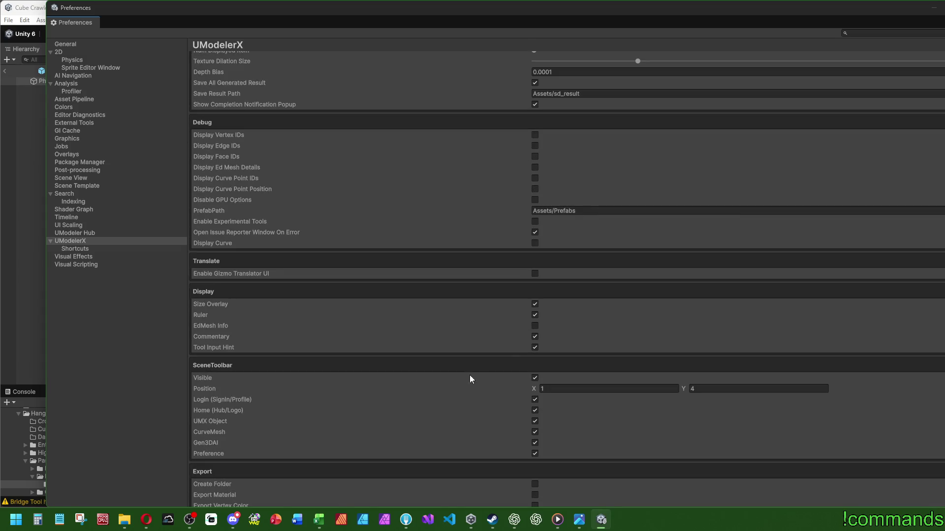
{"action": "left_click", "coordinate": [534, 314]}
{"action": "left_click", "coordinate": [534, 315]}
{"action": "left_click", "coordinate": [534, 304]}
{"action": "key", "text": "alt+F4"}
{"action": "left_click_drag", "start_coordinate": [420, 132], "coordinate": [583, 247]}
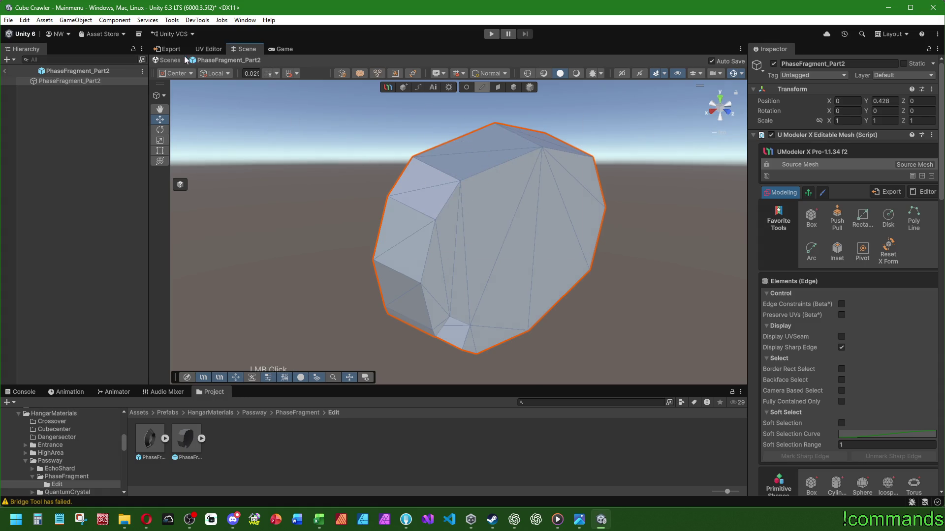
{"action": "left_click", "coordinate": [168, 49]}
{"action": "left_click", "coordinate": [435, 119]}
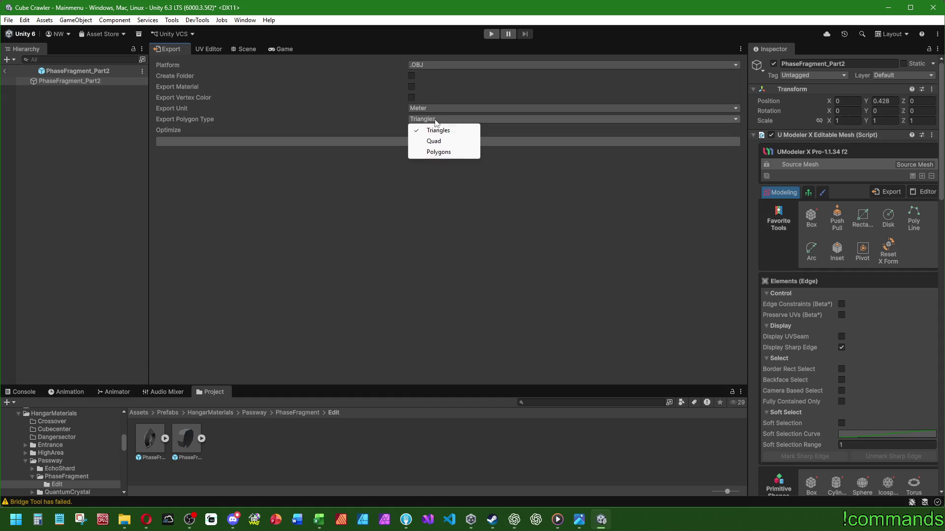
{"action": "left_click", "coordinate": [405, 138]}
{"action": "left_click", "coordinate": [421, 109]}
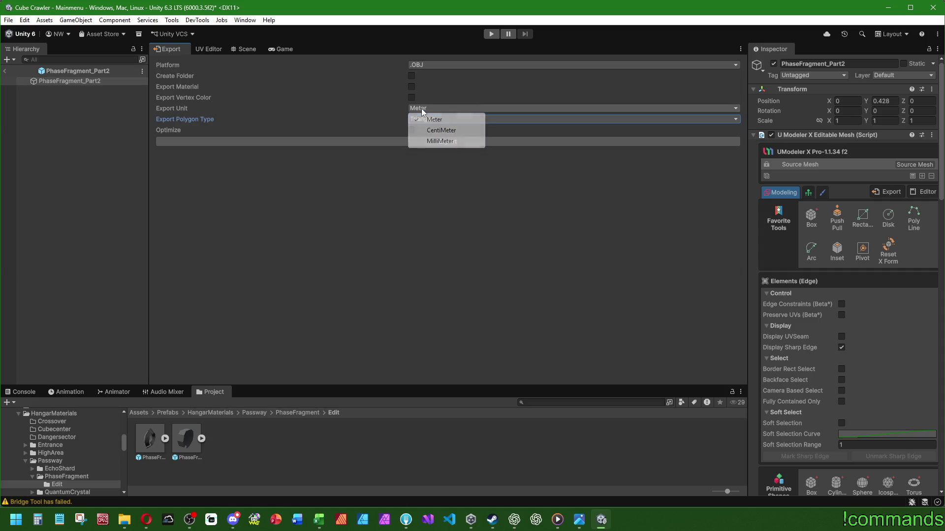
{"action": "left_click", "coordinate": [201, 111]}
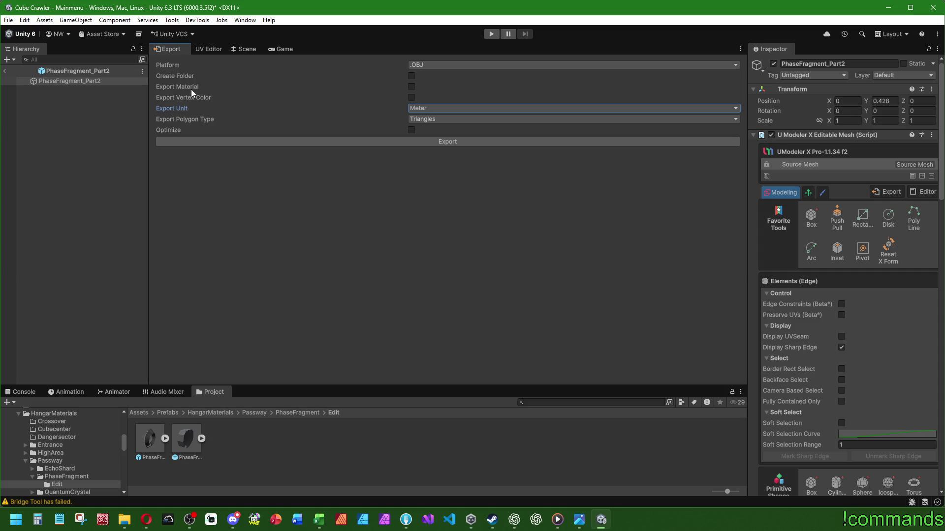
{"action": "left_click", "coordinate": [192, 87]}
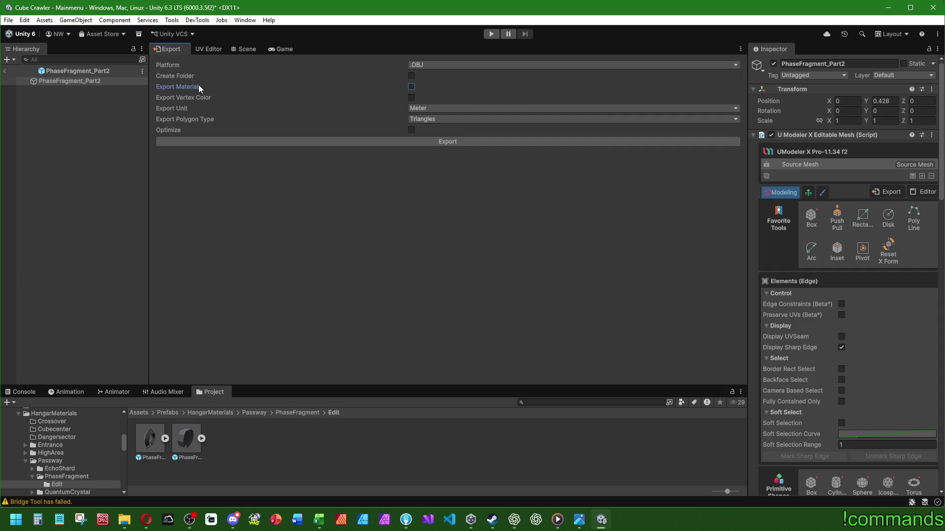
{"action": "left_click", "coordinate": [247, 49]}
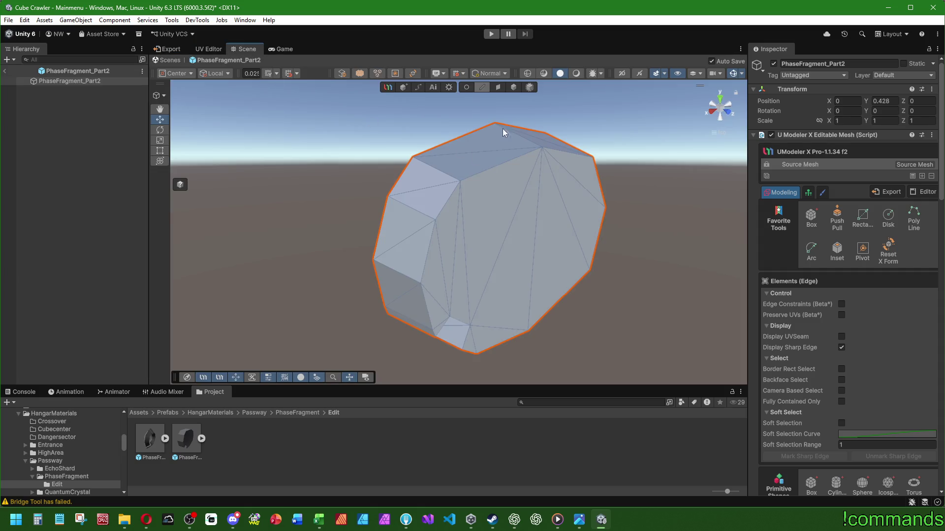
{"action": "left_click_drag", "start_coordinate": [379, 122], "coordinate": [604, 296]}
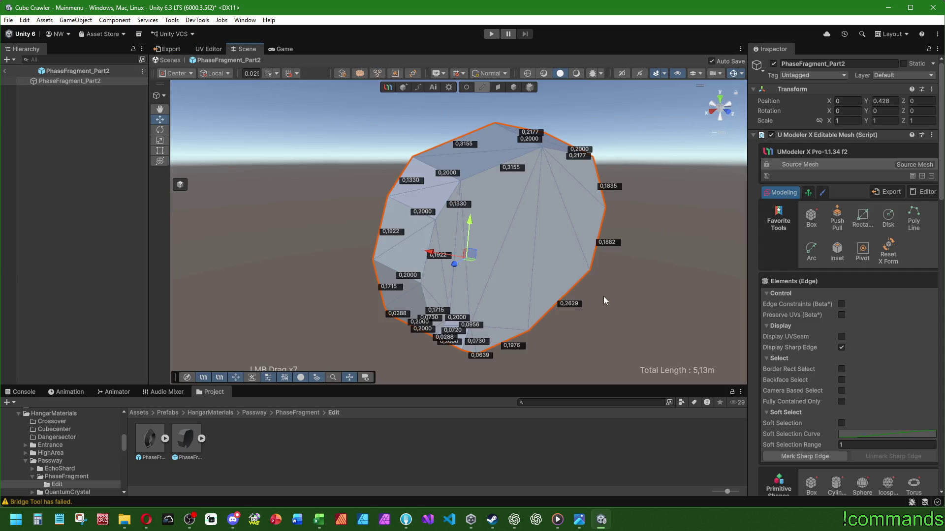
{"action": "left_click", "coordinate": [498, 88]}
{"action": "double_click", "coordinate": [517, 226]}
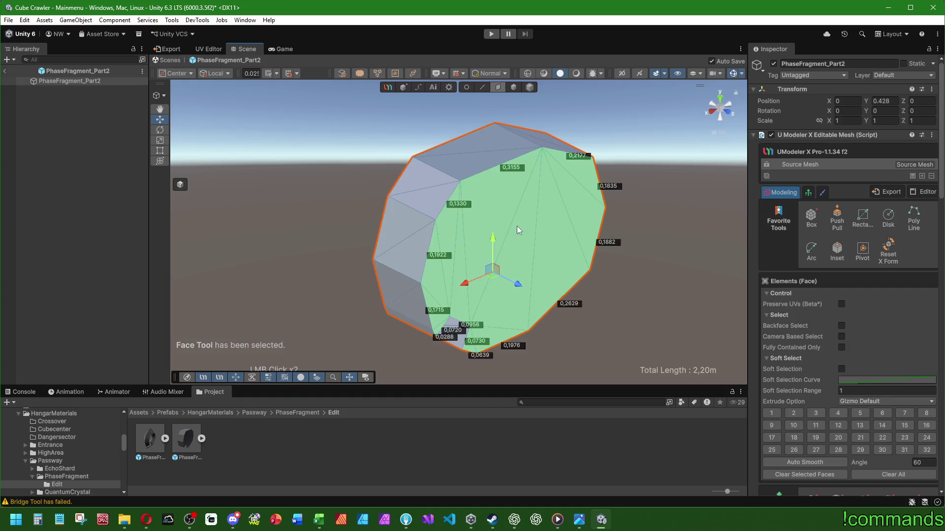
{"action": "left_click", "coordinate": [482, 87]}
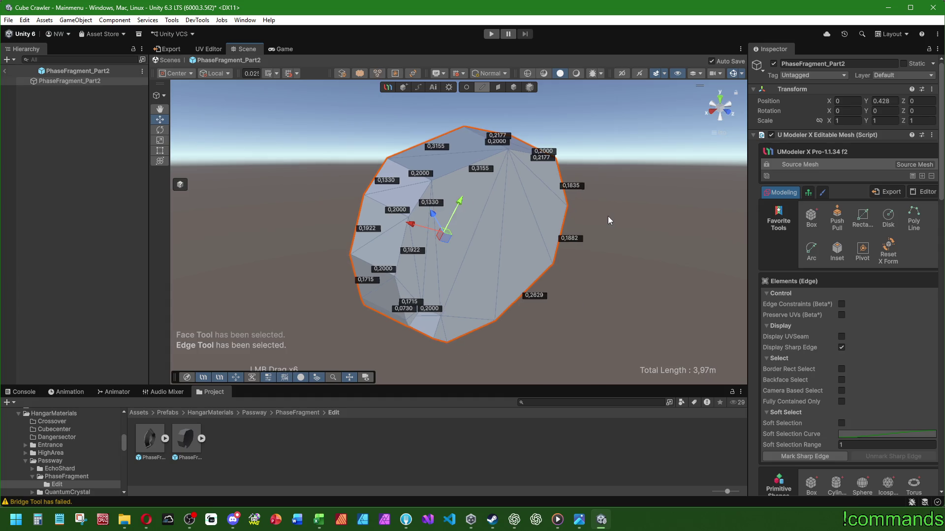
{"action": "left_click", "coordinate": [476, 174]}
{"action": "left_click", "coordinate": [476, 176]}
{"action": "scroll", "coordinate": [477, 196], "scroll_direction": "up", "scroll_amount": 4}
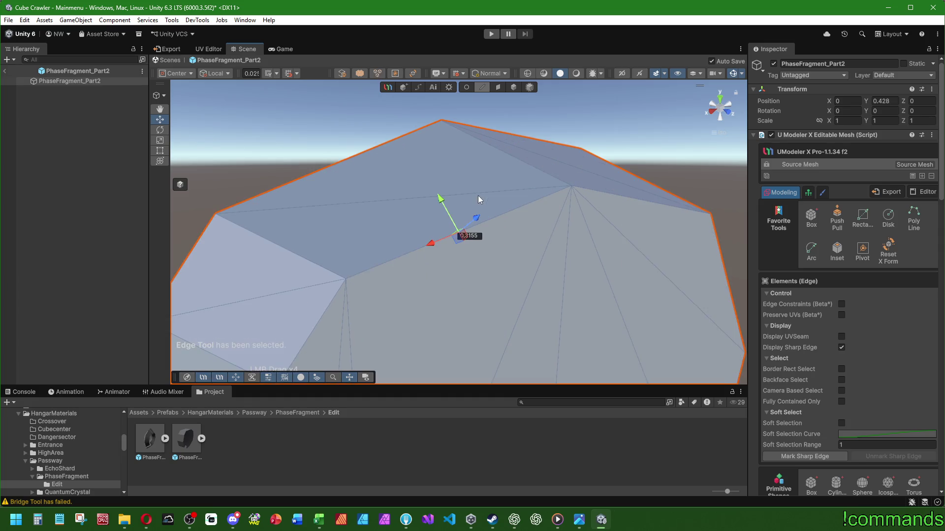
{"action": "scroll", "coordinate": [624, 204], "scroll_direction": "down", "scroll_amount": 2}
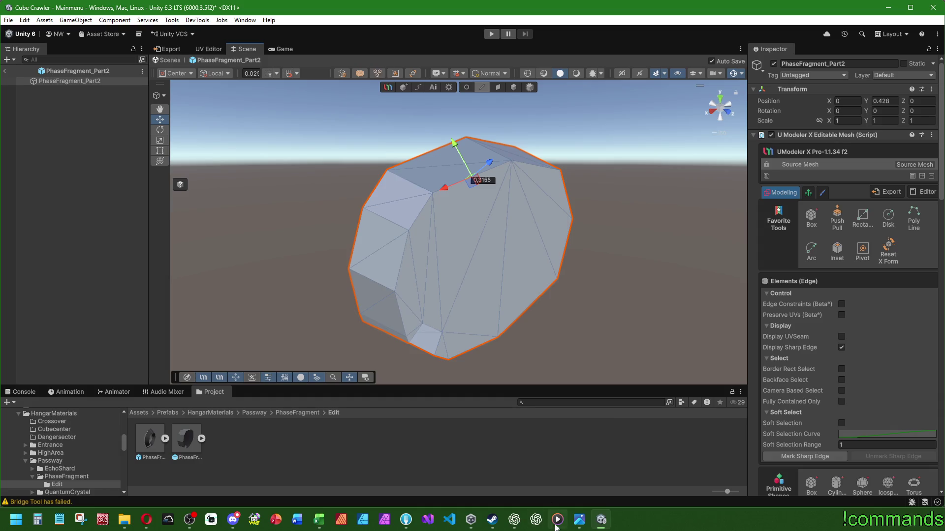
{"action": "left_click", "coordinate": [514, 519]}
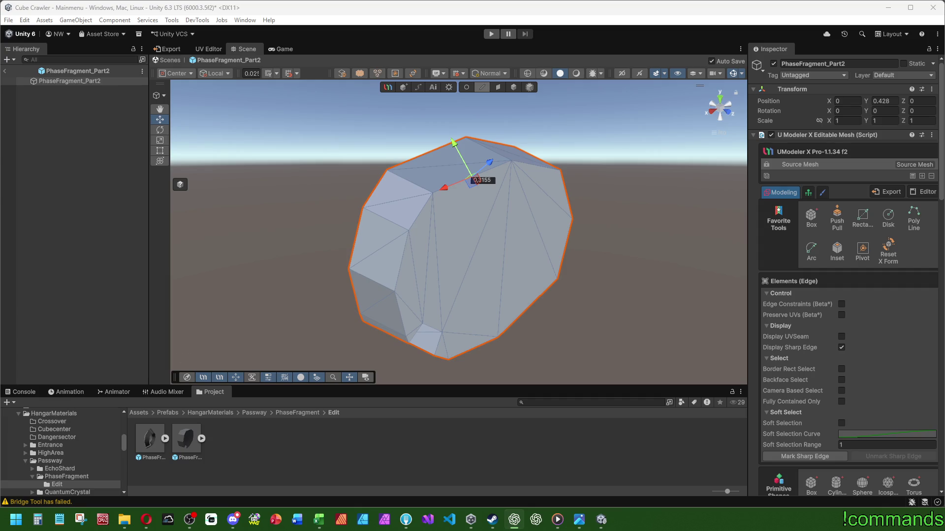
{"action": "key", "text": "shift"}
{"action": "key", "text": "shift"}
{"action": "left_click", "coordinate": [447, 87]}
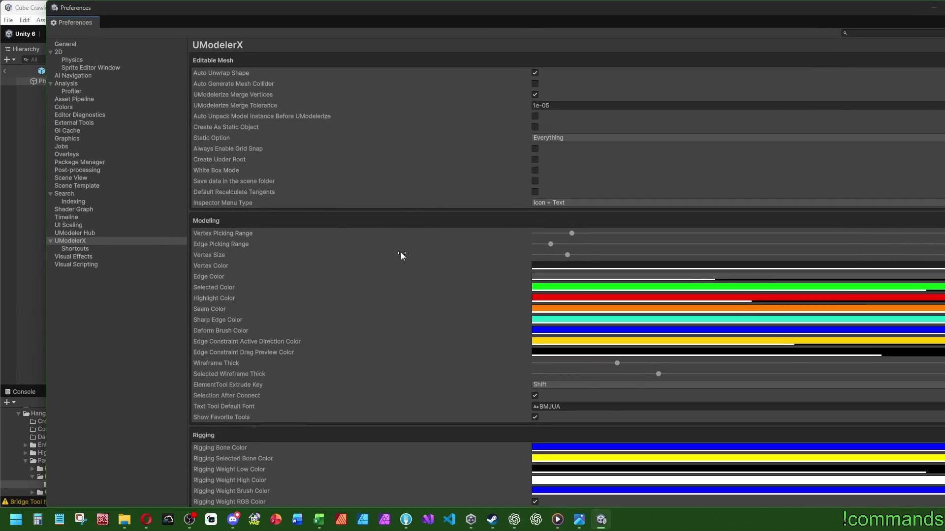
{"action": "scroll", "coordinate": [400, 252], "scroll_direction": "down", "scroll_amount": 5}
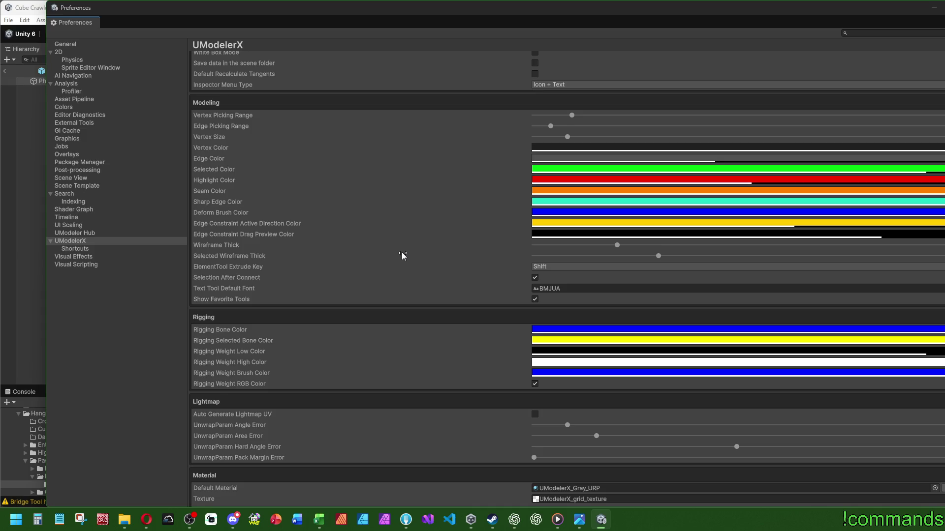
{"action": "scroll", "coordinate": [402, 252], "scroll_direction": "down", "scroll_amount": 6}
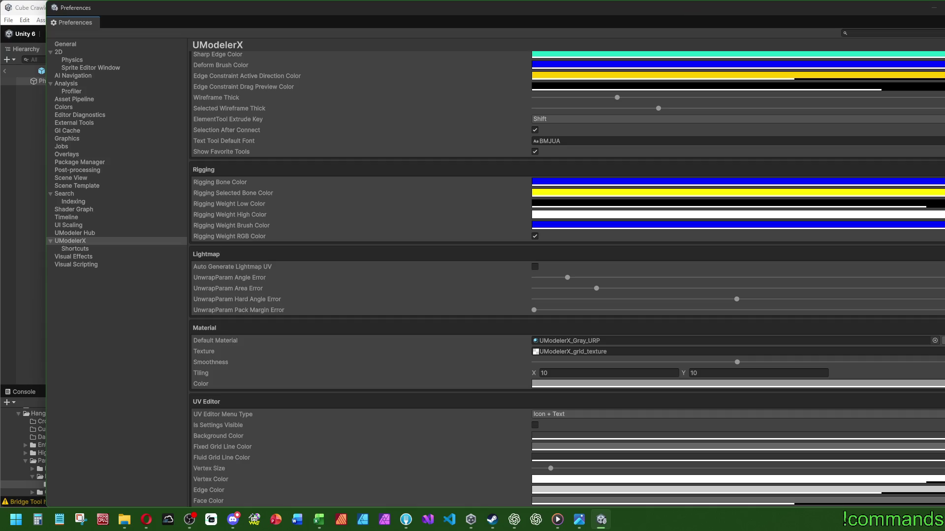
{"action": "key", "text": "alt+F4"}
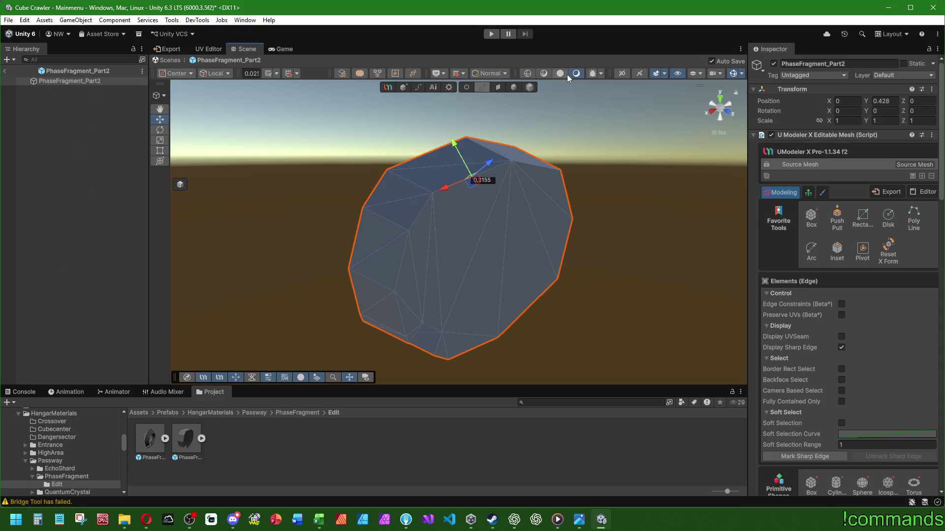
{"action": "left_click", "coordinate": [561, 74]}
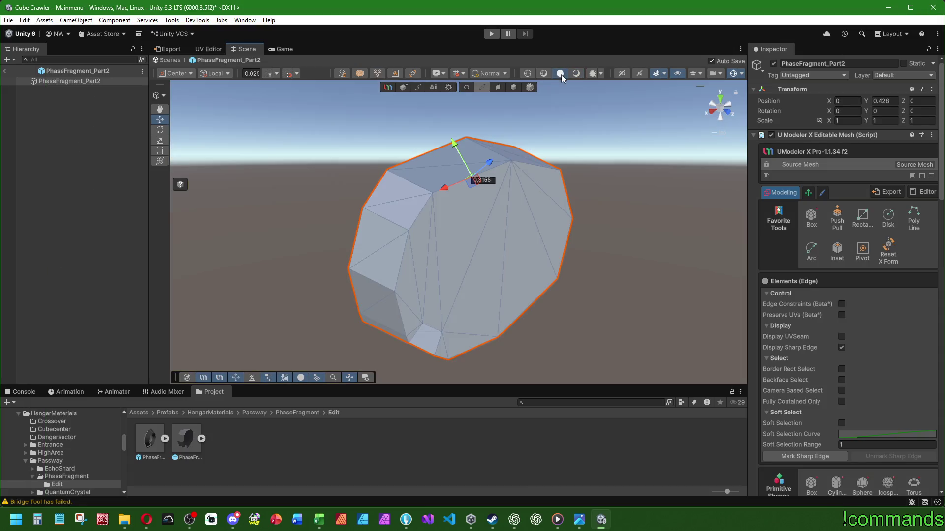
{"action": "left_click", "coordinate": [544, 74]}
Step: Marquee-select all fragment edges, toggling wireframe and shaded display, then switch to unlit shading
{"action": "left_click", "coordinate": [526, 74]}
{"action": "left_click", "coordinate": [543, 73]}
{"action": "left_click_drag", "start_coordinate": [348, 117], "coordinate": [641, 339]}
{"action": "left_click", "coordinate": [528, 73]}
{"action": "left_click", "coordinate": [544, 73]}
{"action": "left_click", "coordinate": [562, 74]}
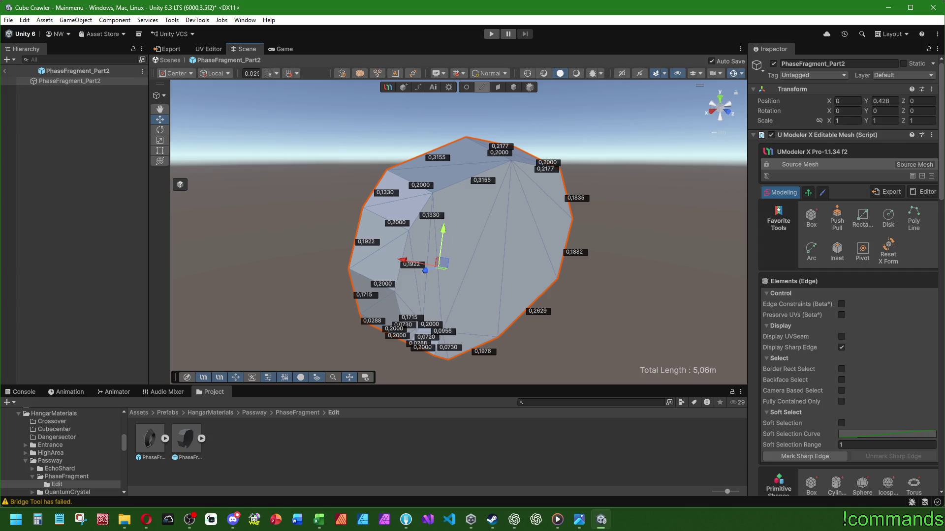
Step: Zoom and orbit to view the whole fragment with its 5,06 m edge total
{"action": "scroll", "coordinate": [507, 209], "scroll_direction": "up", "scroll_amount": 2}
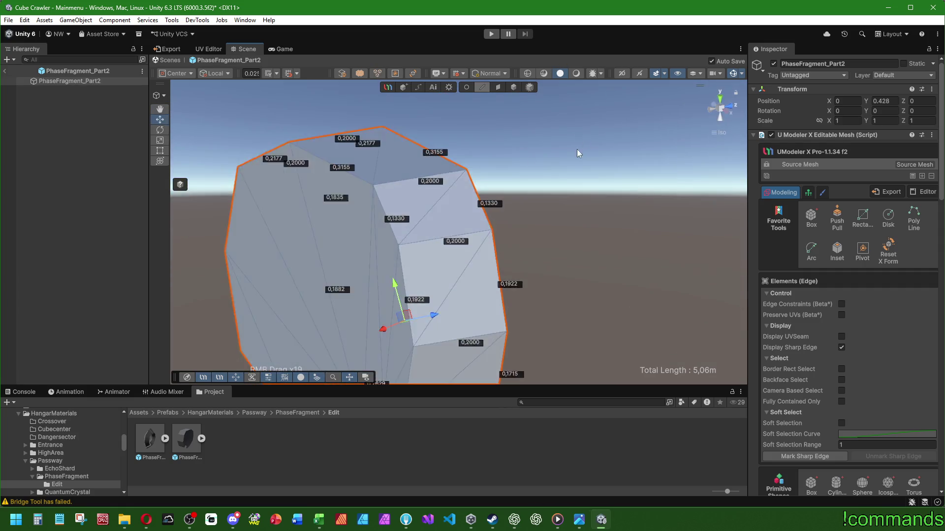
{"action": "scroll", "coordinate": [388, 249], "scroll_direction": "up", "scroll_amount": 2}
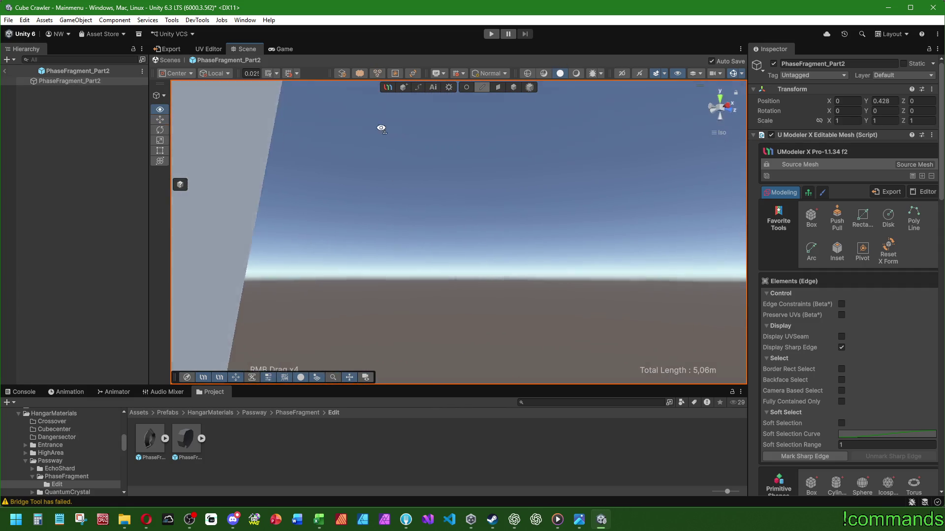
{"action": "scroll", "coordinate": [444, 186], "scroll_direction": "down", "scroll_amount": 4}
{"action": "scroll", "coordinate": [444, 186], "scroll_direction": "down", "scroll_amount": 3}
{"action": "mouse_move", "coordinate": [450, 192]}
{"action": "left_mouse_down"}
{"action": "mouse_move", "coordinate": [405, 208]}
{"action": "mouse_move", "coordinate": [456, 223]}
{"action": "left_mouse_up"}
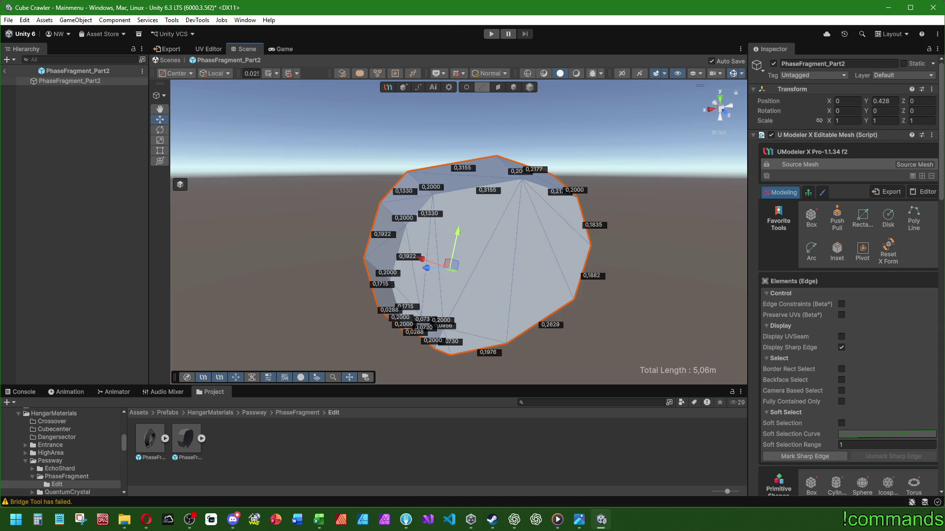
{"action": "key", "text": "alt+Tab"}
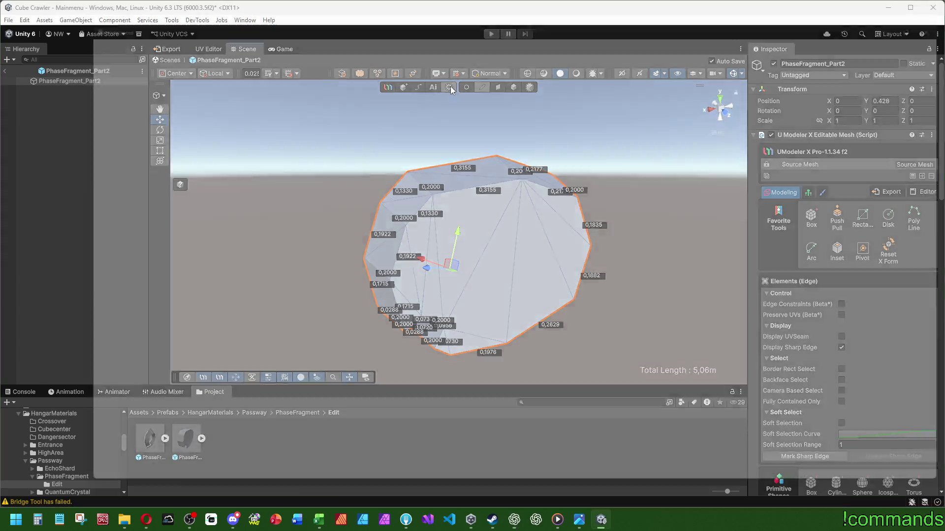
Step: Open the UModelerX preferences, maximize the window, and close it again
{"action": "left_click", "coordinate": [449, 87]}
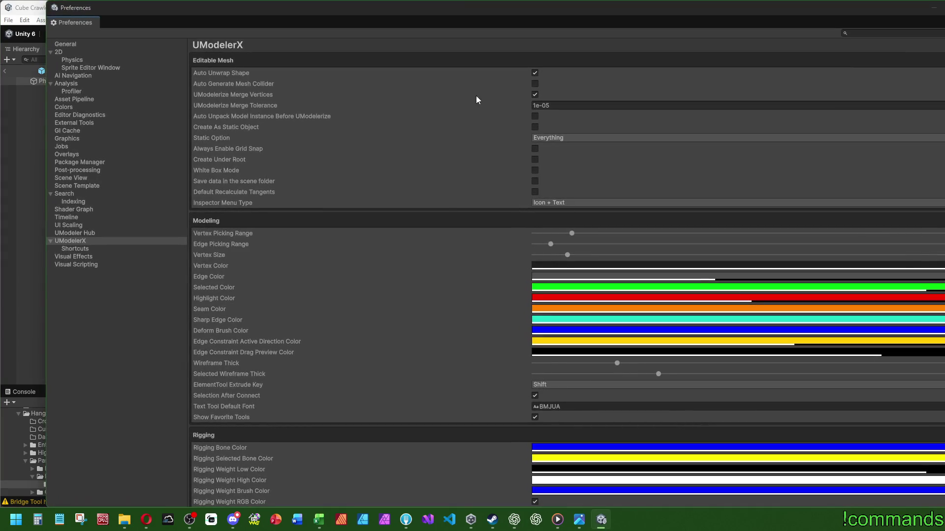
{"action": "double_click", "coordinate": [288, 29]}
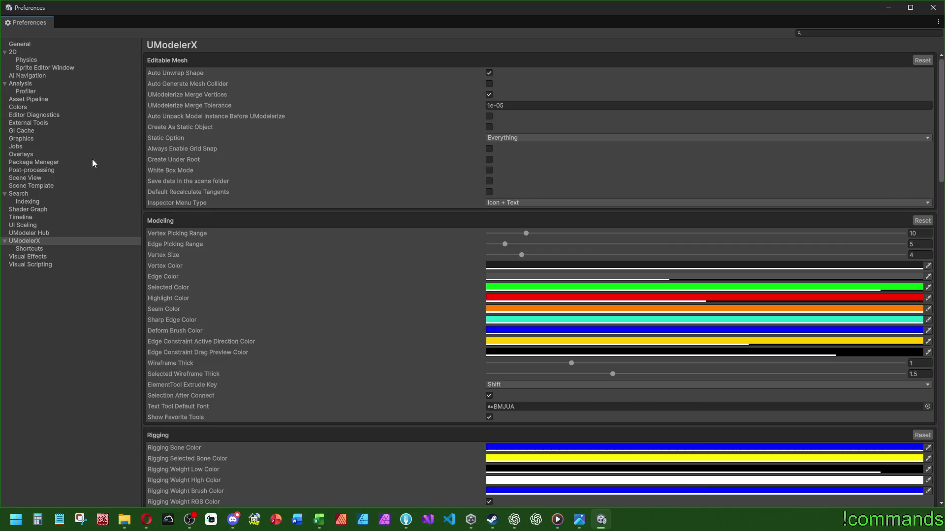
{"action": "left_click", "coordinate": [933, 8]}
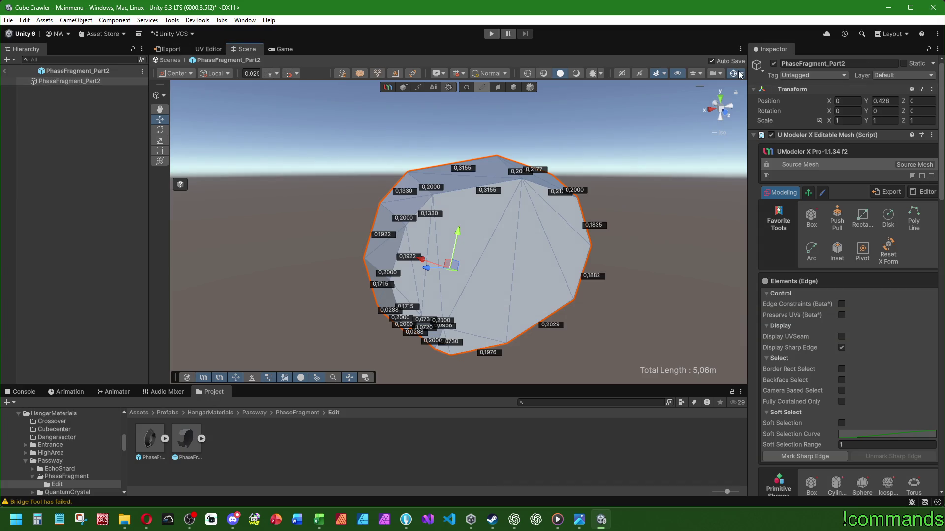
Step: Browse the Scene view Gizmos list, including light probe options, and close it unchanged
{"action": "left_click", "coordinate": [740, 74]}
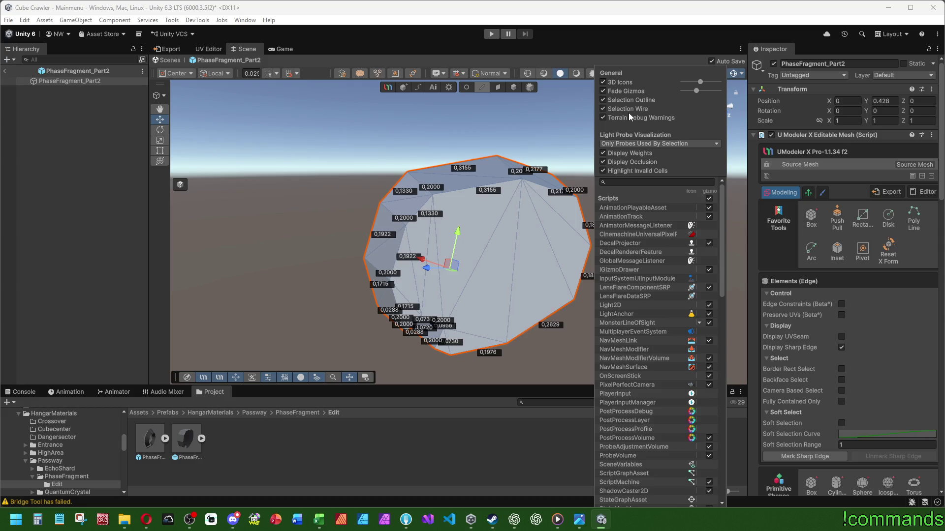
{"action": "left_click", "coordinate": [645, 144]}
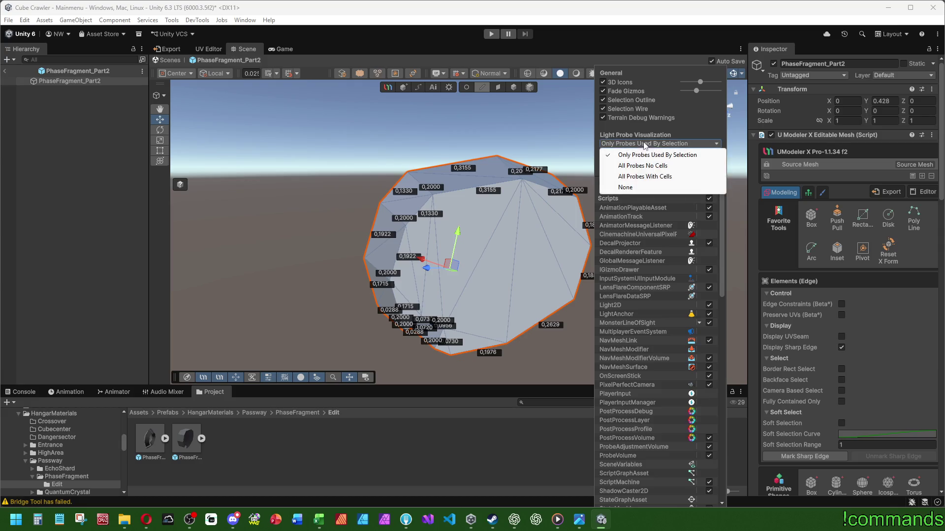
{"action": "left_click", "coordinate": [637, 123]}
{"action": "scroll", "coordinate": [636, 262], "scroll_direction": "down", "scroll_amount": 3}
{"action": "scroll", "coordinate": [636, 263], "scroll_direction": "down", "scroll_amount": 10}
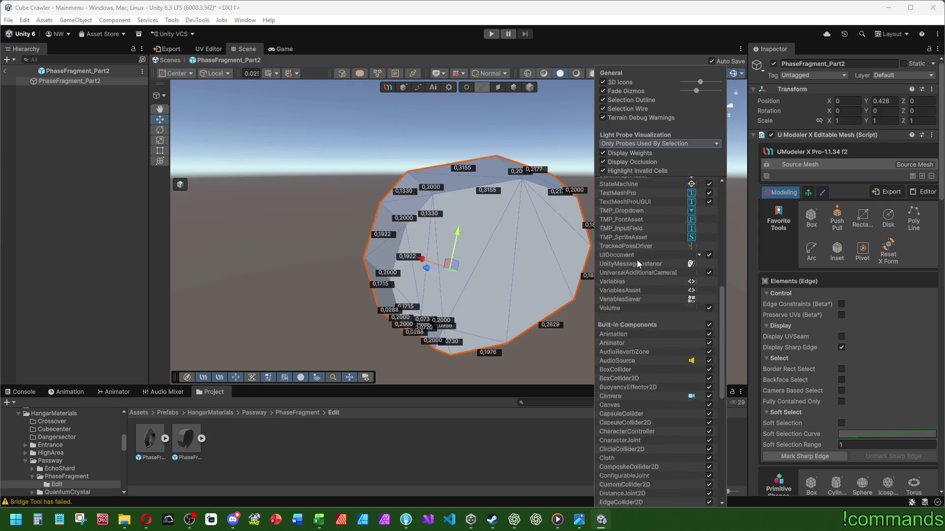
{"action": "scroll", "coordinate": [639, 265], "scroll_direction": "up", "scroll_amount": 8}
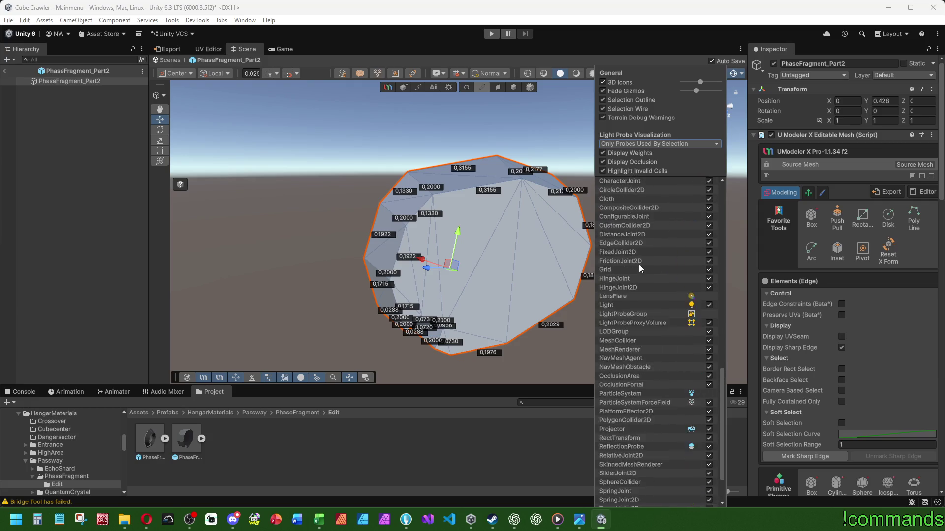
{"action": "scroll", "coordinate": [640, 264], "scroll_direction": "down", "scroll_amount": 8}
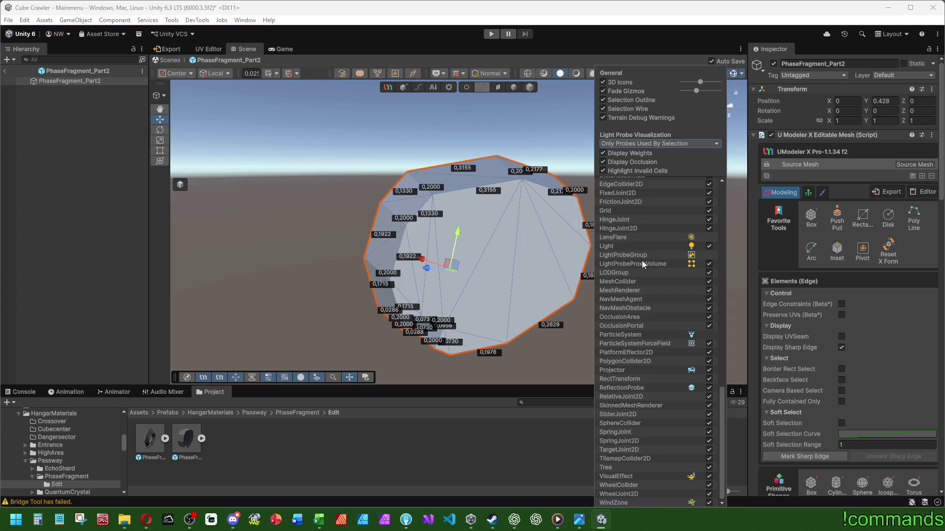
{"action": "scroll", "coordinate": [642, 260], "scroll_direction": "up", "scroll_amount": 15}
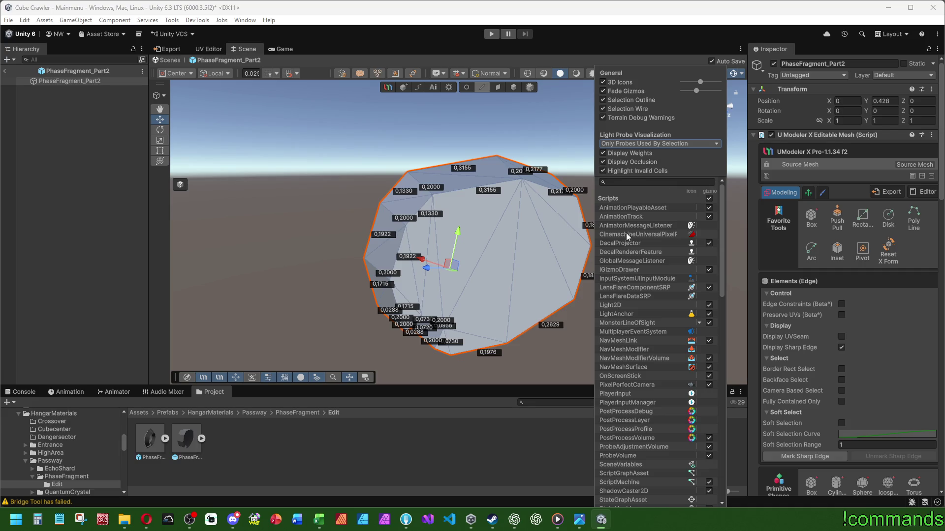
{"action": "scroll", "coordinate": [627, 237], "scroll_direction": "down", "scroll_amount": 10}
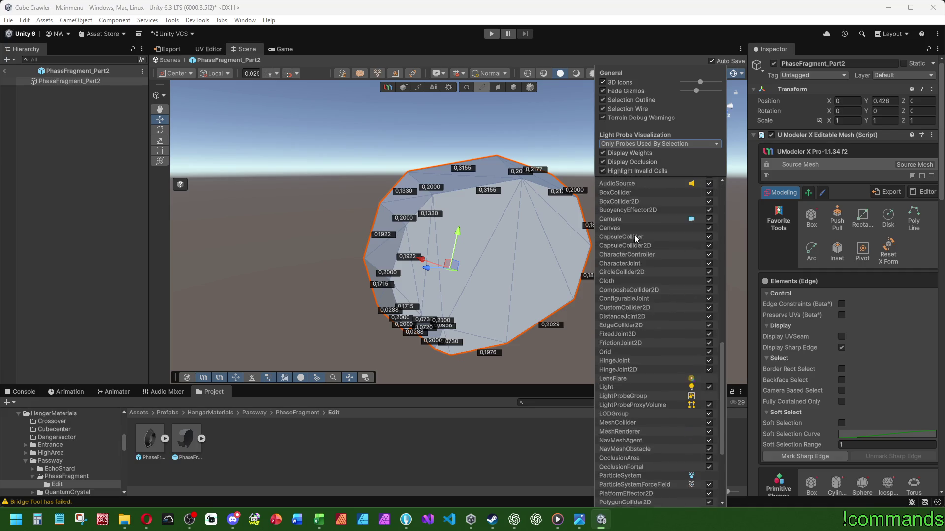
{"action": "scroll", "coordinate": [631, 237], "scroll_direction": "down", "scroll_amount": 5}
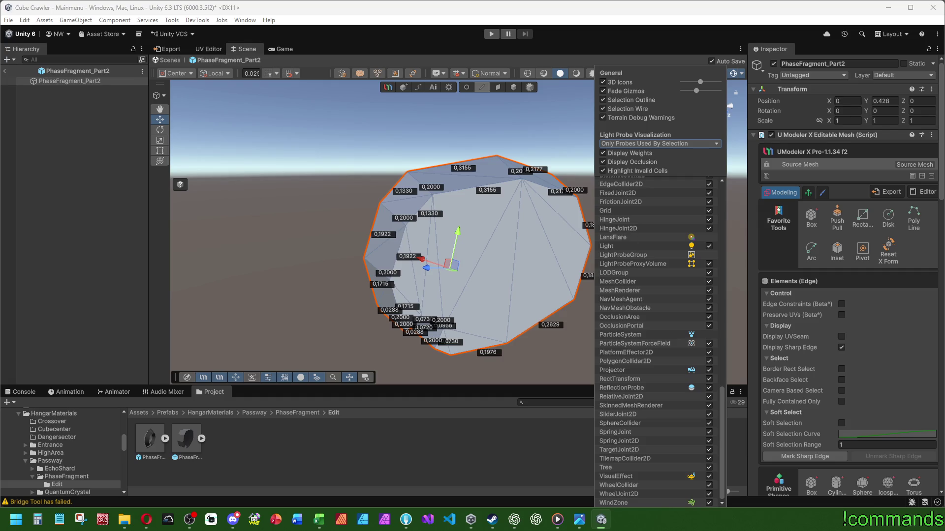
{"action": "key", "text": "Escape"}
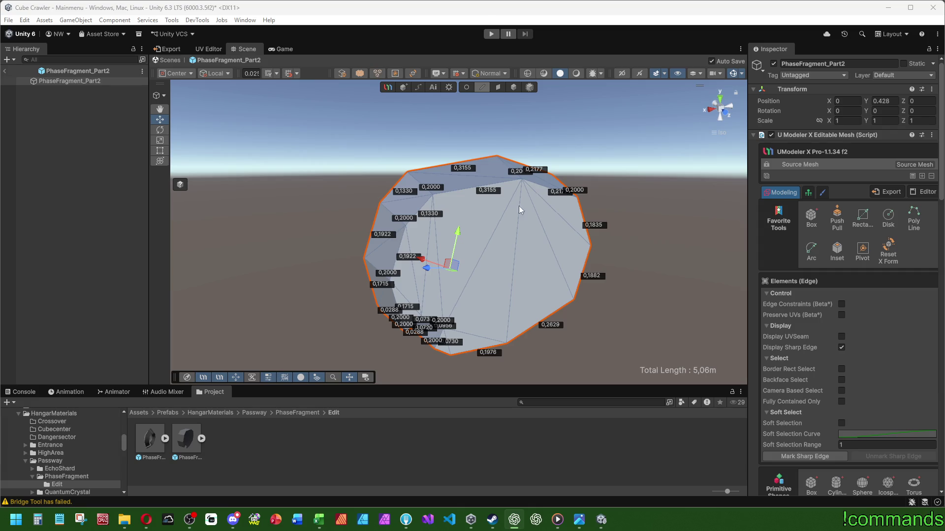
Step: Switch from Face back to Edge mode and enable Border Rect Select in the Elements section
{"action": "left_click", "coordinate": [498, 87]}
{"action": "scroll", "coordinate": [565, 236], "scroll_direction": "down", "scroll_amount": 2}
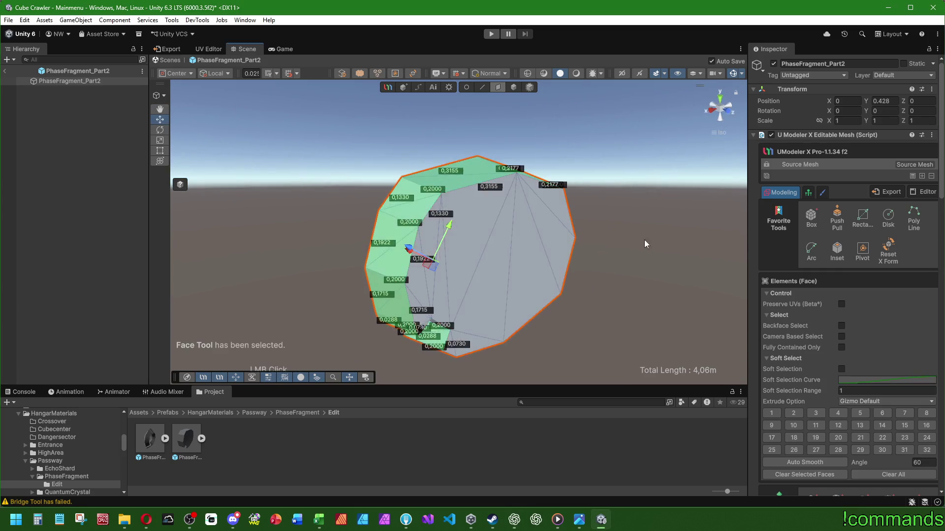
{"action": "left_click", "coordinate": [483, 87]}
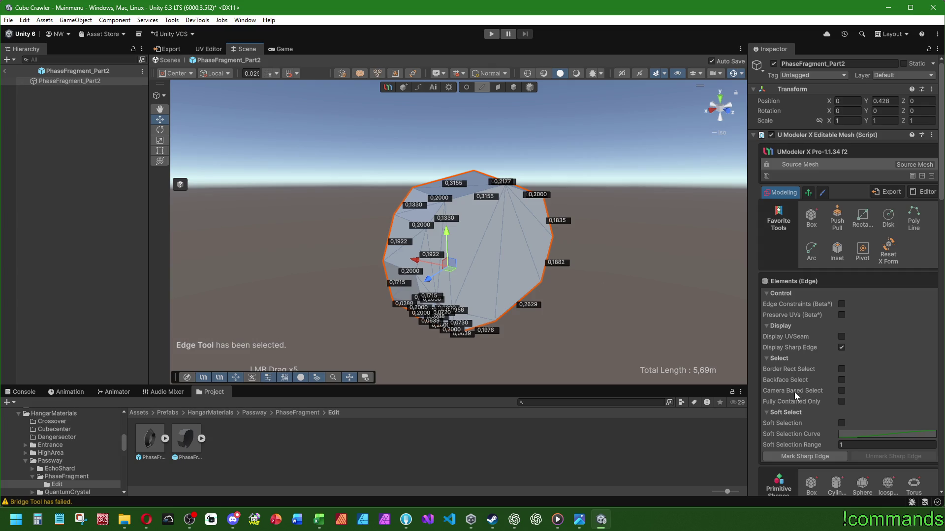
{"action": "left_click", "coordinate": [841, 369]}
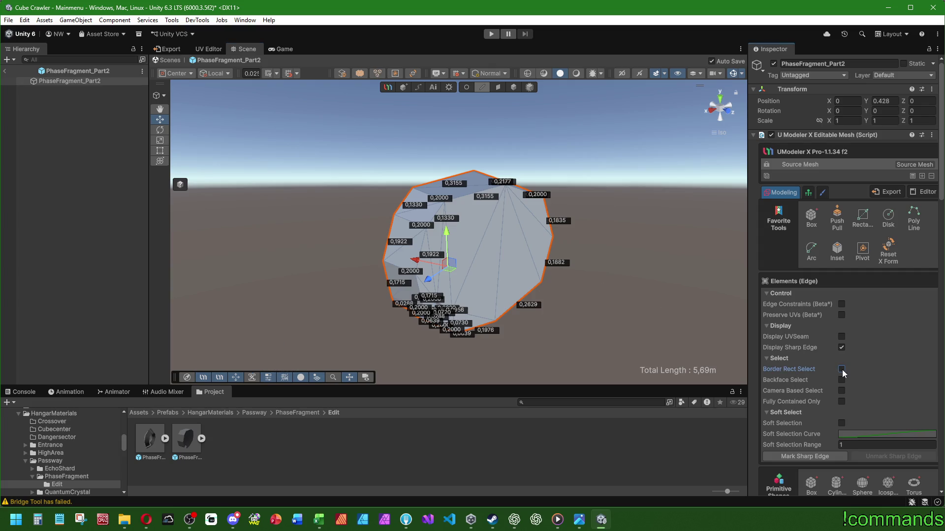
{"action": "scroll", "coordinate": [821, 303], "scroll_direction": "down", "scroll_amount": 5}
{"action": "scroll", "coordinate": [805, 247], "scroll_direction": "up", "scroll_amount": 5}
{"action": "scroll", "coordinate": [810, 323], "scroll_direction": "down", "scroll_amount": 3}
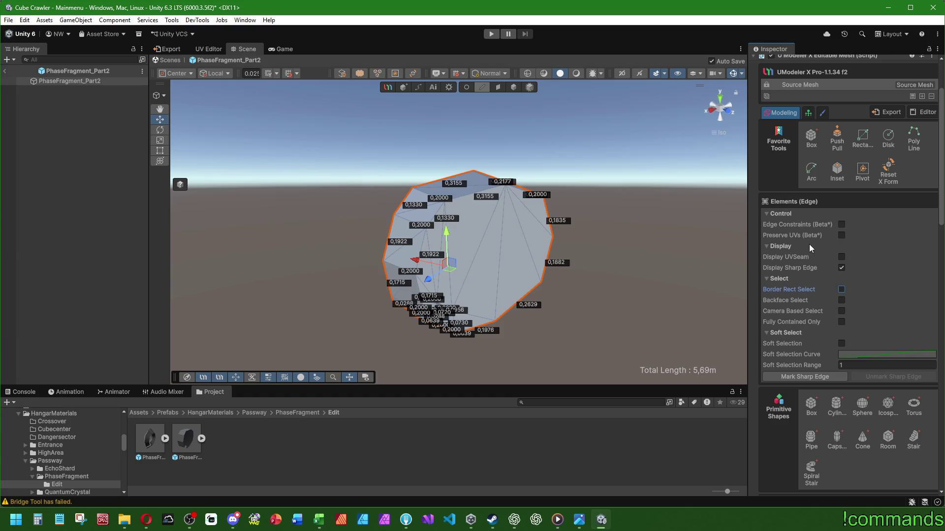
{"action": "scroll", "coordinate": [809, 244], "scroll_direction": "down", "scroll_amount": 15}
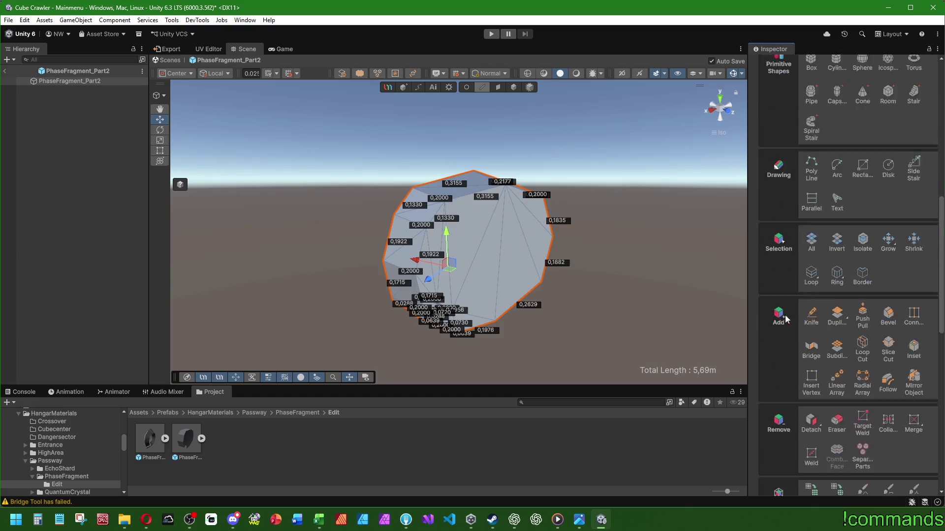
{"action": "scroll", "coordinate": [766, 344], "scroll_direction": "down", "scroll_amount": 8}
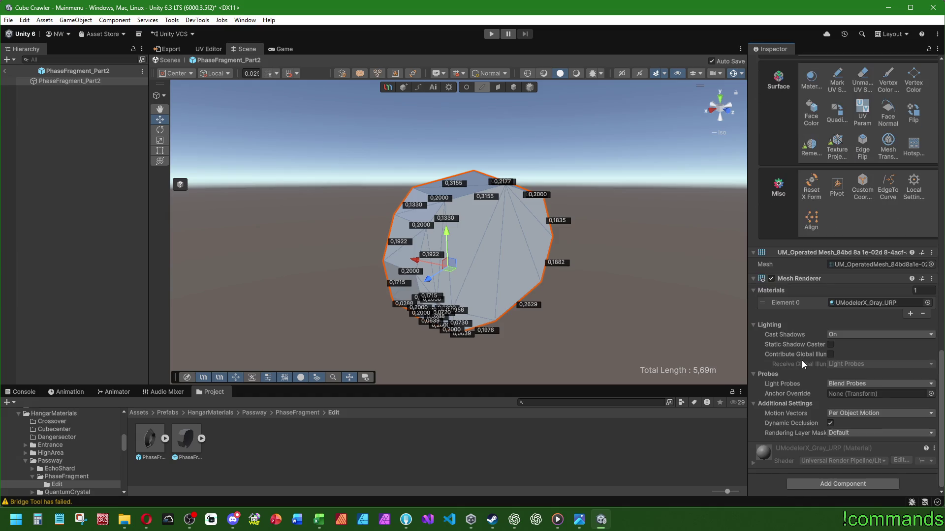
{"action": "scroll", "coordinate": [799, 351], "scroll_direction": "up", "scroll_amount": 20}
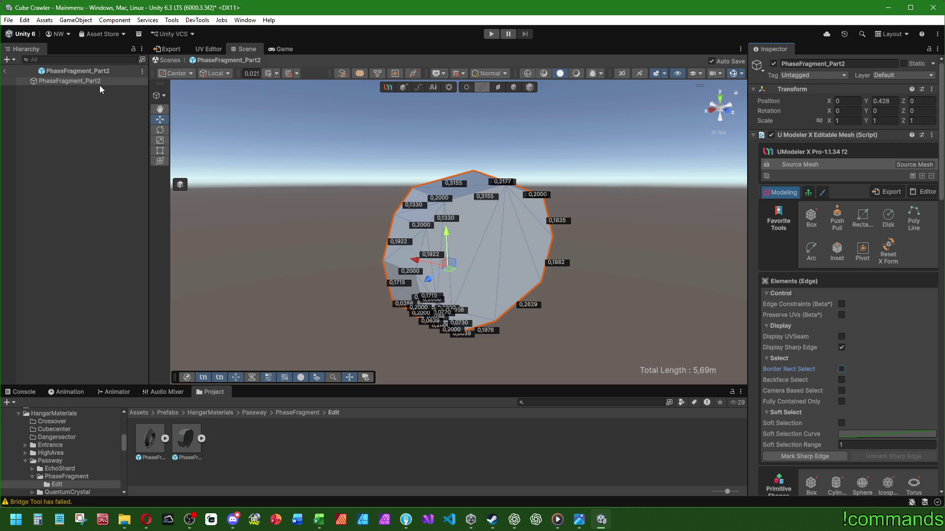
Step: Leave the prefab for the Mainmenu scene and close the Scene view tab
{"action": "left_click", "coordinate": [243, 20]}
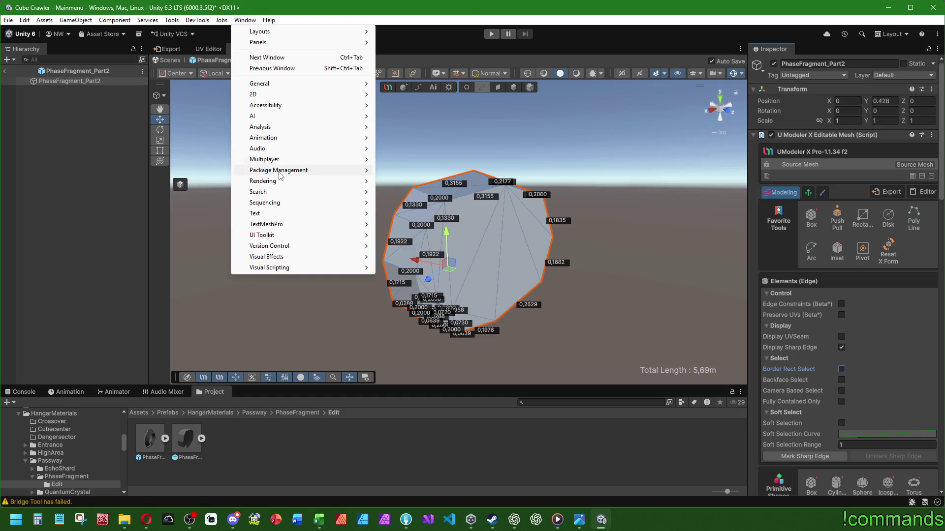
{"action": "left_click", "coordinate": [6, 162]}
{"action": "left_click", "coordinate": [250, 49]}
{"action": "left_click", "coordinate": [4, 70]}
{"action": "right_click", "coordinate": [244, 51]}
{"action": "left_click", "coordinate": [275, 80]}
Step: Reopen the Scene view, frame Menus isometrically, then open the PhaseFragment_Part2 prefab
{"action": "left_click", "coordinate": [244, 21]}
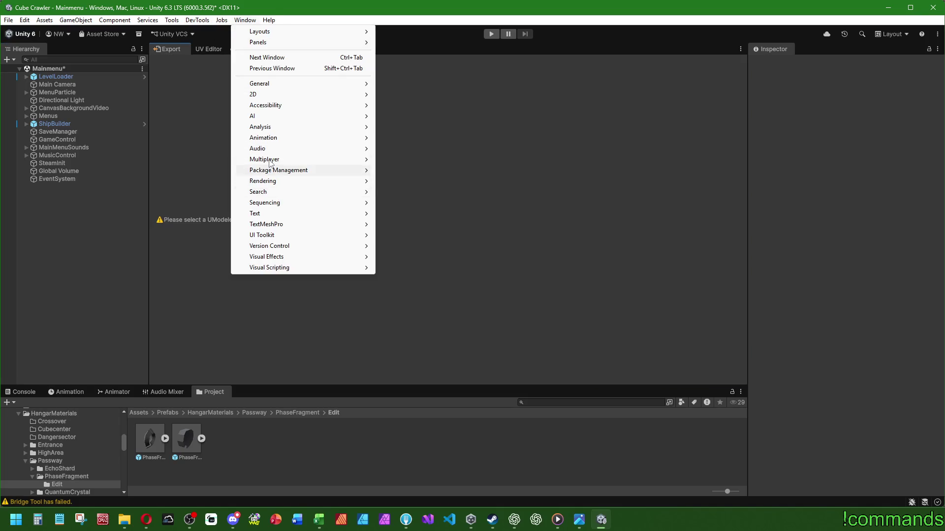
{"action": "mouse_move", "coordinate": [266, 84]}
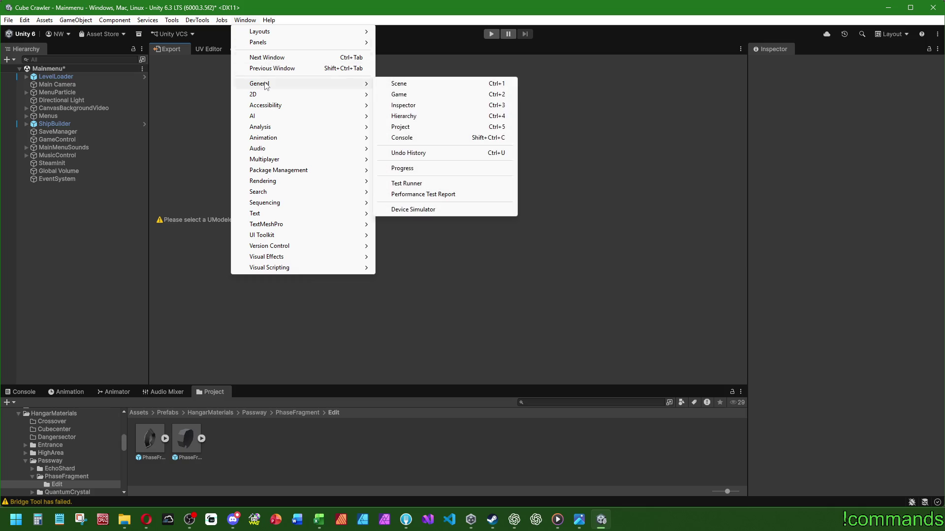
{"action": "left_click", "coordinate": [416, 84]}
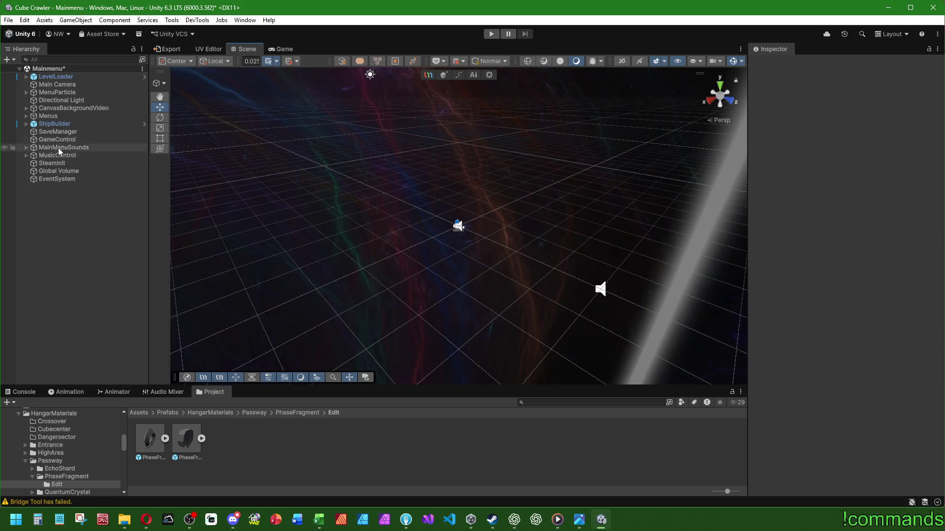
{"action": "left_click", "coordinate": [58, 117]}
{"action": "key", "text": "f"}
{"action": "mouse_move", "coordinate": [388, 180]}
{"action": "left_mouse_down"}
{"action": "mouse_move", "coordinate": [483, 213]}
{"action": "mouse_move", "coordinate": [513, 143]}
{"action": "mouse_move", "coordinate": [506, 175]}
{"action": "mouse_move", "coordinate": [482, 183]}
{"action": "mouse_move", "coordinate": [678, 247]}
{"action": "mouse_move", "coordinate": [438, 229]}
{"action": "mouse_move", "coordinate": [686, 144]}
{"action": "left_mouse_up"}
{"action": "left_click", "coordinate": [720, 101]}
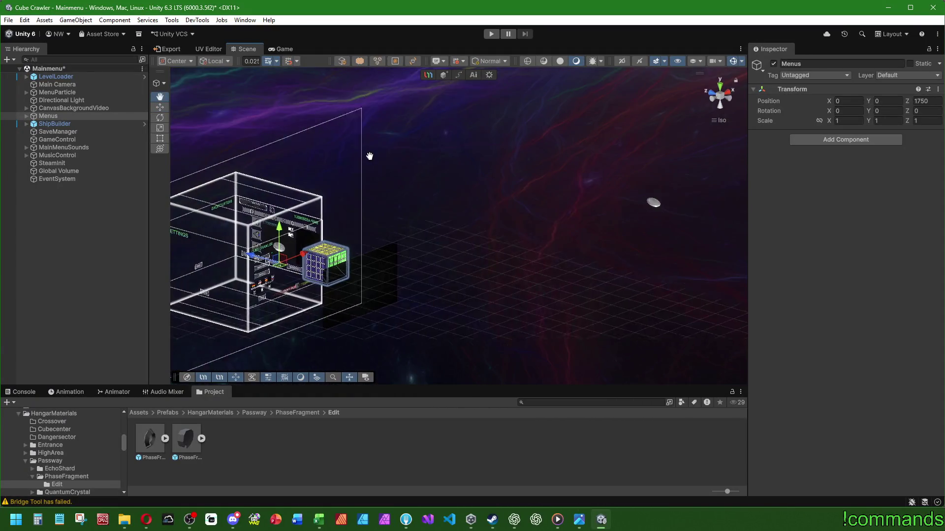
{"action": "double_click", "coordinate": [190, 433]}
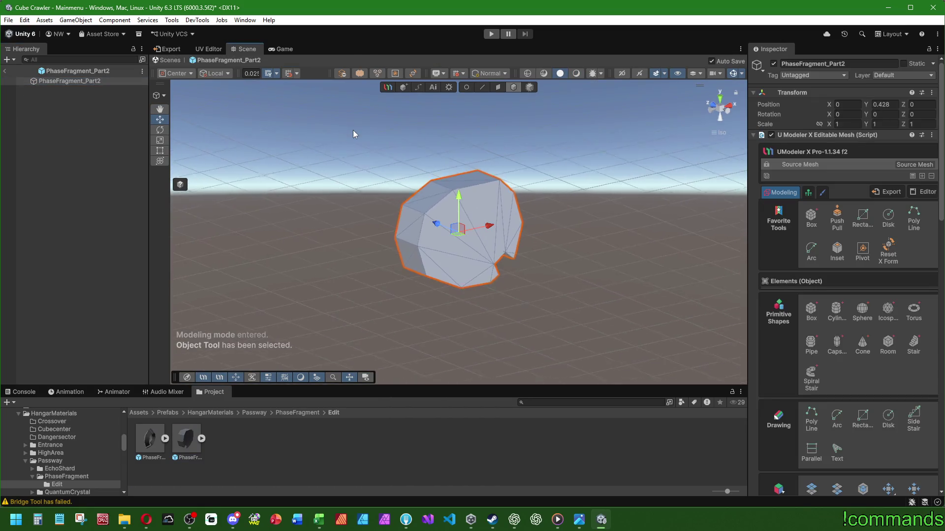
Step: Switch to Edge mode and zoom in on the ring mesh
{"action": "left_click", "coordinate": [482, 87]}
{"action": "scroll", "coordinate": [550, 272], "scroll_direction": "up", "scroll_amount": 2}
{"action": "left_click_drag", "start_coordinate": [550, 272], "coordinate": [506, 256]}
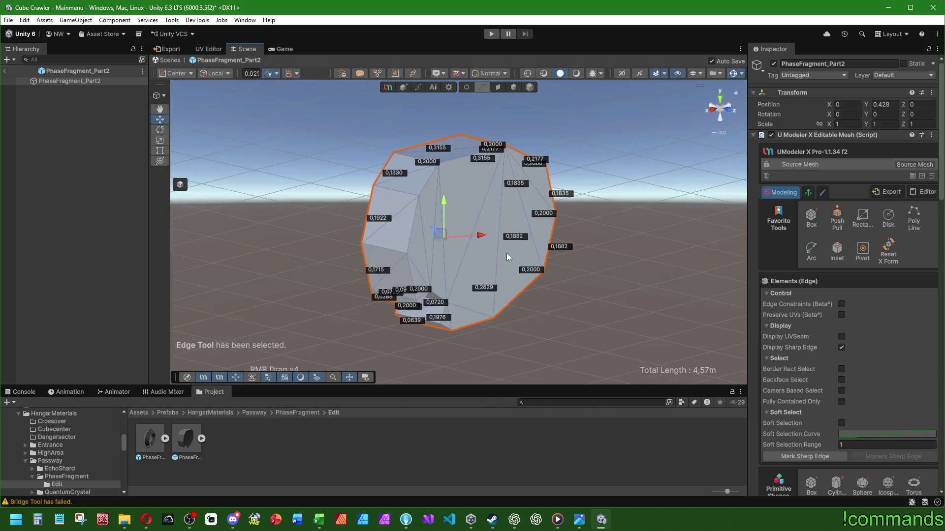
{"action": "scroll", "coordinate": [578, 244], "scroll_direction": "up", "scroll_amount": 2}
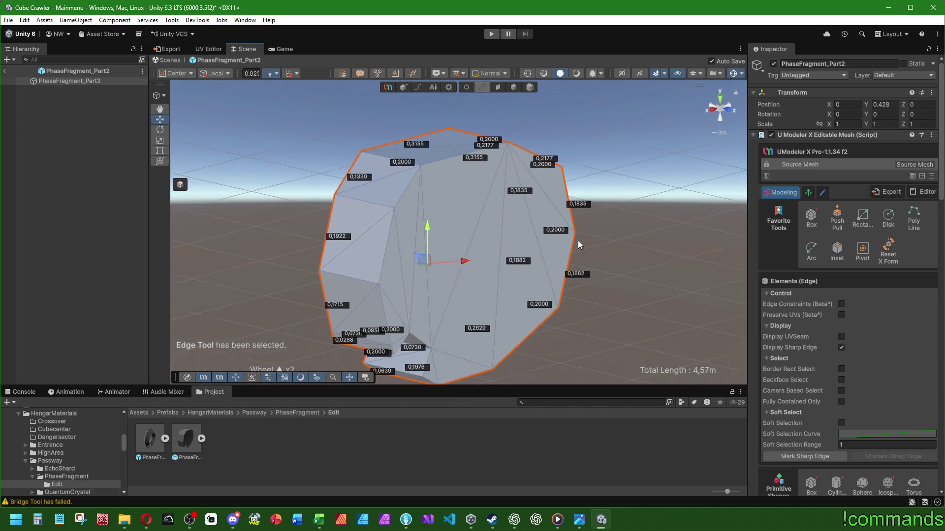
Step: Set Wireframe Thick to 2 and Selected Wireframe Thick to 4 in UModelerX preferences
{"action": "left_click", "coordinate": [449, 87]}
{"action": "double_click", "coordinate": [367, 14]}
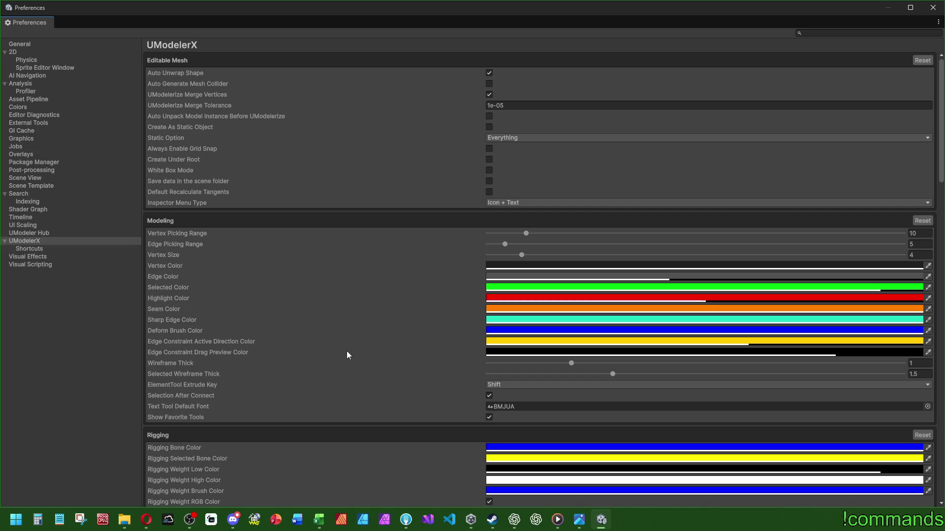
{"action": "left_click_drag", "start_coordinate": [571, 363], "coordinate": [903, 363]}
{"action": "left_click", "coordinate": [929, 364]}
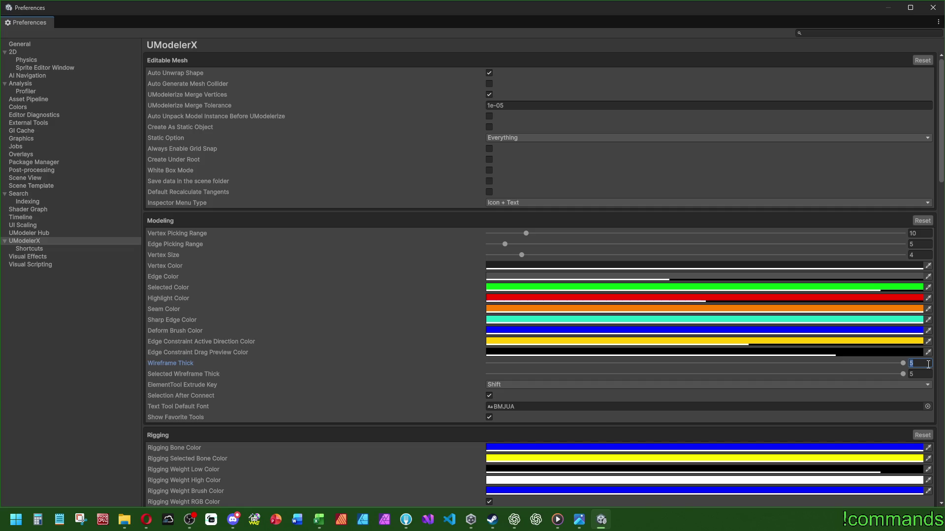
{"action": "type", "text": "2"}
{"action": "key", "text": "Return"}
{"action": "left_click", "coordinate": [928, 371]}
{"action": "type", "text": "4"}
{"action": "left_click", "coordinate": [933, 7]}
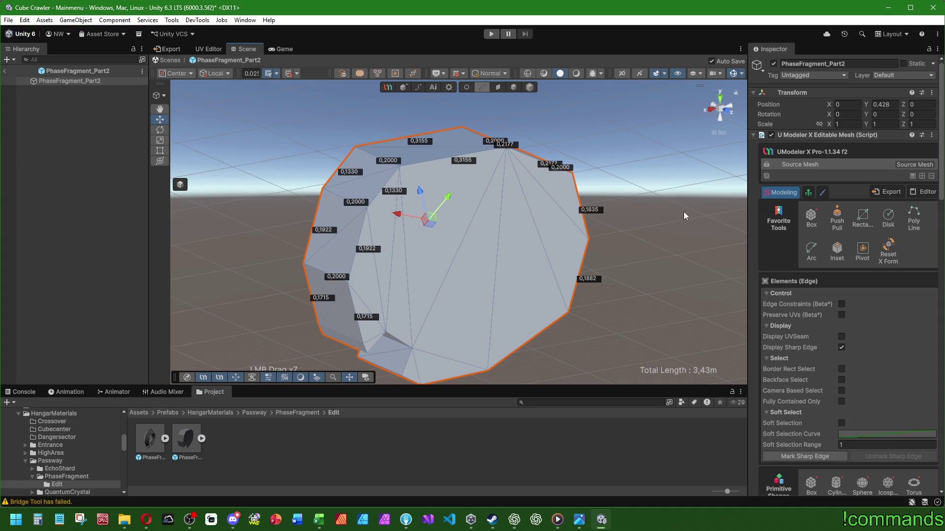
Step: Select the large front face in Face mode, then return to Edge mode and orbit
{"action": "scroll", "coordinate": [608, 147], "scroll_direction": "up", "scroll_amount": 2}
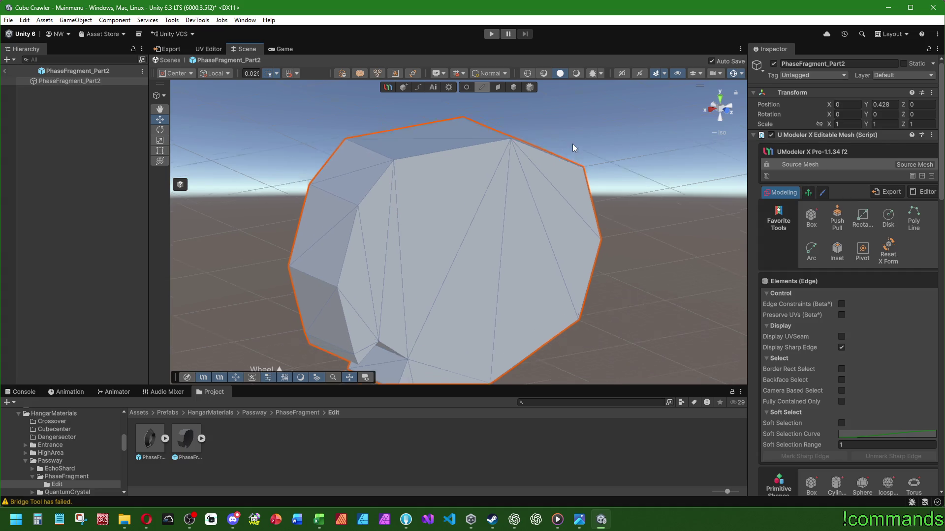
{"action": "left_click", "coordinate": [498, 88]}
{"action": "left_click", "coordinate": [465, 211]}
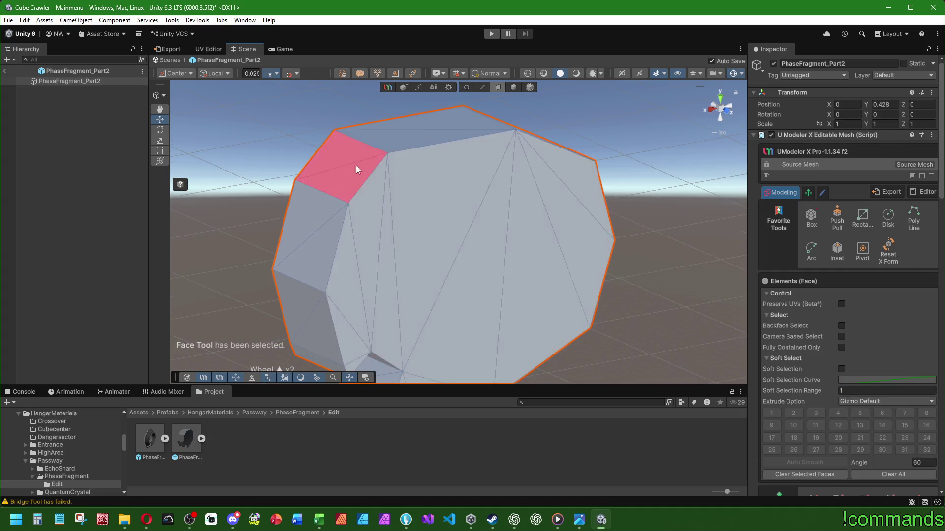
{"action": "left_click", "coordinate": [367, 192]}
{"action": "left_click", "coordinate": [481, 88]}
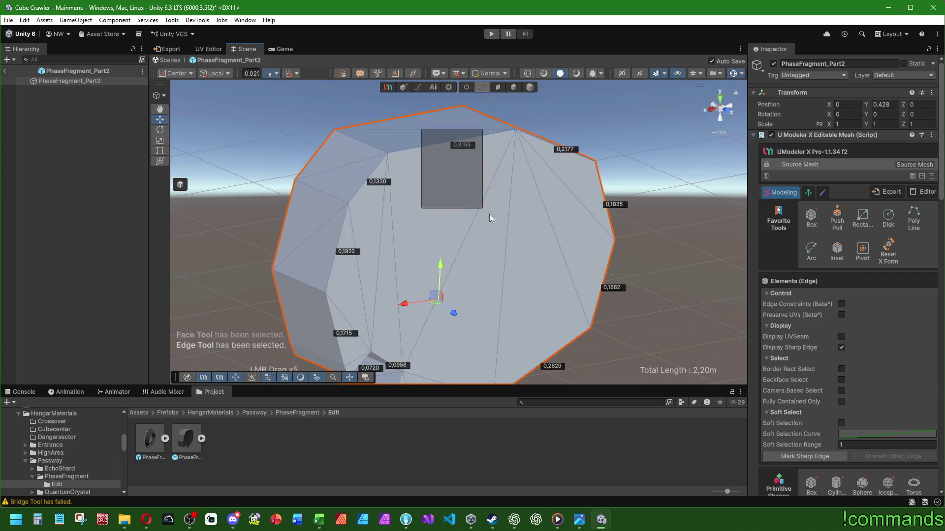
{"action": "mouse_move", "coordinate": [401, 183]}
{"action": "left_mouse_down"}
{"action": "mouse_move", "coordinate": [350, 124]}
{"action": "mouse_move", "coordinate": [344, 196]}
{"action": "mouse_move", "coordinate": [356, 184]}
{"action": "mouse_move", "coordinate": [411, 226]}
{"action": "left_mouse_up"}
Step: Frame the mesh, check the orientation and snapping menus, and open UMX Display Settings
{"action": "scroll", "coordinate": [493, 232], "scroll_direction": "up", "scroll_amount": 5}
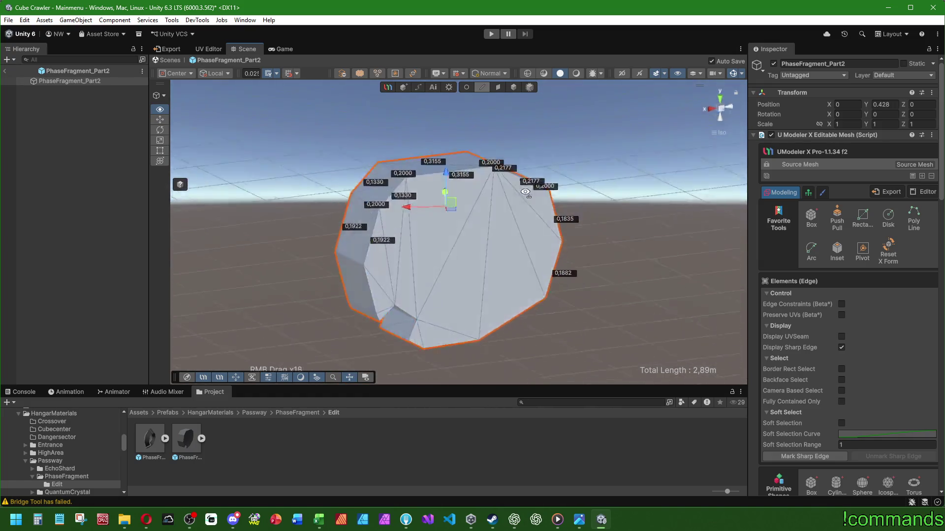
{"action": "mouse_move", "coordinate": [582, 236]}
{"action": "left_mouse_down"}
{"action": "mouse_move", "coordinate": [512, 238]}
{"action": "mouse_move", "coordinate": [579, 223]}
{"action": "left_mouse_up"}
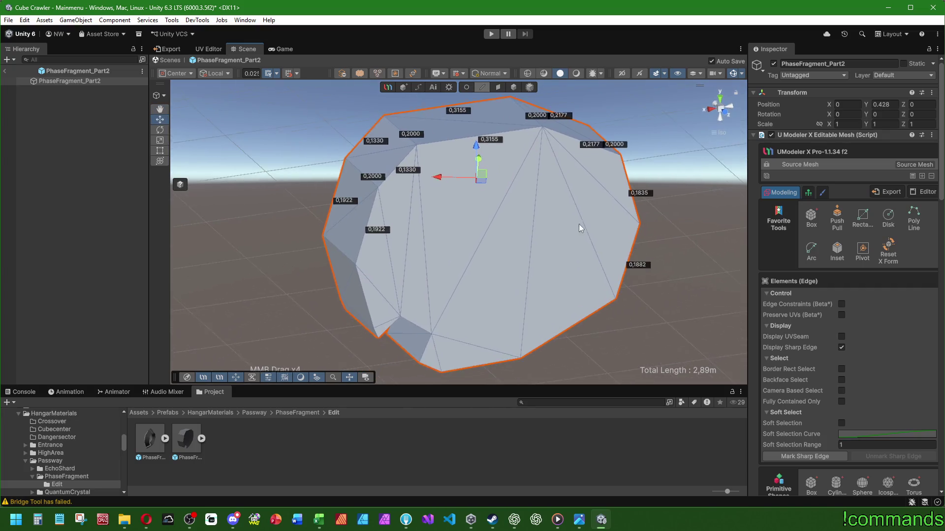
{"action": "scroll", "coordinate": [579, 224], "scroll_direction": "down", "scroll_amount": 1}
{"action": "left_click", "coordinate": [842, 424]}
{"action": "scroll", "coordinate": [767, 371], "scroll_direction": "down", "scroll_amount": 1}
{"action": "scroll", "coordinate": [774, 352], "scroll_direction": "up", "scroll_amount": 1}
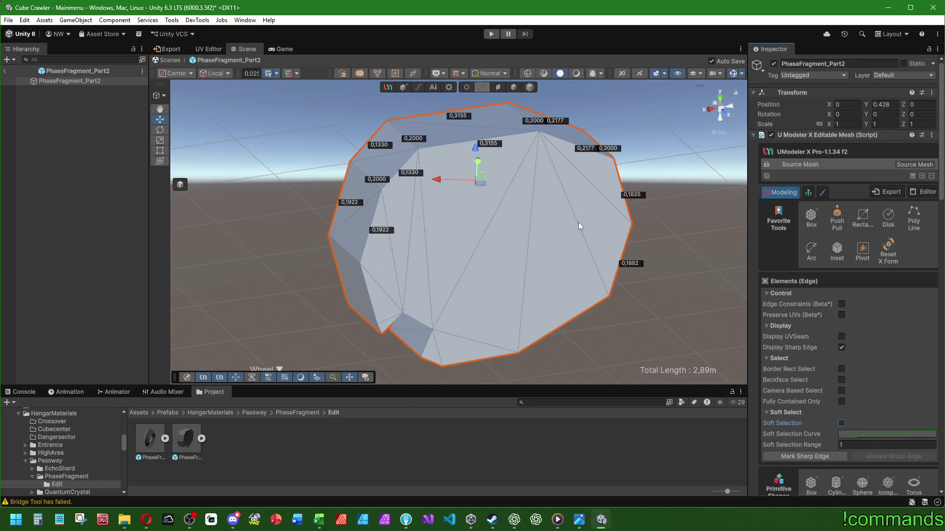
{"action": "left_click", "coordinate": [507, 73]}
{"action": "left_click", "coordinate": [454, 76]}
{"action": "left_click", "coordinate": [463, 72]}
{"action": "left_click", "coordinate": [465, 72]}
{"action": "left_click", "coordinate": [442, 74]}
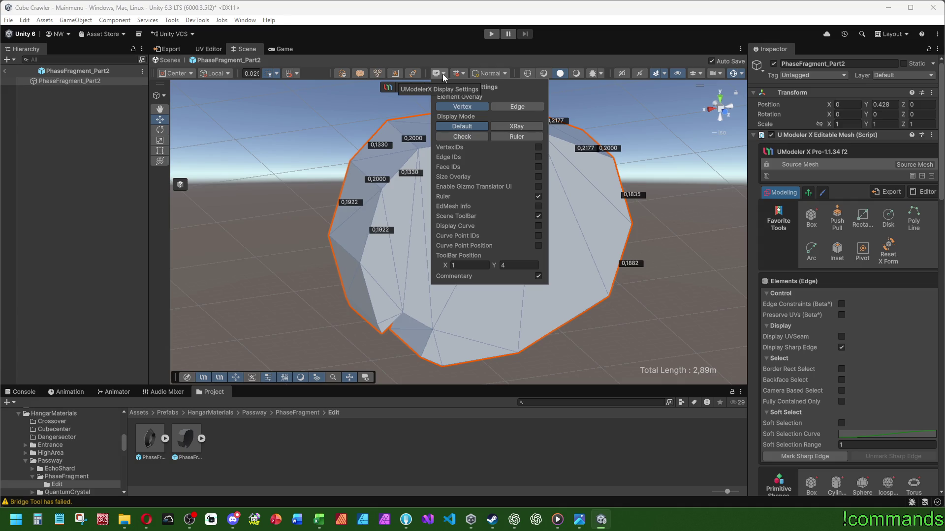
Step: Turn on edge overlays, orbit, and select then clear the side edge loops
{"action": "left_click", "coordinate": [509, 107]}
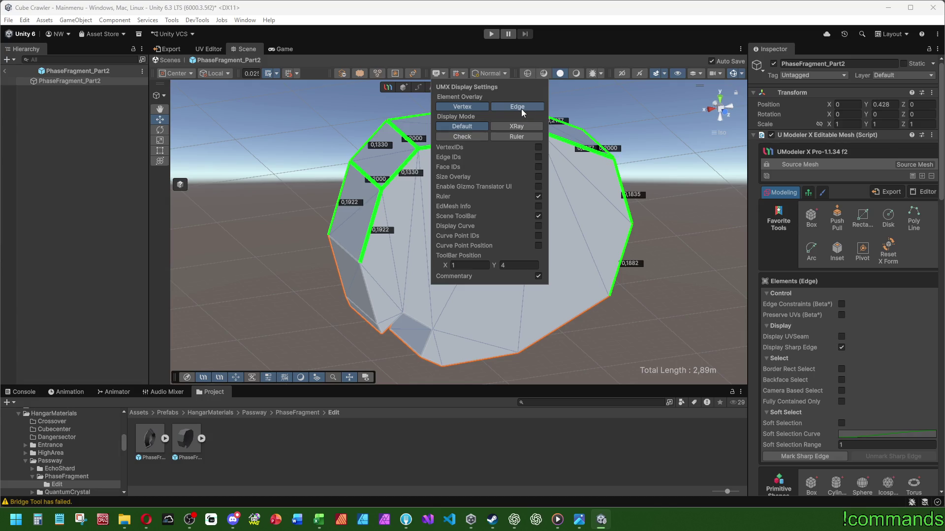
{"action": "mouse_move", "coordinate": [541, 167]}
{"action": "left_mouse_down"}
{"action": "mouse_move", "coordinate": [564, 215]}
{"action": "mouse_move", "coordinate": [551, 225]}
{"action": "left_mouse_up"}
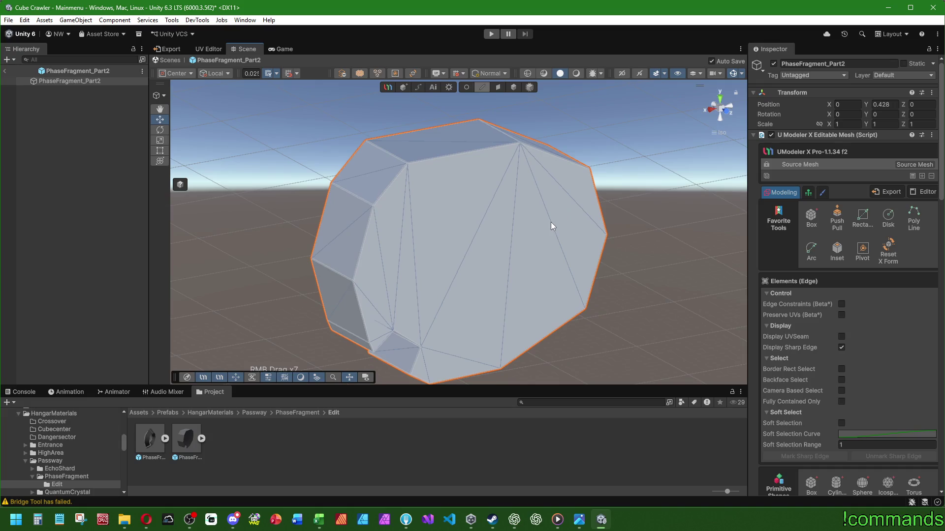
{"action": "double_click", "coordinate": [389, 189]}
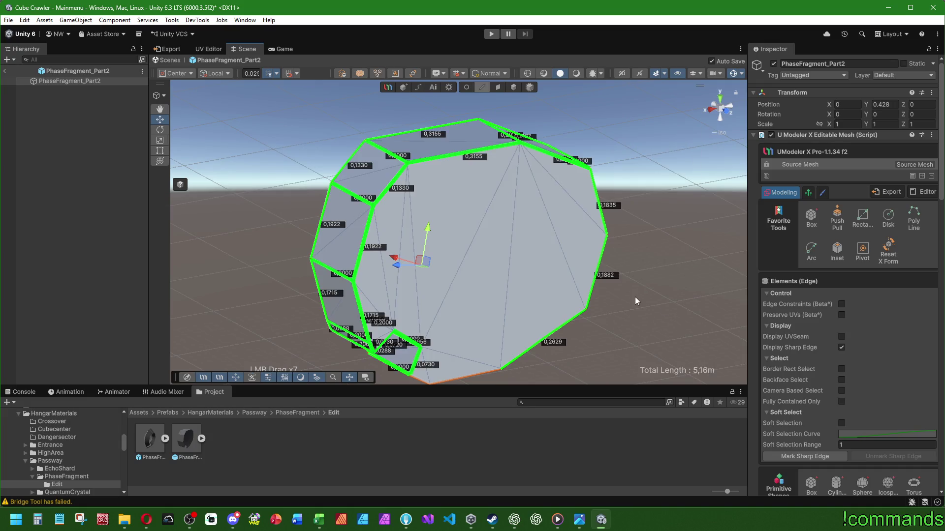
{"action": "left_click", "coordinate": [623, 257]}
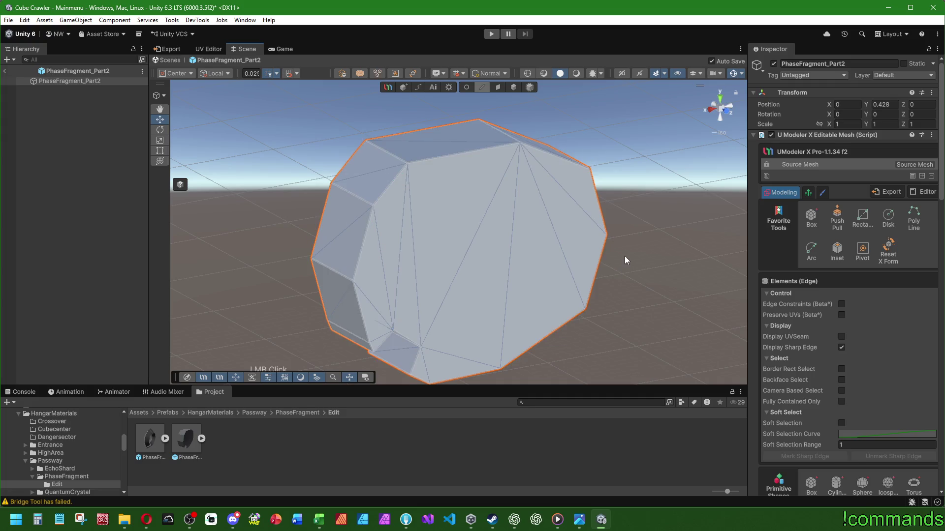
{"action": "scroll", "coordinate": [583, 208], "scroll_direction": "down", "scroll_amount": 2}
{"action": "double_click", "coordinate": [386, 207]}
{"action": "left_click", "coordinate": [321, 139]}
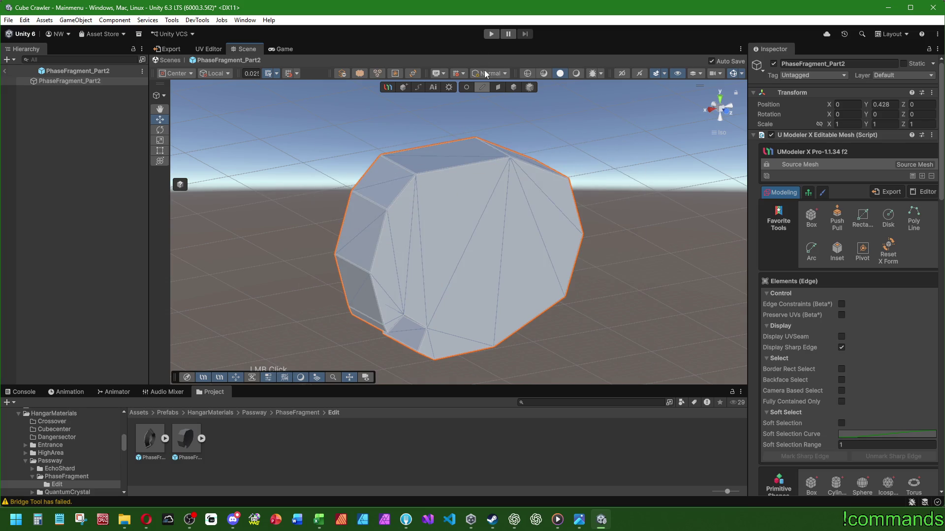
Step: Open the UMX Display Settings panel and launch Snipping Tool from the taskbar
{"action": "left_click", "coordinate": [504, 73]}
{"action": "left_click", "coordinate": [465, 75]}
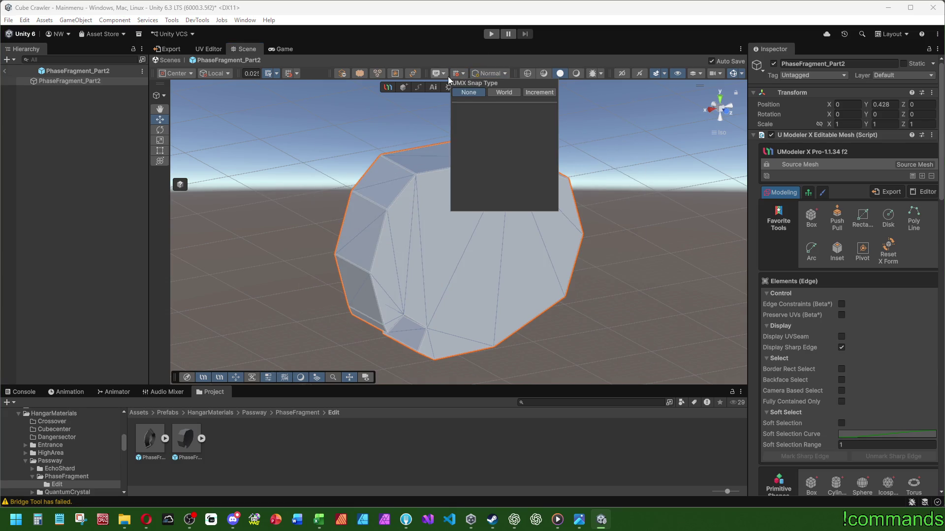
{"action": "left_click", "coordinate": [443, 75]}
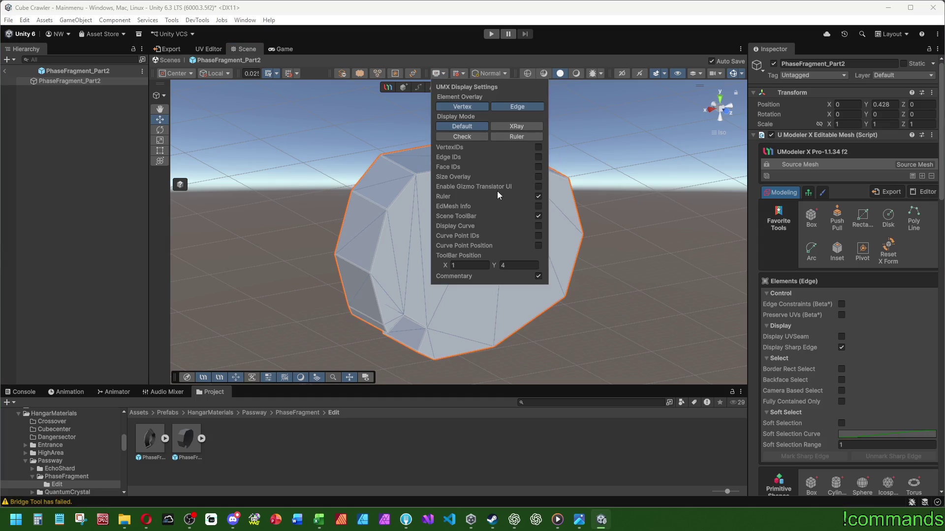
{"action": "left_click", "coordinate": [80, 520]}
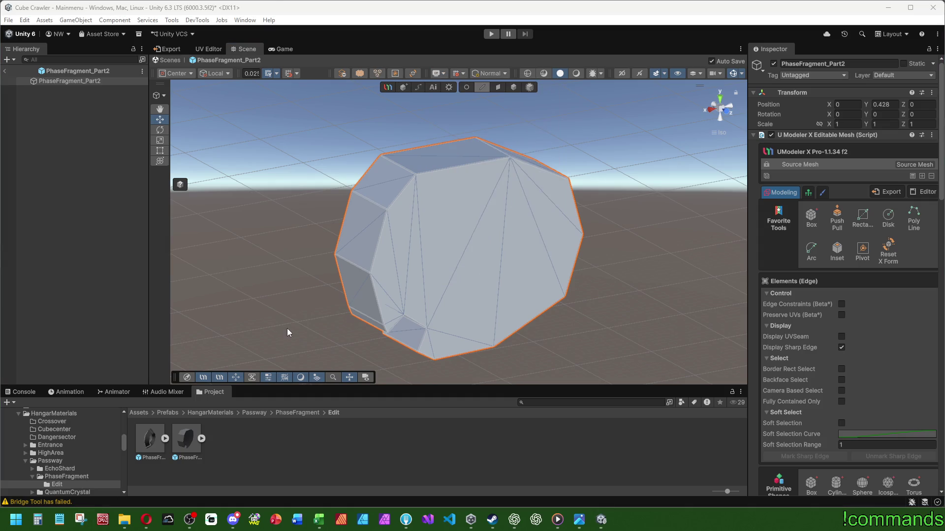
{"action": "left_click", "coordinate": [445, 75]}
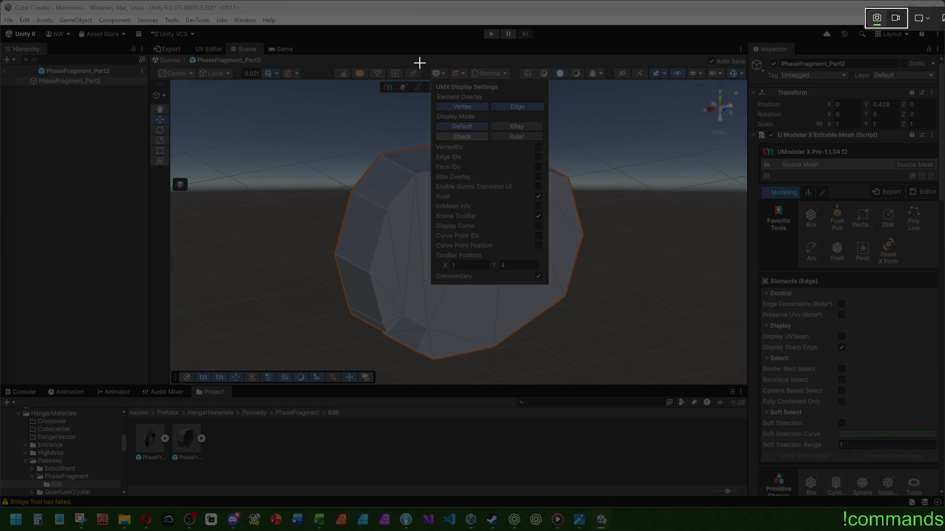
Step: Snip the display settings area, copy the marked-up capture, and return to Unity
{"action": "mouse_move", "coordinate": [329, 61]}
{"action": "left_mouse_down"}
{"action": "mouse_move", "coordinate": [544, 294]}
{"action": "mouse_move", "coordinate": [579, 362]}
{"action": "mouse_move", "coordinate": [579, 345]}
{"action": "left_mouse_up"}
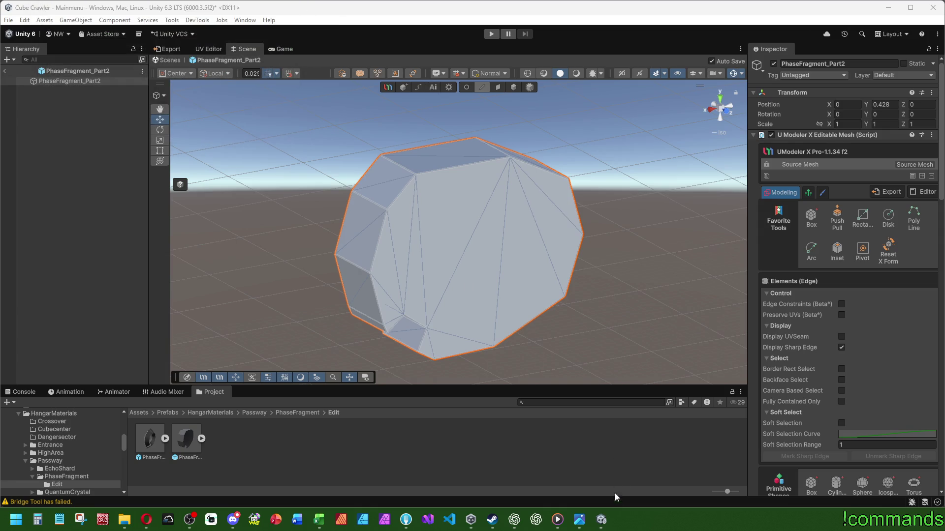
{"action": "mouse_move", "coordinate": [582, 524]}
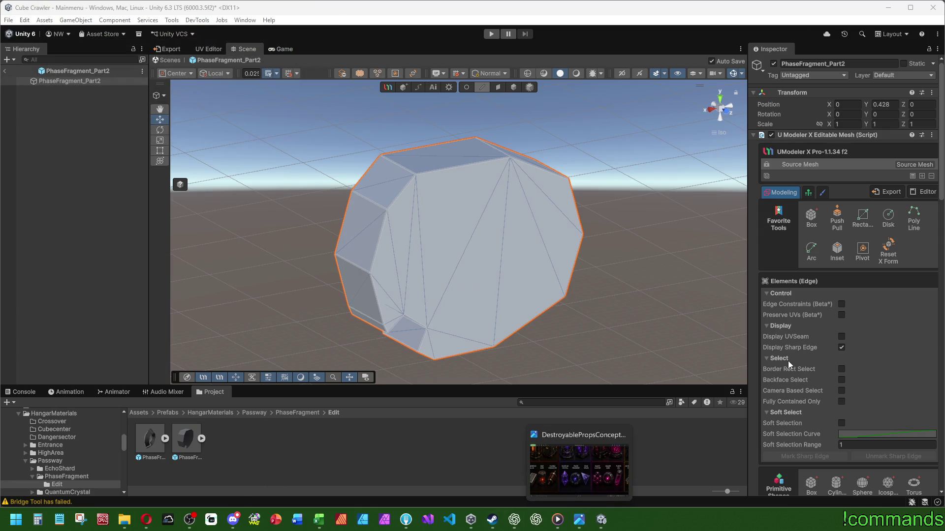
{"action": "left_click", "coordinate": [81, 520]}
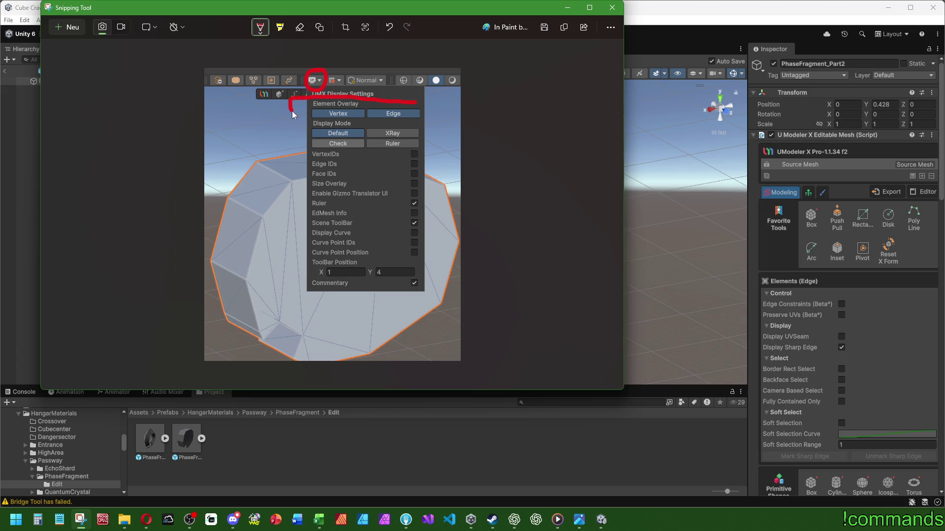
{"action": "left_click", "coordinate": [564, 27]}
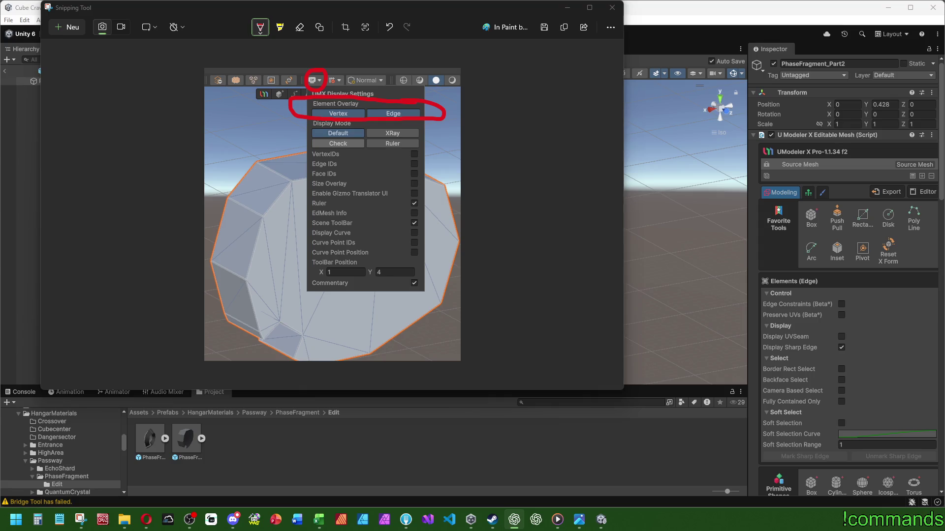
{"action": "left_click", "coordinate": [612, 8]}
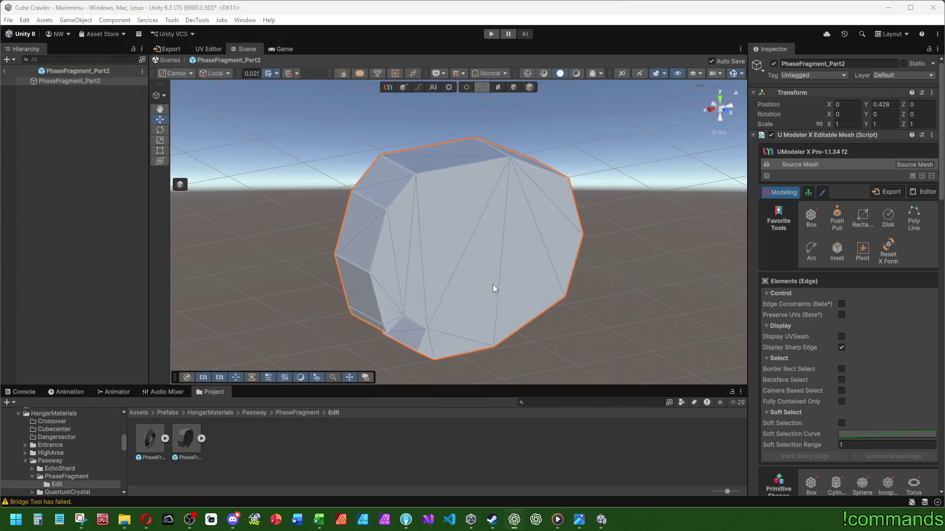
{"action": "left_click", "coordinate": [23, 391]}
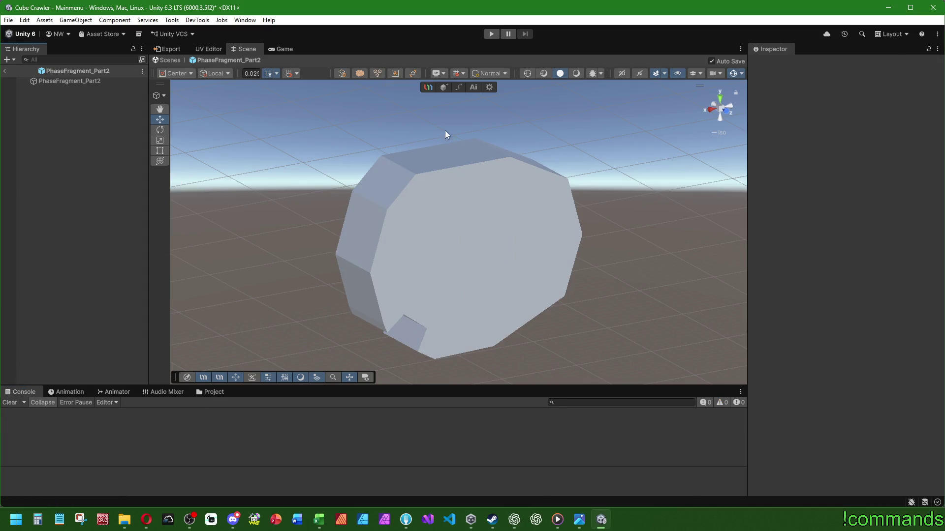
Step: Reset the UModelerX Modeling preferences to wireframe thickness 1.2 and selected thickness 1.7, then reframe the fragment
{"action": "left_click", "coordinate": [84, 81]}
{"action": "left_click_drag", "start_coordinate": [271, 105], "coordinate": [616, 296]}
{"action": "left_click", "coordinate": [449, 87]}
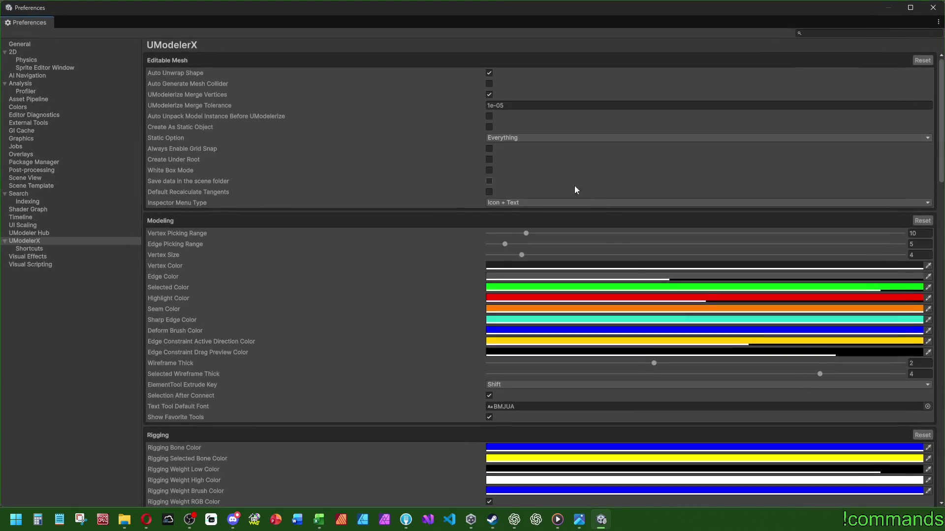
{"action": "left_click", "coordinate": [921, 221]}
{"action": "left_click", "coordinate": [492, 274]}
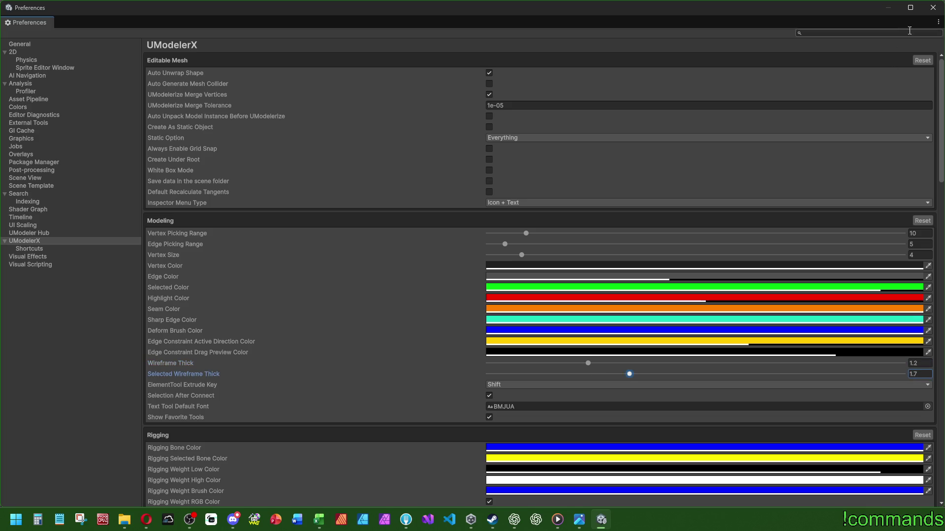
{"action": "left_click", "coordinate": [933, 8]}
{"action": "mouse_move", "coordinate": [569, 281]}
{"action": "left_mouse_down"}
{"action": "mouse_move", "coordinate": [514, 149]}
{"action": "mouse_move", "coordinate": [517, 217]}
{"action": "mouse_move", "coordinate": [536, 238]}
{"action": "left_mouse_up"}
{"action": "double_click", "coordinate": [536, 239]}
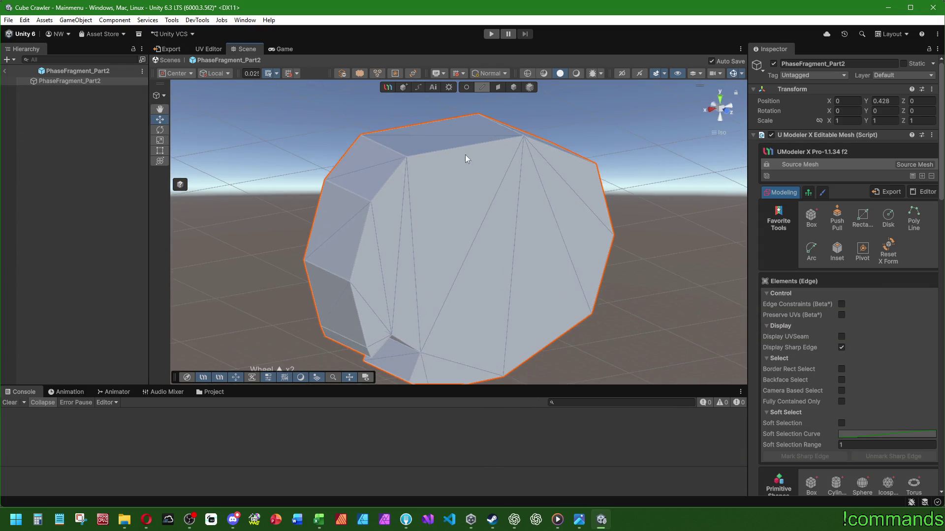
Step: Extend the selection to the full outer edge loop and bevel it at about 0.022 width
{"action": "left_click_drag", "start_coordinate": [451, 149], "coordinate": [742, 333]}
{"action": "key", "text": "shift"}
{"action": "key", "text": "shift"}
{"action": "left_click", "coordinate": [475, 149], "text": "shift"}
{"action": "scroll", "coordinate": [857, 377], "scroll_direction": "down", "scroll_amount": 6}
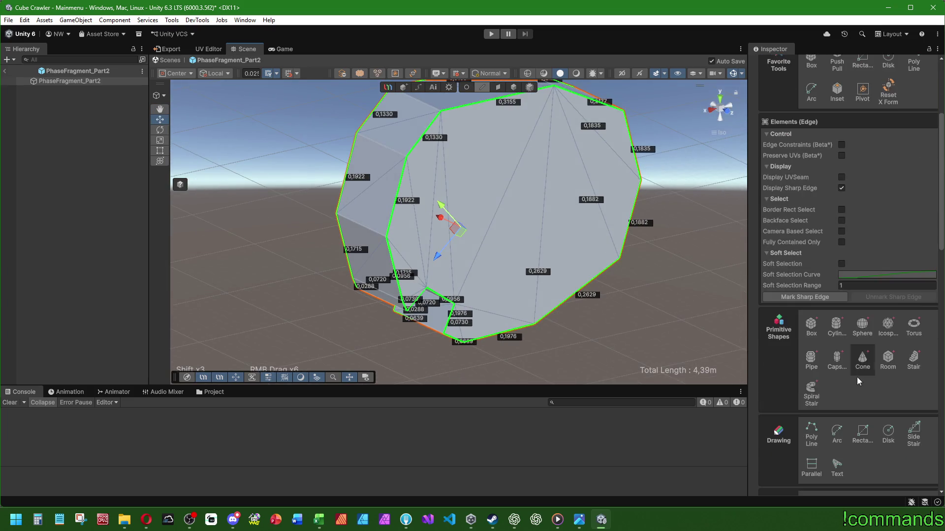
{"action": "scroll", "coordinate": [815, 378], "scroll_direction": "down", "scroll_amount": 1}
{"action": "left_click", "coordinate": [889, 392]}
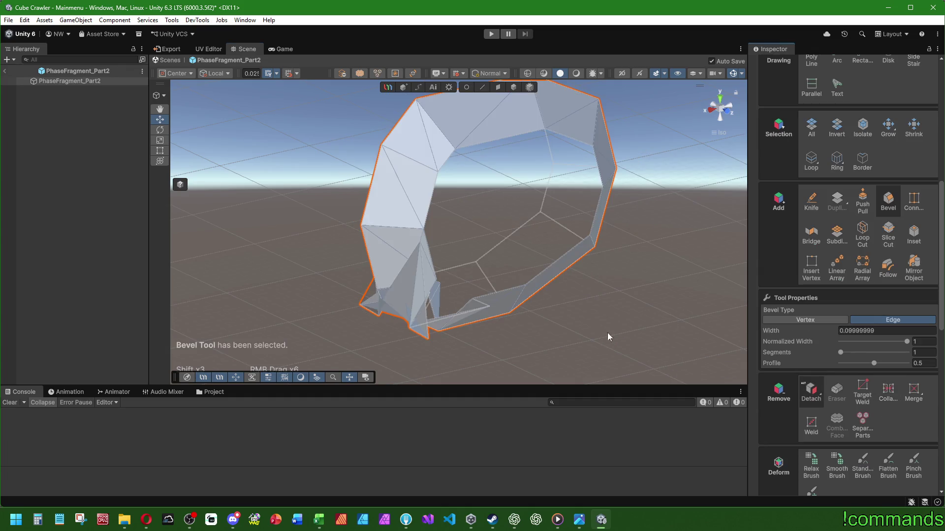
{"action": "mouse_move", "coordinate": [907, 342]}
{"action": "left_mouse_down"}
{"action": "mouse_move", "coordinate": [843, 347]}
{"action": "mouse_move", "coordinate": [857, 350]}
{"action": "left_mouse_up"}
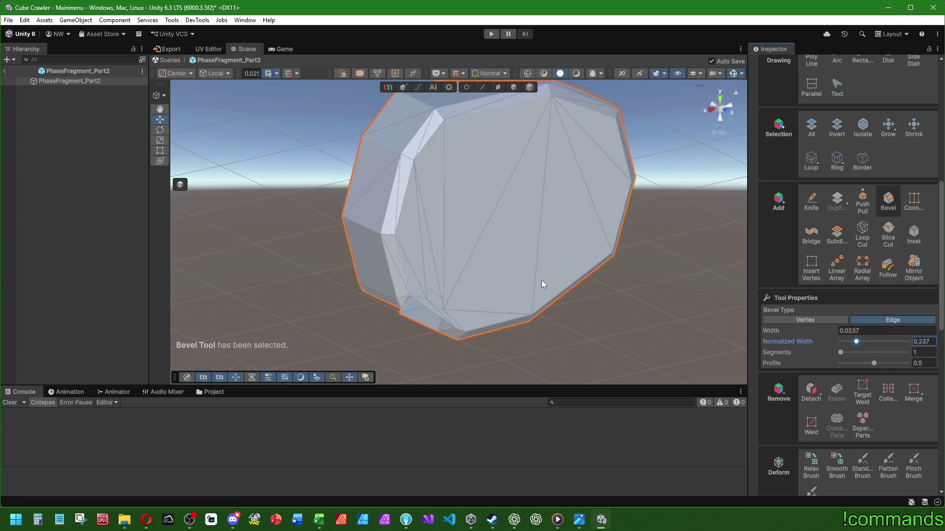
{"action": "left_click", "coordinate": [542, 279]}
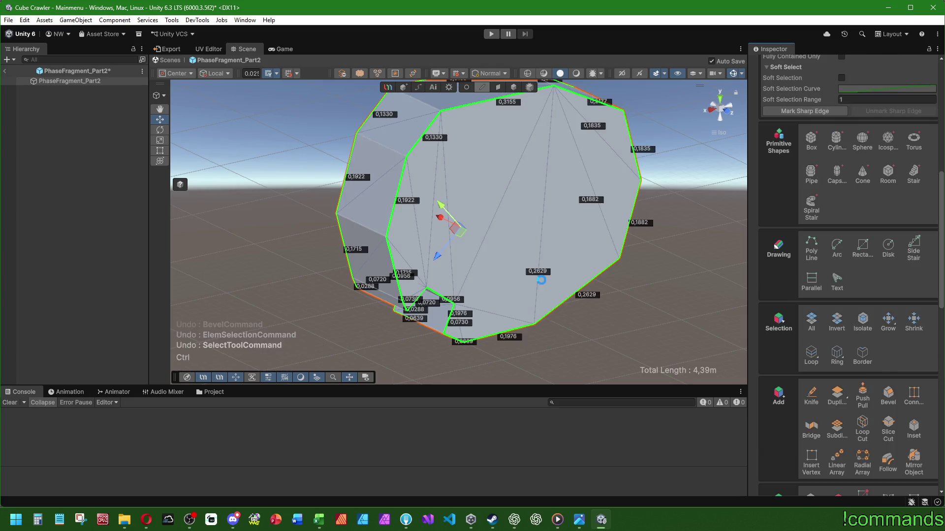
Step: Bevel the next selected edges with normalized width 0.75
{"action": "mouse_move", "coordinate": [418, 282]}
{"action": "left_mouse_down"}
{"action": "mouse_move", "coordinate": [601, 245]}
{"action": "mouse_move", "coordinate": [580, 256]}
{"action": "mouse_move", "coordinate": [639, 276]}
{"action": "left_mouse_up"}
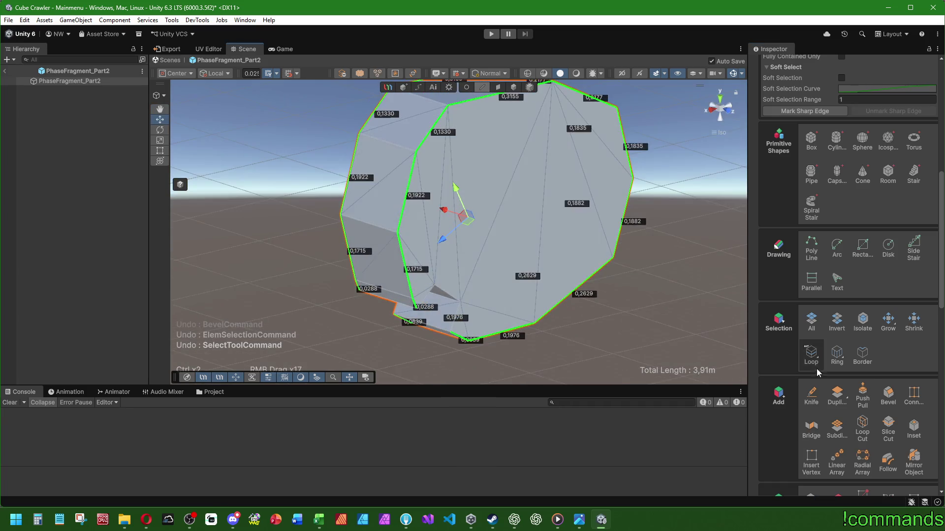
{"action": "left_click", "coordinate": [889, 393]}
{"action": "mouse_move", "coordinate": [643, 337]}
{"action": "left_mouse_down"}
{"action": "mouse_move", "coordinate": [574, 281]}
{"action": "mouse_move", "coordinate": [620, 283]}
{"action": "left_mouse_up"}
{"action": "scroll", "coordinate": [620, 283], "scroll_direction": "down", "scroll_amount": 1}
{"action": "mouse_move", "coordinate": [907, 343]}
{"action": "left_mouse_down"}
{"action": "mouse_move", "coordinate": [846, 342]}
{"action": "mouse_move", "coordinate": [874, 343]}
{"action": "left_mouse_up"}
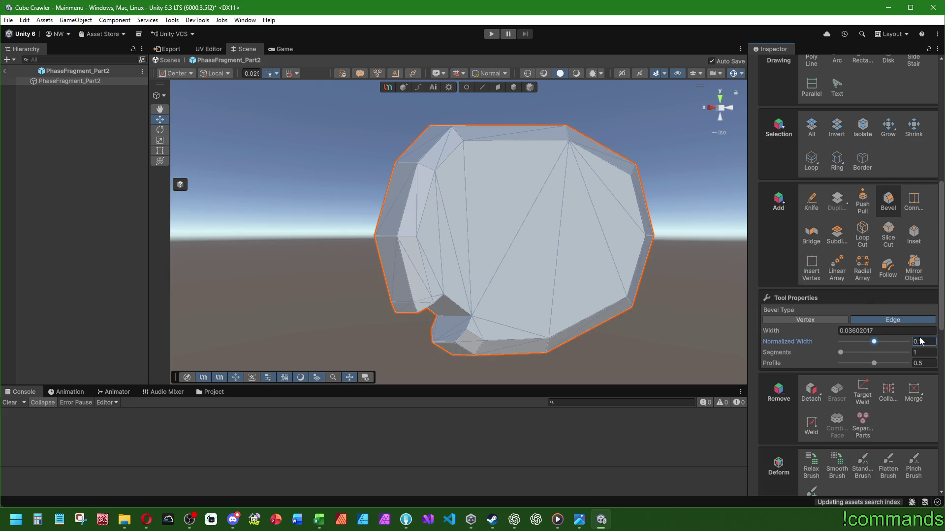
{"action": "type", "text": "0.75"}
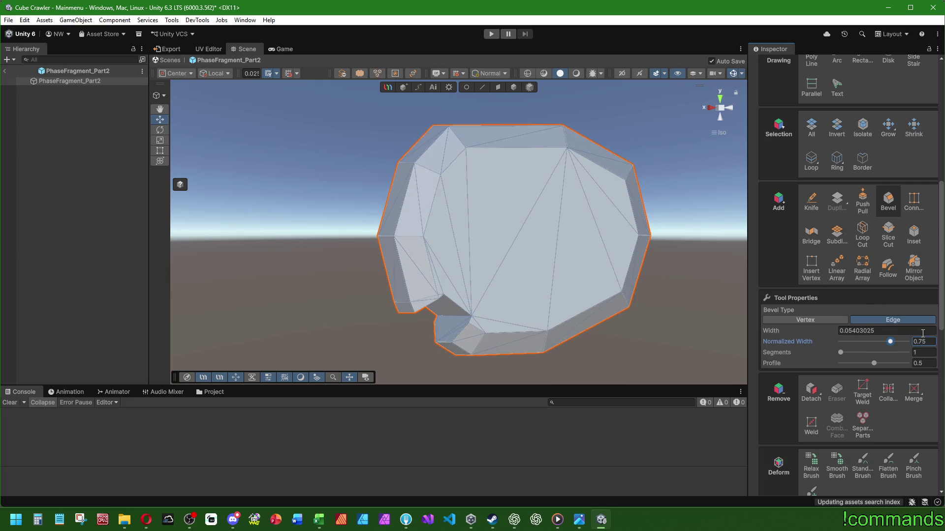
{"action": "left_click", "coordinate": [481, 87]}
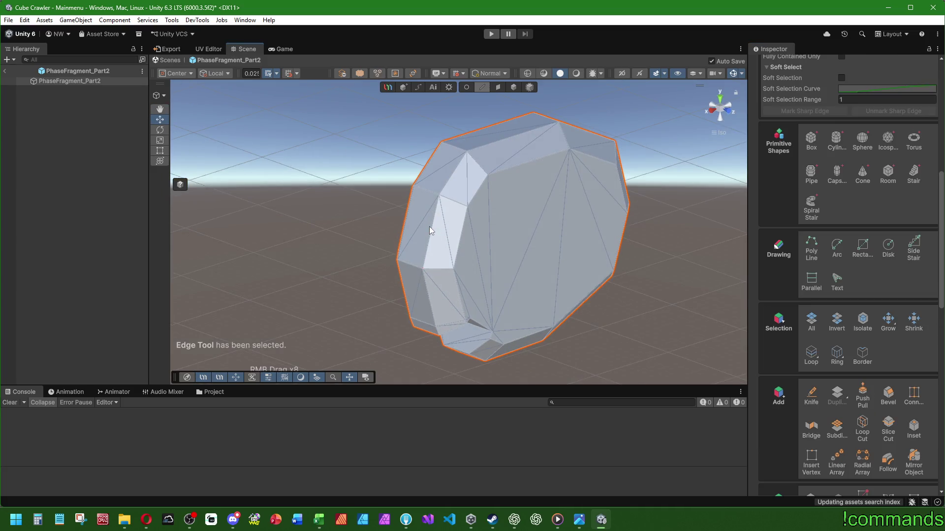
{"action": "double_click", "coordinate": [432, 226]}
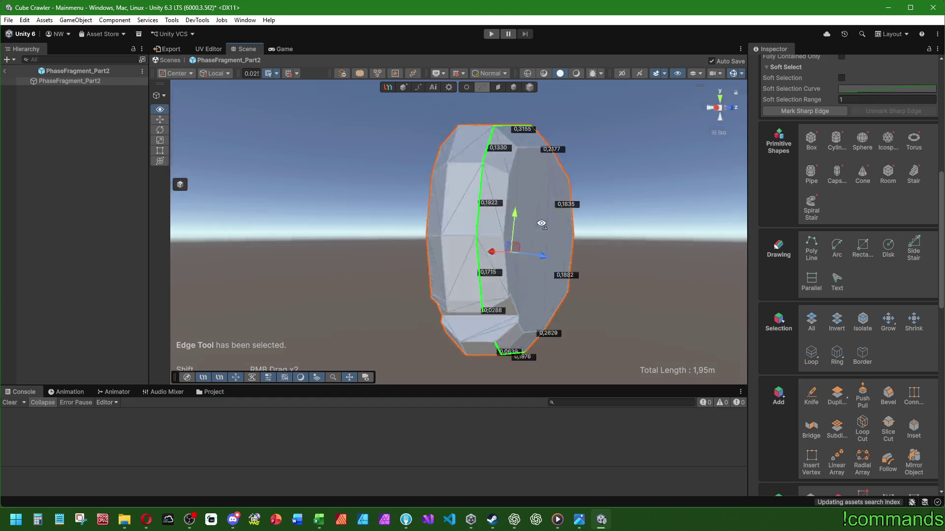
{"action": "double_click", "coordinate": [536, 222], "text": "shift"}
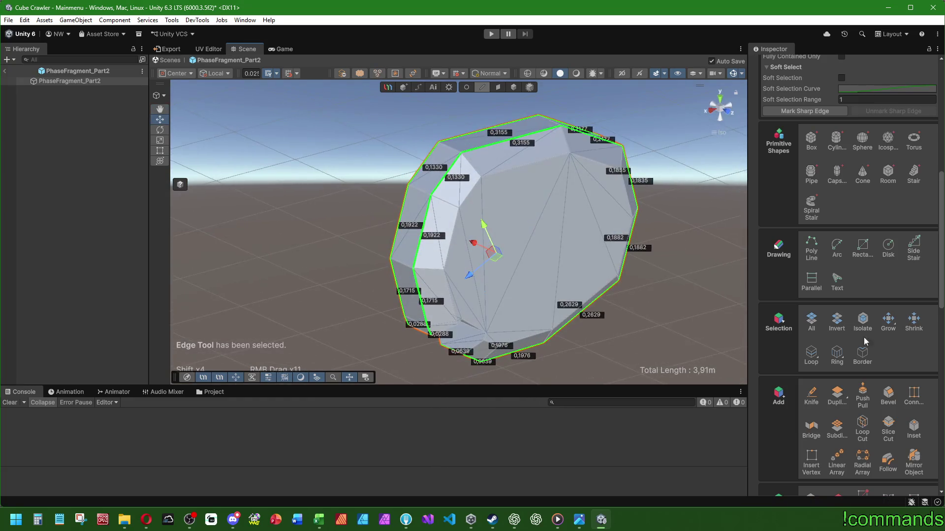
{"action": "double_click", "coordinate": [450, 211], "text": "shift"}
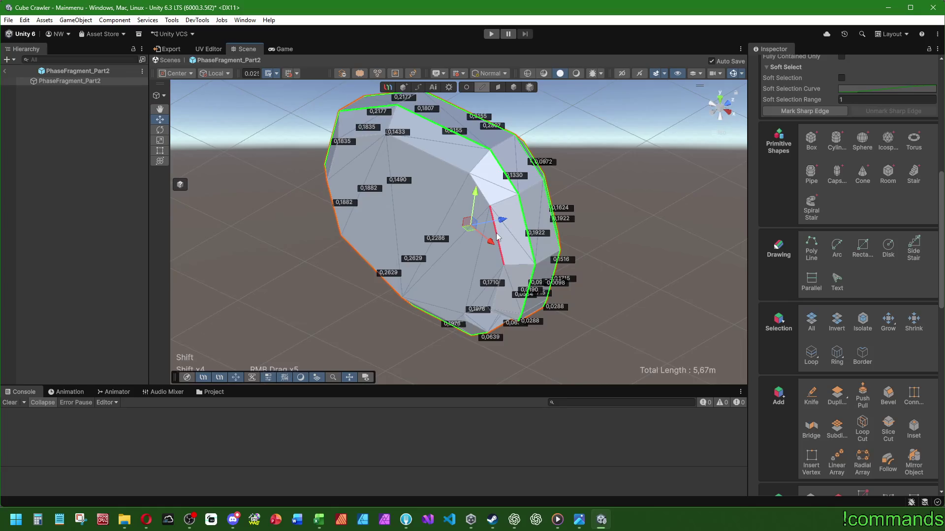
{"action": "mouse_move", "coordinate": [492, 222]}
{"action": "left_mouse_down"}
{"action": "mouse_move", "coordinate": [908, 353]}
{"action": "mouse_move", "coordinate": [875, 343]}
{"action": "mouse_move", "coordinate": [896, 344]}
{"action": "mouse_move", "coordinate": [826, 345]}
{"action": "mouse_move", "coordinate": [849, 346]}
{"action": "left_mouse_up"}
{"action": "left_click", "coordinate": [891, 396]}
{"action": "type", "text": "0.1"}
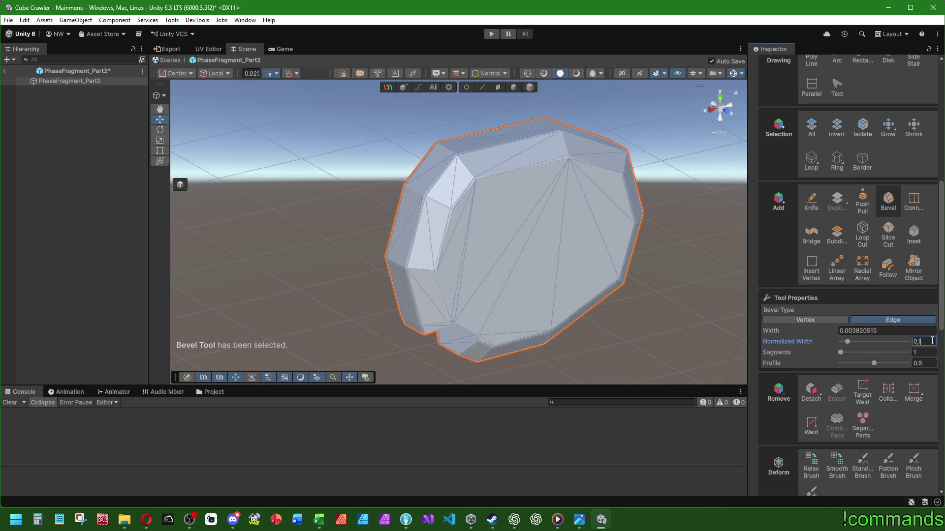
{"action": "mouse_move", "coordinate": [521, 295]}
{"action": "left_mouse_down"}
{"action": "mouse_move", "coordinate": [507, 285]}
{"action": "mouse_move", "coordinate": [486, 198]}
{"action": "mouse_move", "coordinate": [460, 251]}
{"action": "mouse_move", "coordinate": [481, 284]}
{"action": "left_mouse_up"}
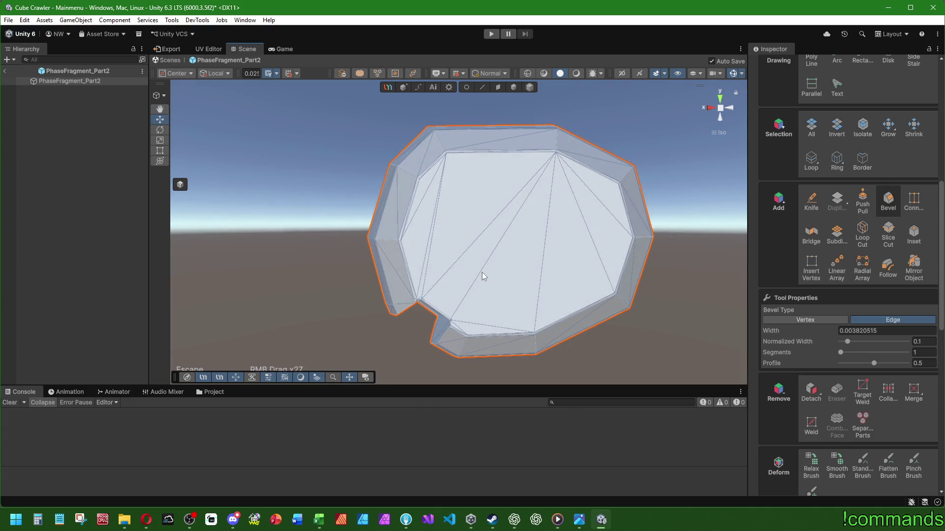
{"action": "key", "text": "ctrl+z"}
{"action": "key", "text": "ctrl+z"}
{"action": "key", "text": "ctrl+z"}
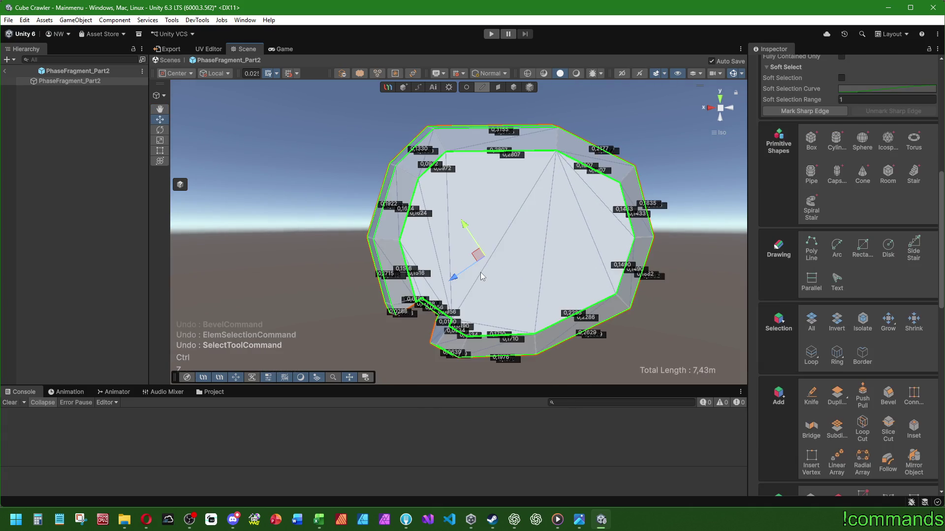
{"action": "mouse_move", "coordinate": [461, 296]}
{"action": "left_mouse_down"}
{"action": "mouse_move", "coordinate": [468, 326]}
{"action": "mouse_move", "coordinate": [479, 276]}
{"action": "mouse_move", "coordinate": [439, 264]}
{"action": "mouse_move", "coordinate": [504, 207]}
{"action": "left_mouse_up"}
{"action": "key", "text": "3"}
{"action": "left_click", "coordinate": [504, 208]}
{"action": "left_click_drag", "start_coordinate": [686, 148], "coordinate": [730, 132]}
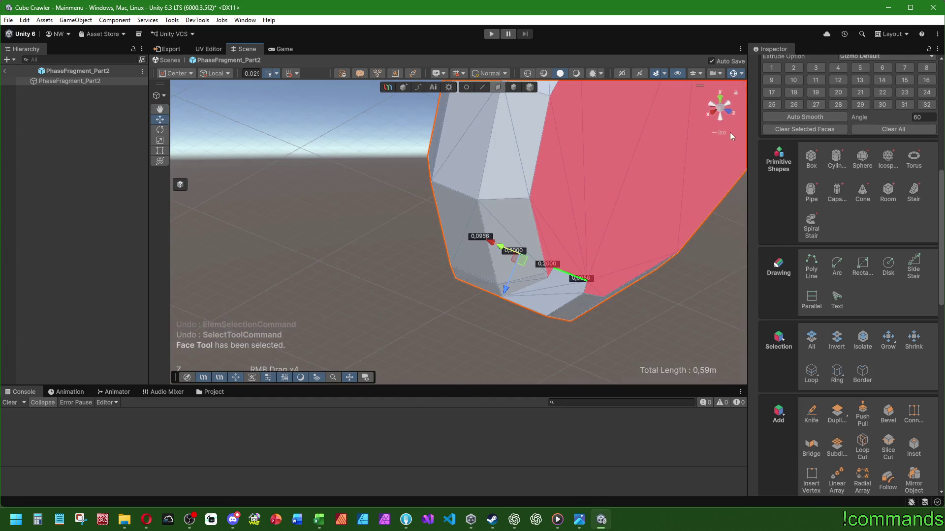
{"action": "left_click", "coordinate": [729, 114]}
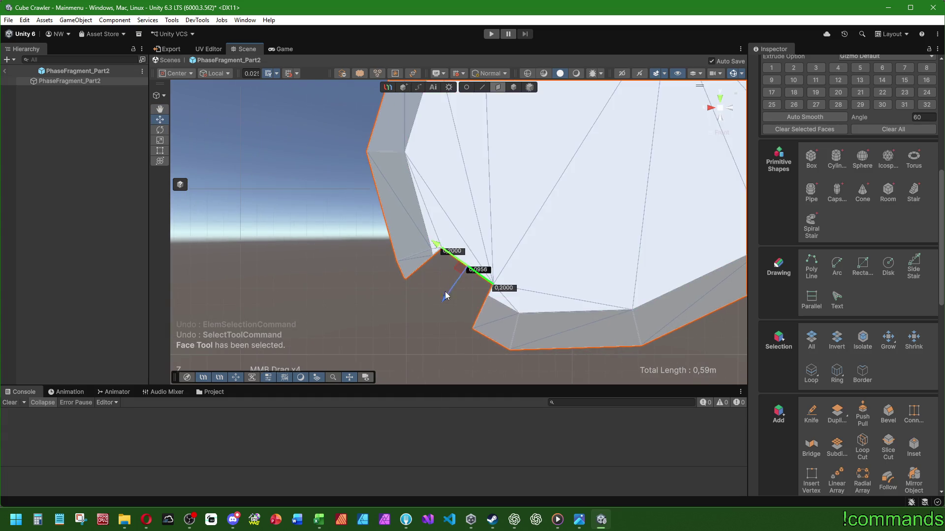
{"action": "left_click", "coordinate": [462, 287]}
{"action": "scroll", "coordinate": [462, 287], "scroll_direction": "down", "scroll_amount": 2}
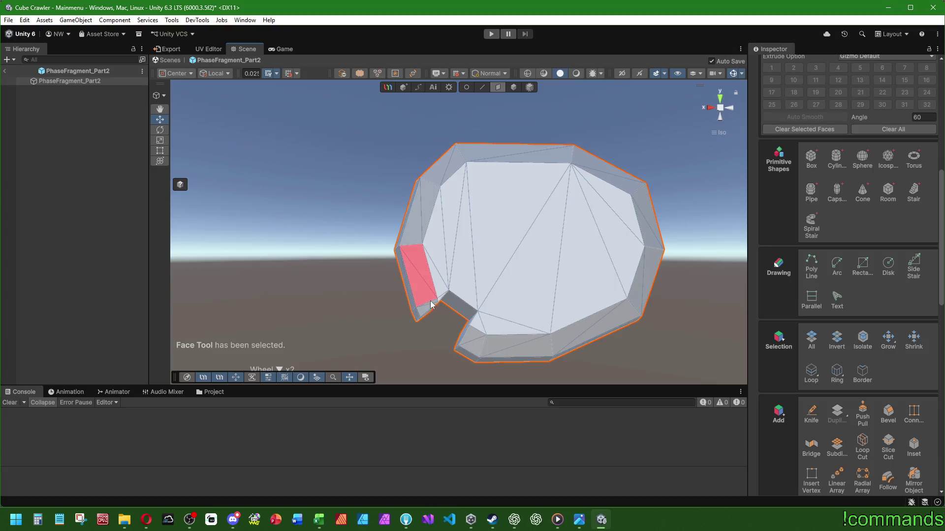
{"action": "left_click", "coordinate": [483, 87]}
{"action": "mouse_move", "coordinate": [439, 194]}
{"action": "left_mouse_down"}
{"action": "mouse_move", "coordinate": [544, 275]}
{"action": "mouse_move", "coordinate": [583, 166]}
{"action": "mouse_move", "coordinate": [648, 203]}
{"action": "mouse_move", "coordinate": [502, 202]}
{"action": "mouse_move", "coordinate": [386, 222]}
{"action": "mouse_move", "coordinate": [504, 274]}
{"action": "mouse_move", "coordinate": [492, 226]}
{"action": "mouse_move", "coordinate": [455, 270]}
{"action": "mouse_move", "coordinate": [569, 175]}
{"action": "mouse_move", "coordinate": [770, 267]}
{"action": "mouse_move", "coordinate": [246, 207]}
{"action": "mouse_move", "coordinate": [314, 175]}
{"action": "mouse_move", "coordinate": [402, 261]}
{"action": "mouse_move", "coordinate": [485, 222]}
{"action": "mouse_move", "coordinate": [458, 229]}
{"action": "mouse_move", "coordinate": [468, 232]}
{"action": "left_mouse_up"}
{"action": "left_click", "coordinate": [468, 230]}
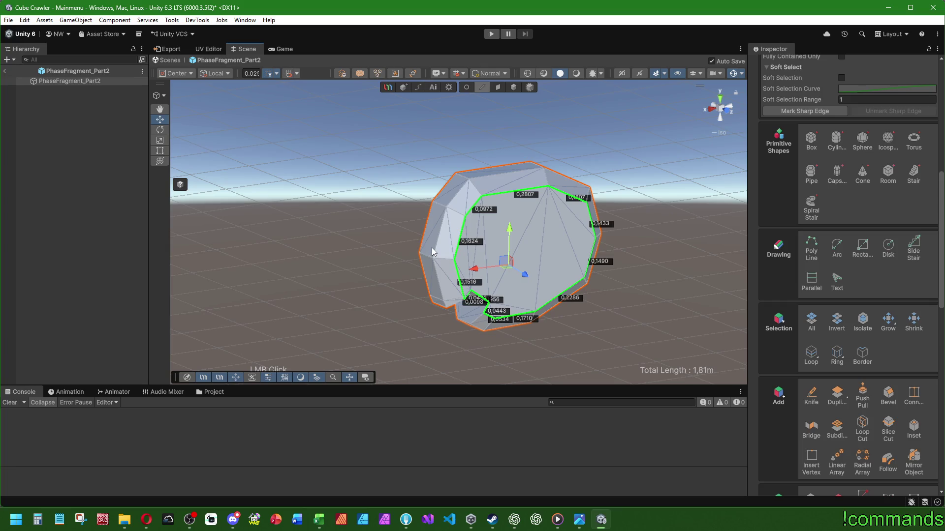
Step: Select the rim edge loops plus a few extra edges and mark them as sharp edges
{"action": "left_click", "coordinate": [341, 213]}
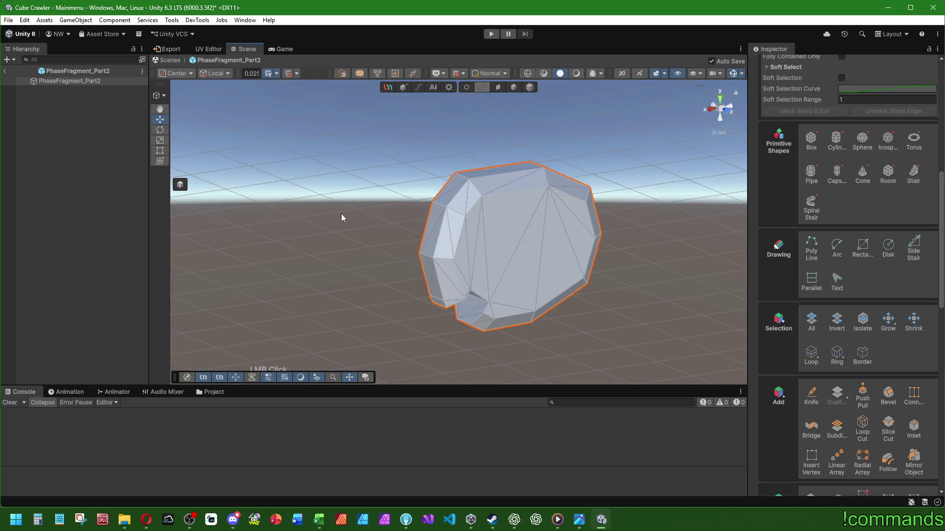
{"action": "double_click", "coordinate": [472, 211]}
{"action": "left_click_drag", "start_coordinate": [472, 211], "coordinate": [473, 194]}
{"action": "double_click", "coordinate": [471, 194], "text": "shift"}
{"action": "double_click", "coordinate": [472, 211], "text": "shift"}
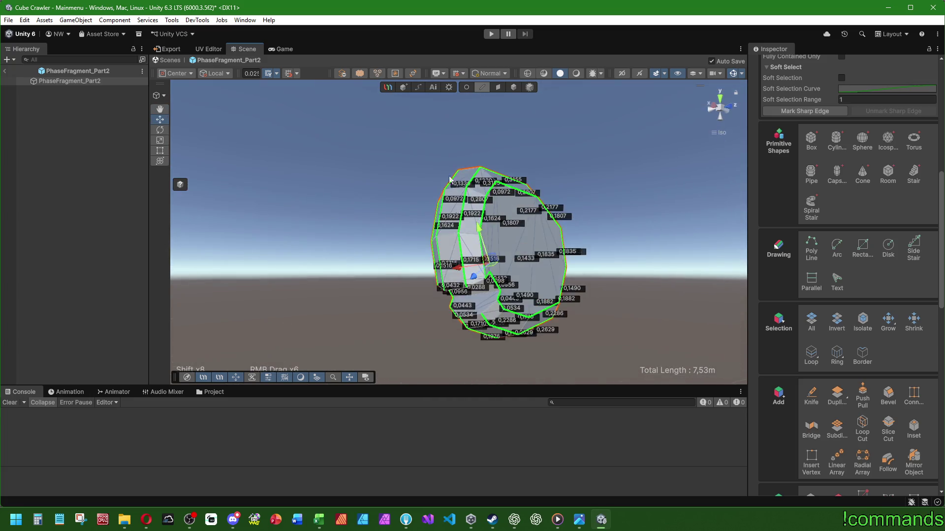
{"action": "mouse_move", "coordinate": [491, 233]}
{"action": "left_mouse_down"}
{"action": "mouse_move", "coordinate": [341, 205]}
{"action": "mouse_move", "coordinate": [398, 227]}
{"action": "mouse_move", "coordinate": [422, 209]}
{"action": "mouse_move", "coordinate": [501, 264]}
{"action": "left_mouse_up"}
{"action": "left_click", "coordinate": [426, 205], "text": "shift"}
{"action": "left_click", "coordinate": [417, 202], "text": "shift"}
{"action": "left_click", "coordinate": [502, 263], "text": "shift"}
{"action": "left_click", "coordinate": [516, 266], "text": "shift"}
{"action": "mouse_move", "coordinate": [573, 281]}
{"action": "left_mouse_down"}
{"action": "mouse_move", "coordinate": [472, 291]}
{"action": "mouse_move", "coordinate": [422, 315]}
{"action": "mouse_move", "coordinate": [465, 251]}
{"action": "left_mouse_up"}
{"action": "left_click", "coordinate": [804, 110]}
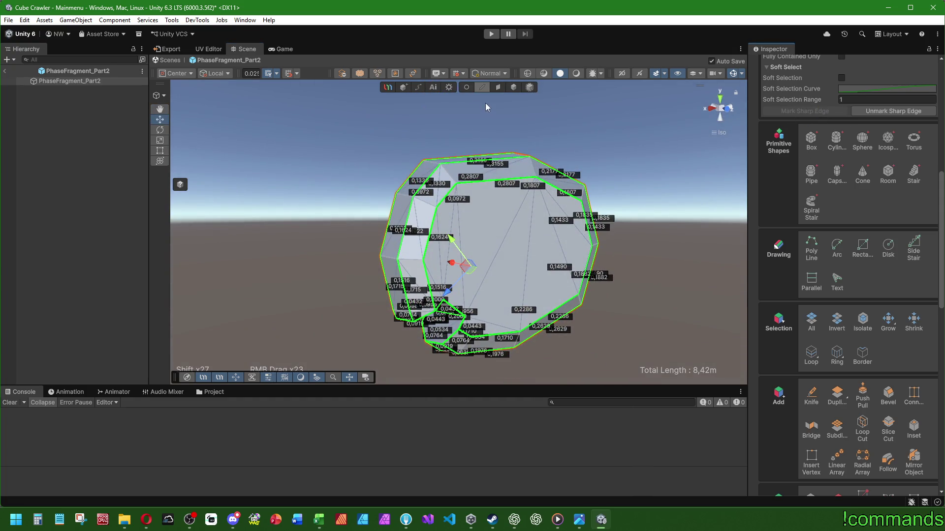
Step: Select all faces, clear the selection, then reselect PhaseFragment_Part2 in the Hierarchy
{"action": "left_click", "coordinate": [498, 88]}
{"action": "key", "text": "ctrl+a"}
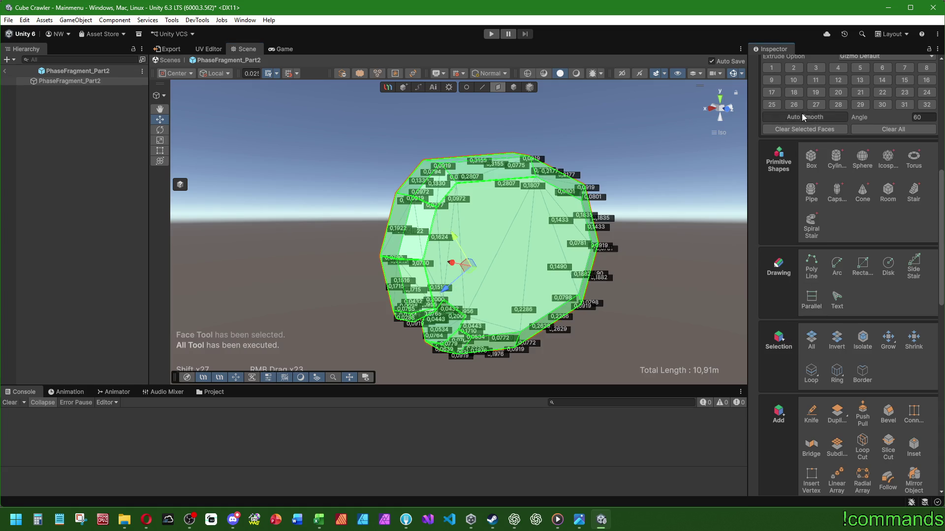
{"action": "left_click", "coordinate": [404, 144]}
{"action": "mouse_move", "coordinate": [526, 104]}
{"action": "left_mouse_down"}
{"action": "mouse_move", "coordinate": [567, 161]}
{"action": "mouse_move", "coordinate": [508, 205]}
{"action": "mouse_move", "coordinate": [296, 213]}
{"action": "mouse_move", "coordinate": [599, 177]}
{"action": "mouse_move", "coordinate": [616, 199]}
{"action": "mouse_move", "coordinate": [468, 202]}
{"action": "left_mouse_up"}
{"action": "left_click", "coordinate": [69, 81]}
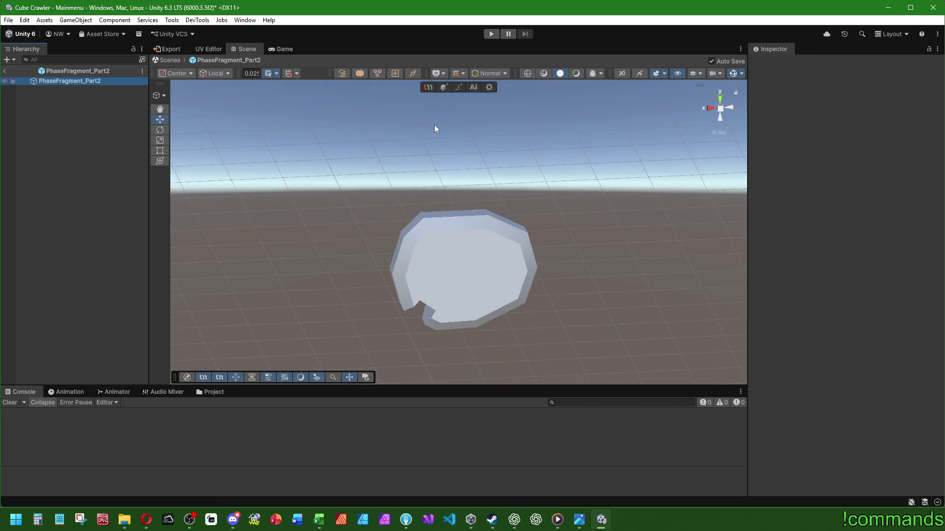
Step: Select all faces and unwrap them with LSCM in the UV Editor
{"action": "left_click", "coordinate": [497, 88]}
{"action": "scroll", "coordinate": [828, 364], "scroll_direction": "down", "scroll_amount": 5}
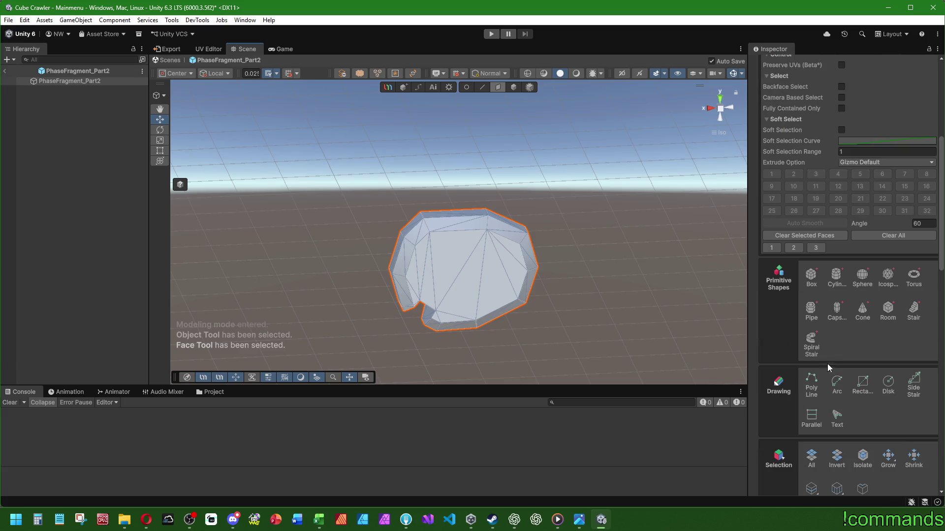
{"action": "left_click", "coordinate": [812, 457]}
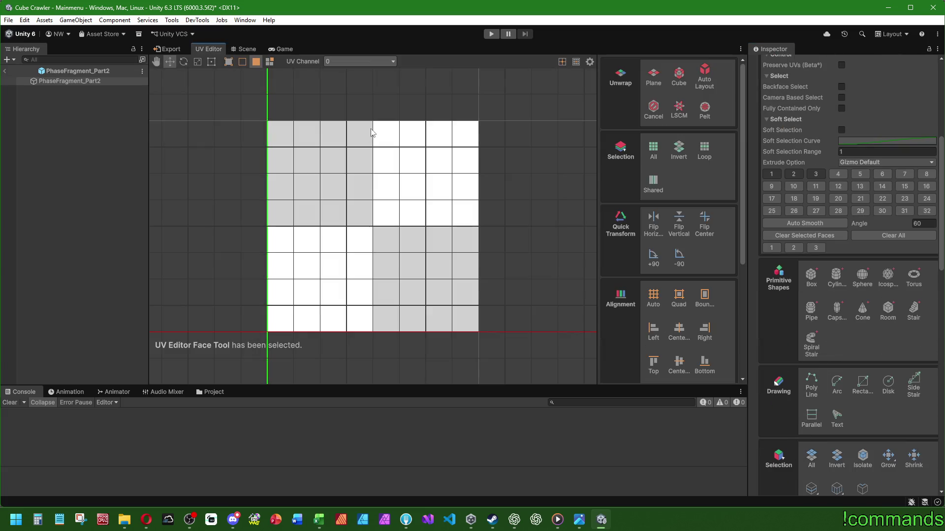
{"action": "left_click", "coordinate": [679, 110]}
{"action": "left_click", "coordinate": [535, 170]}
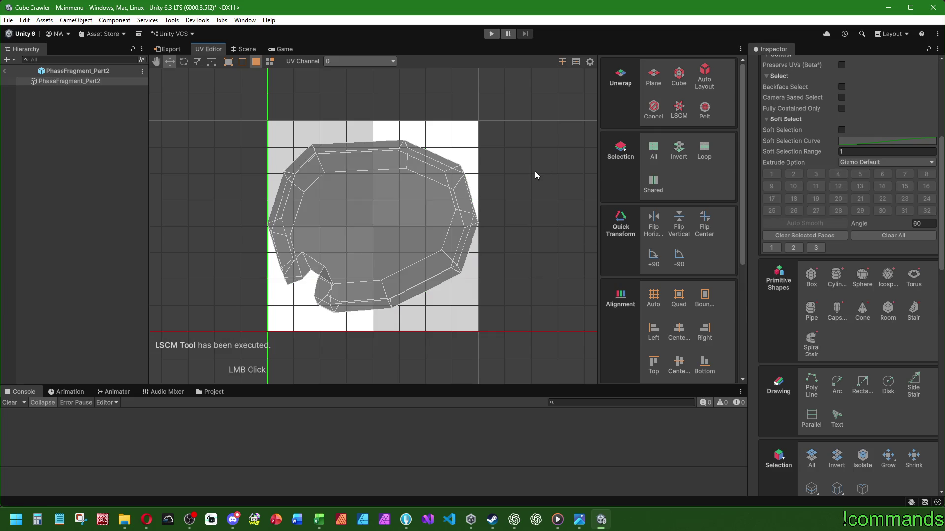
{"action": "left_click", "coordinate": [244, 48]}
Step: In Edge mode, select the two parallel rim edge rings
{"action": "mouse_move", "coordinate": [382, 200]}
{"action": "left_mouse_down"}
{"action": "mouse_move", "coordinate": [482, 122]}
{"action": "mouse_move", "coordinate": [554, 227]}
{"action": "mouse_move", "coordinate": [485, 194]}
{"action": "left_mouse_up"}
{"action": "key", "text": "2"}
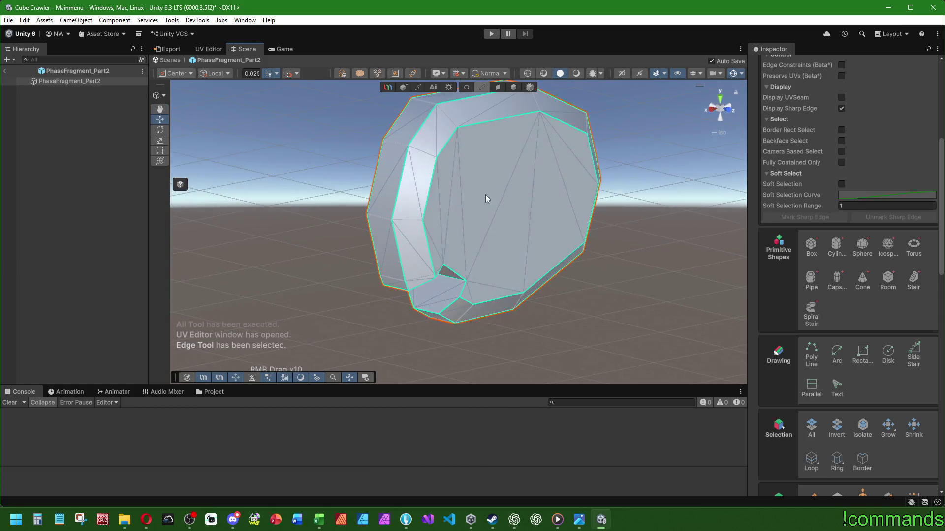
{"action": "scroll", "coordinate": [415, 267], "scroll_direction": "down", "scroll_amount": 2}
{"action": "double_click", "coordinate": [426, 265]}
{"action": "left_click_drag", "start_coordinate": [427, 267], "coordinate": [466, 273]}
{"action": "double_click", "coordinate": [485, 271], "text": "shift"}
{"action": "mouse_move", "coordinate": [670, 318]}
{"action": "left_mouse_down"}
{"action": "mouse_move", "coordinate": [561, 263]}
{"action": "mouse_move", "coordinate": [544, 158]}
{"action": "mouse_move", "coordinate": [436, 210]}
{"action": "mouse_move", "coordinate": [493, 160]}
{"action": "left_mouse_up"}
Step: Add the short notch edges at the top and bottom of the ring to the selection
{"action": "left_click", "coordinate": [454, 210], "text": "shift"}
{"action": "left_click", "coordinate": [473, 213], "text": "shift"}
{"action": "left_click", "coordinate": [437, 221], "text": "shift"}
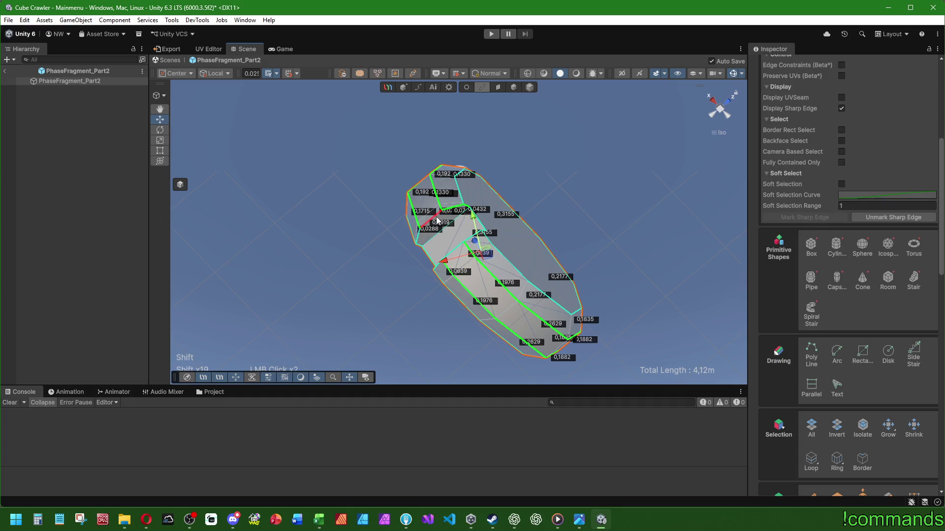
{"action": "left_click", "coordinate": [421, 236], "text": "shift"}
{"action": "left_click_drag", "start_coordinate": [422, 237], "coordinate": [579, 264]}
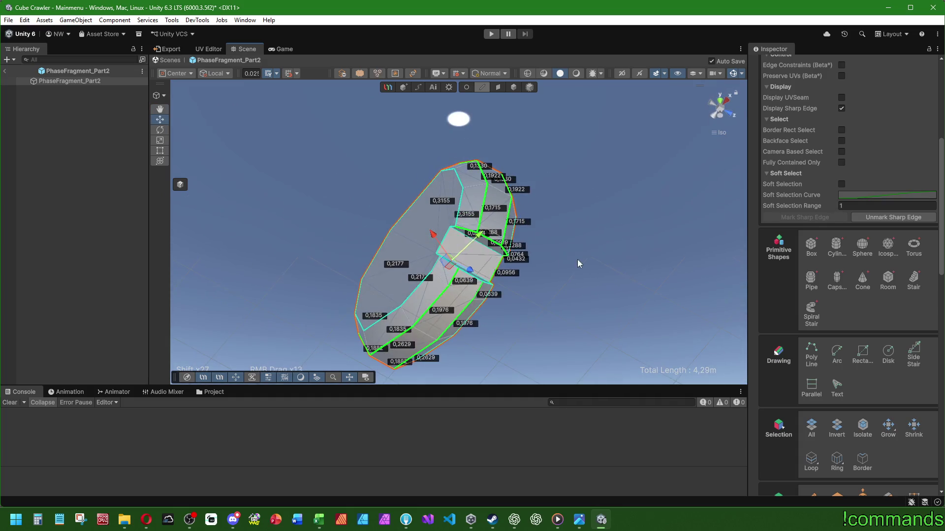
{"action": "left_click_drag", "start_coordinate": [453, 230], "coordinate": [431, 331]}
{"action": "left_click", "coordinate": [440, 299], "text": "shift"}
{"action": "left_click", "coordinate": [449, 301], "text": "shift"}
{"action": "left_click", "coordinate": [470, 305], "text": "shift"}
{"action": "left_click", "coordinate": [495, 300], "text": "shift"}
{"action": "left_click", "coordinate": [488, 295], "text": "shift"}
{"action": "left_click_drag", "start_coordinate": [489, 295], "coordinate": [551, 315]}
Step: Mark the selected edges as UV seams and return to Face mode
{"action": "scroll", "coordinate": [849, 346], "scroll_direction": "down", "scroll_amount": 5}
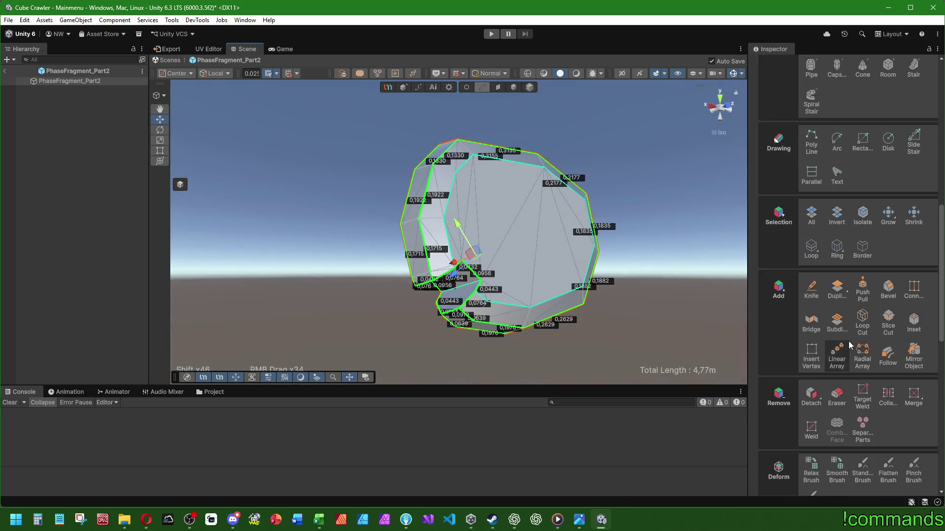
{"action": "scroll", "coordinate": [811, 295], "scroll_direction": "down", "scroll_amount": 3}
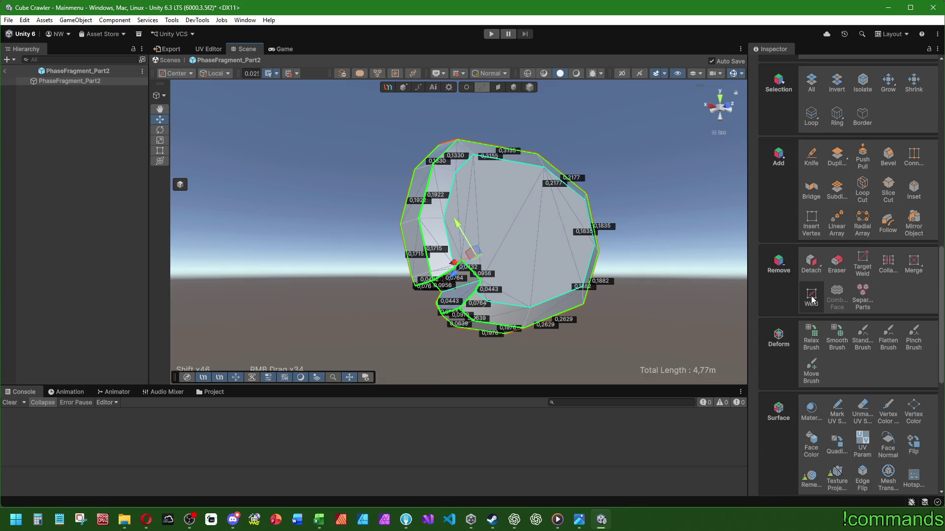
{"action": "scroll", "coordinate": [811, 299], "scroll_direction": "down", "scroll_amount": 1}
{"action": "left_click", "coordinate": [837, 358]}
{"action": "mouse_move", "coordinate": [471, 215]}
{"action": "left_mouse_down"}
{"action": "mouse_move", "coordinate": [389, 215]}
{"action": "mouse_move", "coordinate": [616, 133]}
{"action": "left_mouse_up"}
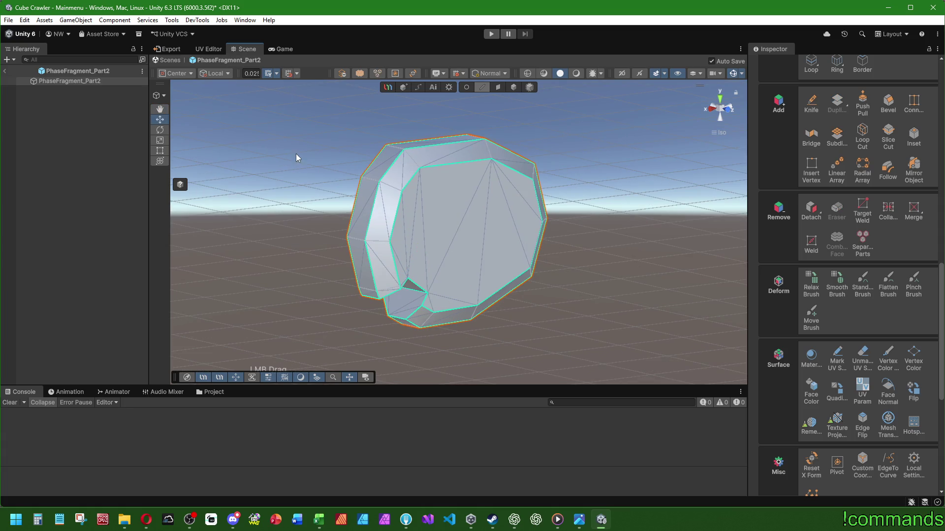
{"action": "left_click", "coordinate": [497, 87]}
{"action": "scroll", "coordinate": [787, 310], "scroll_direction": "up", "scroll_amount": 4}
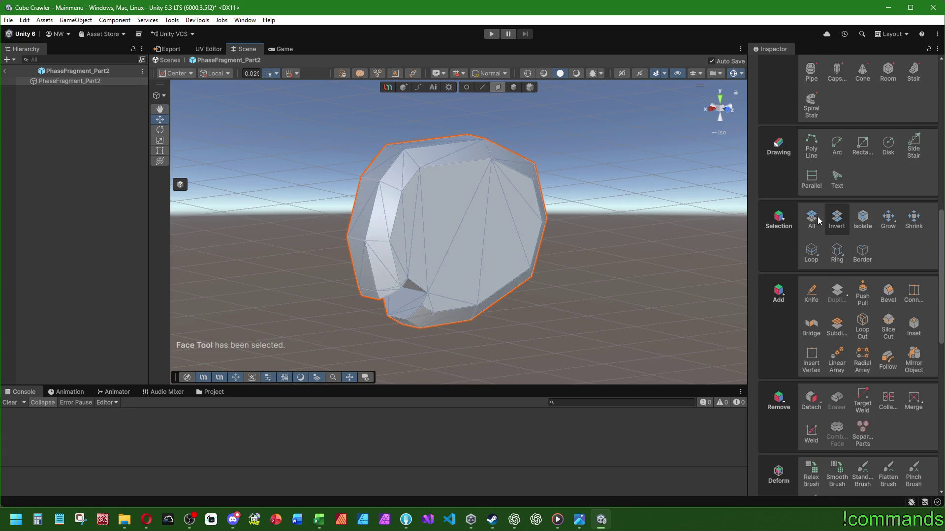
Step: Select all faces and re-unwrap them with LSCM using the new seams
{"action": "left_click", "coordinate": [811, 219]}
{"action": "left_click", "coordinate": [208, 49]}
{"action": "left_click", "coordinate": [679, 109]}
{"action": "left_click", "coordinate": [535, 136]}
{"action": "scroll", "coordinate": [536, 136], "scroll_direction": "up", "scroll_amount": 2}
{"action": "scroll", "coordinate": [529, 139], "scroll_direction": "down", "scroll_amount": 2}
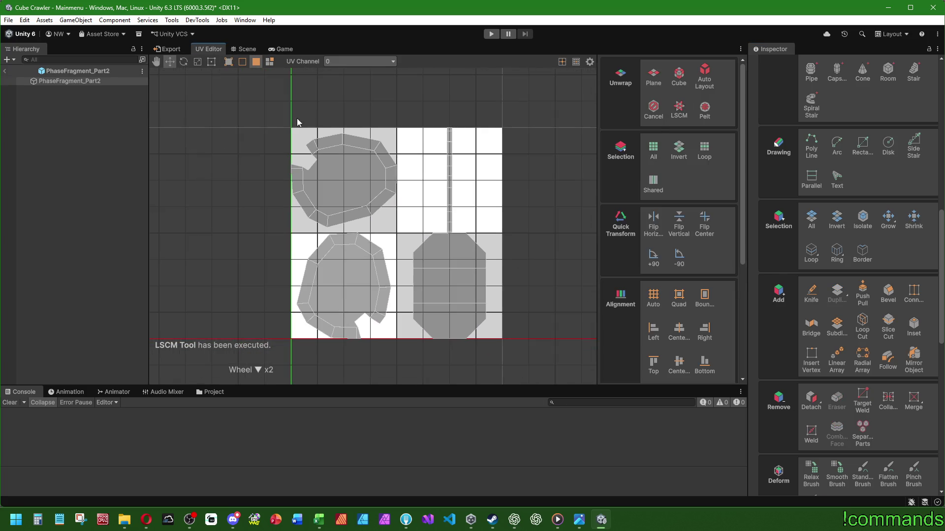
Step: Pack the UV islands and fit them to the UV square
{"action": "left_click_drag", "start_coordinate": [248, 97], "coordinate": [476, 333]}
{"action": "scroll", "coordinate": [653, 362], "scroll_direction": "down", "scroll_amount": 3}
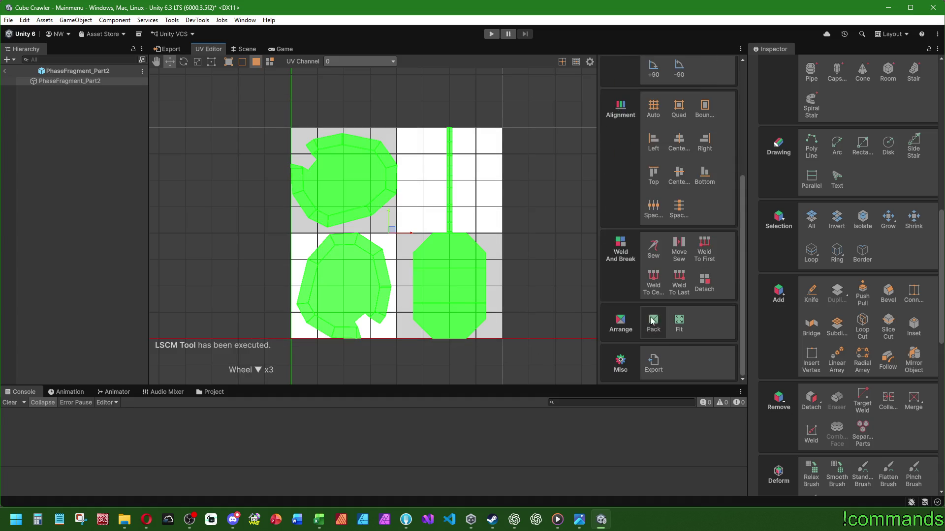
{"action": "left_click", "coordinate": [651, 338]}
{"action": "scroll", "coordinate": [667, 367], "scroll_direction": "down", "scroll_amount": 1}
{"action": "left_click", "coordinate": [664, 333]}
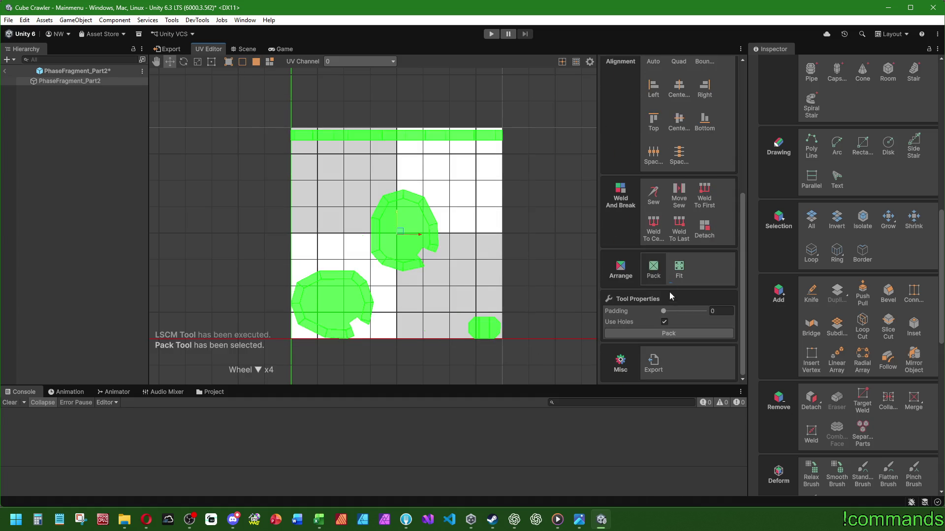
{"action": "left_click", "coordinate": [679, 269]}
{"action": "left_click", "coordinate": [670, 333]}
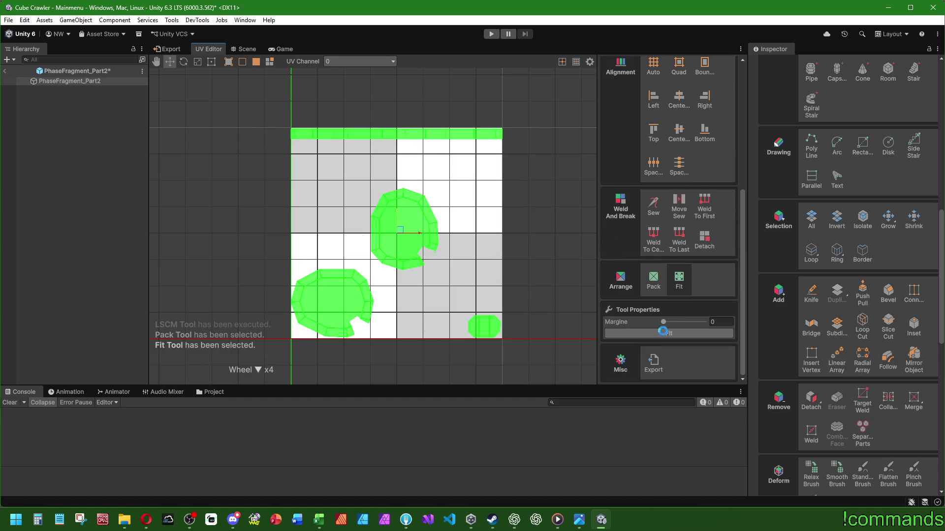
{"action": "left_click", "coordinate": [542, 212]}
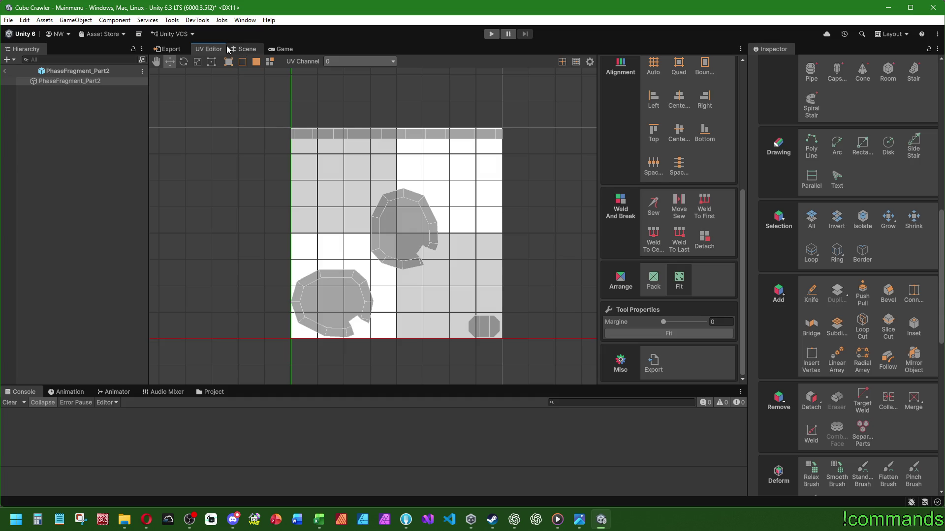
{"action": "left_click", "coordinate": [242, 49]}
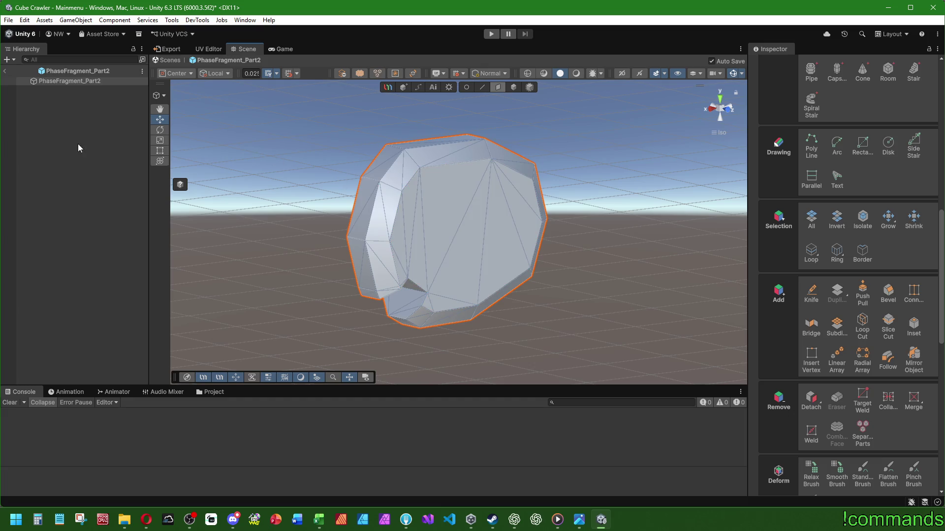
Step: Exit prefab mode to the Mainmenu scene and open the PhaseFragment_Part1 prefab from the Project tab
{"action": "left_click", "coordinate": [77, 105]}
{"action": "left_click_drag", "start_coordinate": [461, 164], "coordinate": [207, 163]}
{"action": "left_click", "coordinate": [4, 71]}
{"action": "left_click", "coordinate": [201, 392]}
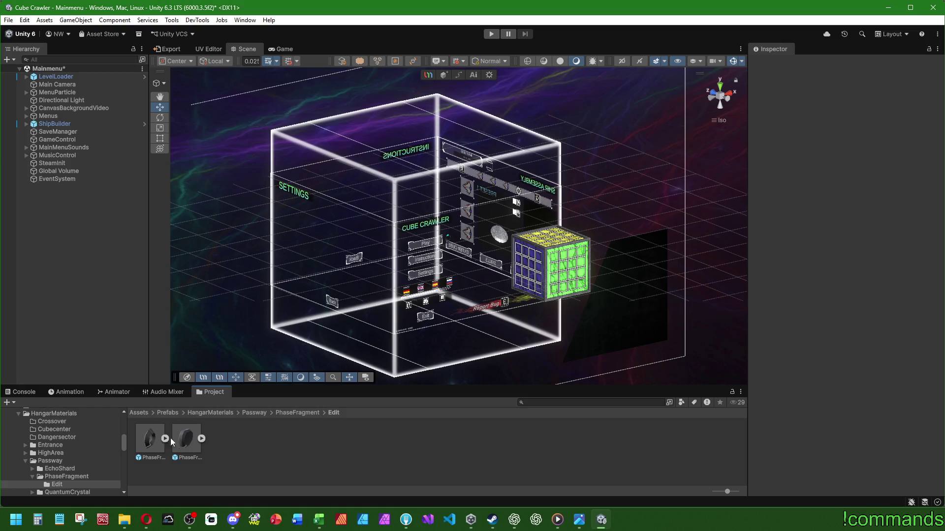
{"action": "left_click", "coordinate": [150, 435]}
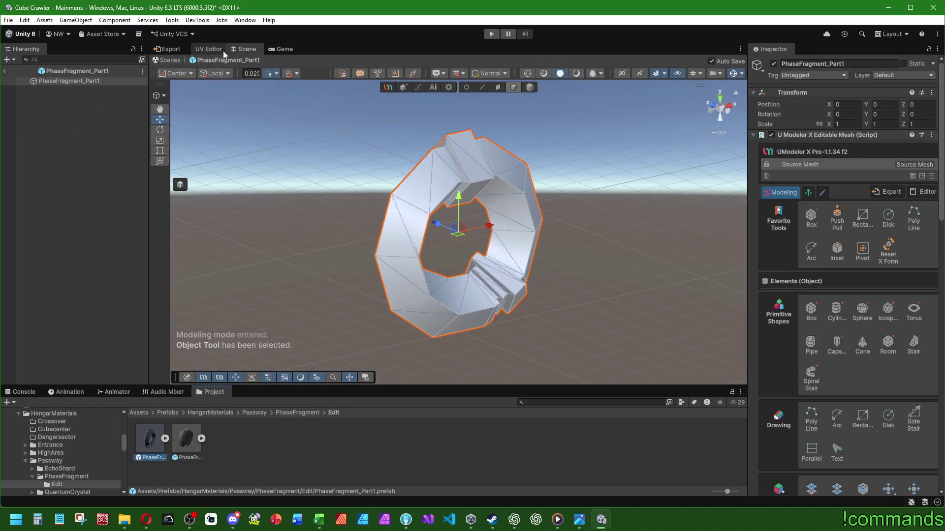
{"action": "left_click", "coordinate": [180, 222]}
{"action": "mouse_move", "coordinate": [180, 223]}
{"action": "left_mouse_down"}
{"action": "mouse_move", "coordinate": [332, 207]}
{"action": "mouse_move", "coordinate": [339, 177]}
{"action": "left_mouse_up"}
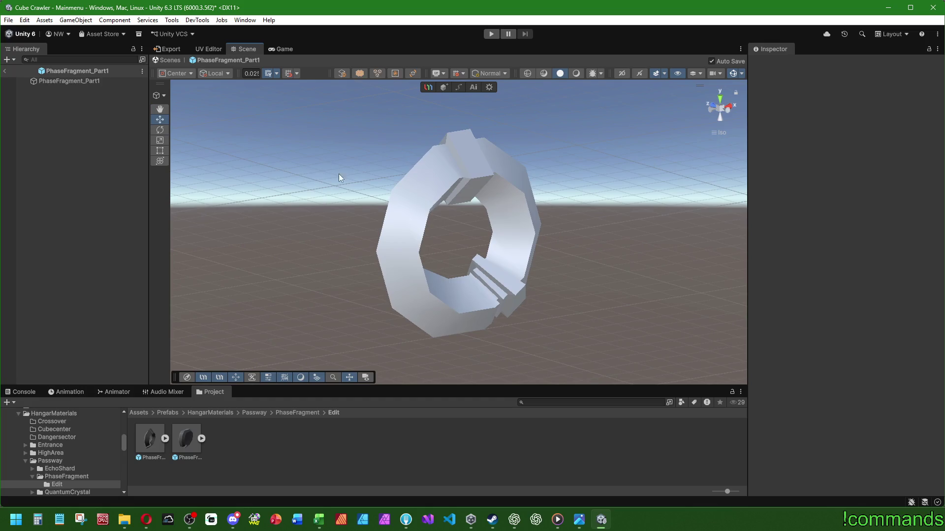
Step: Browse to Assets/SubstanceObj in the Project panel and turn the view to face the ring head-on
{"action": "left_click", "coordinate": [145, 412]}
{"action": "scroll", "coordinate": [403, 471], "scroll_direction": "down", "scroll_amount": 2}
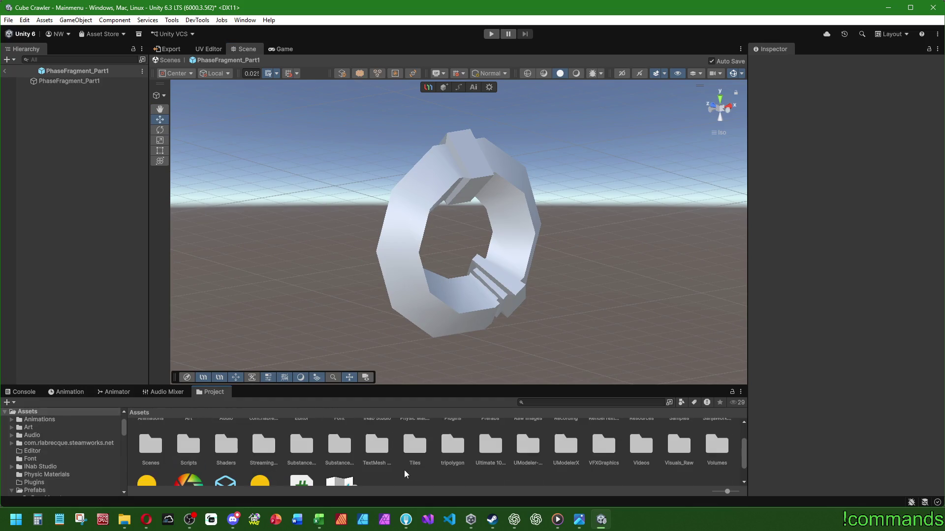
{"action": "double_click", "coordinate": [340, 450]}
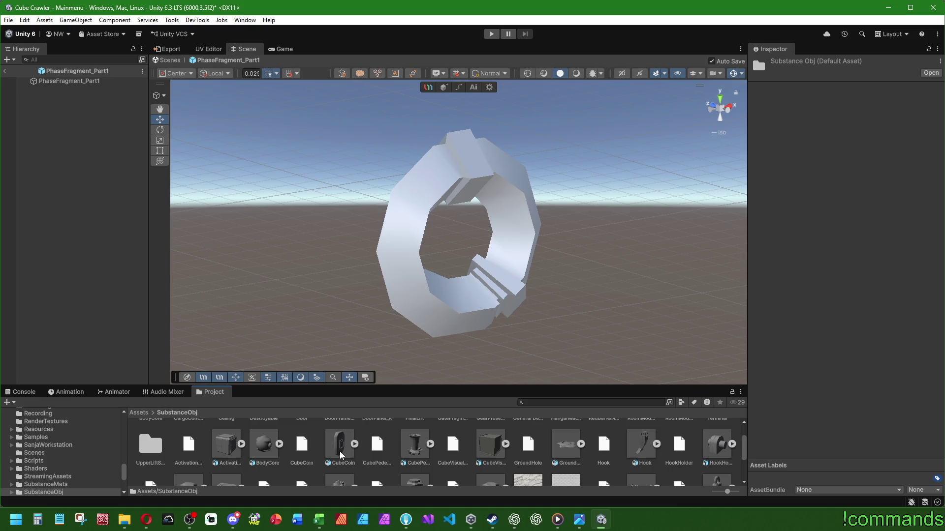
{"action": "mouse_move", "coordinate": [522, 133]}
{"action": "left_mouse_down"}
{"action": "mouse_move", "coordinate": [553, 243]}
{"action": "mouse_move", "coordinate": [493, 224]}
{"action": "left_mouse_up"}
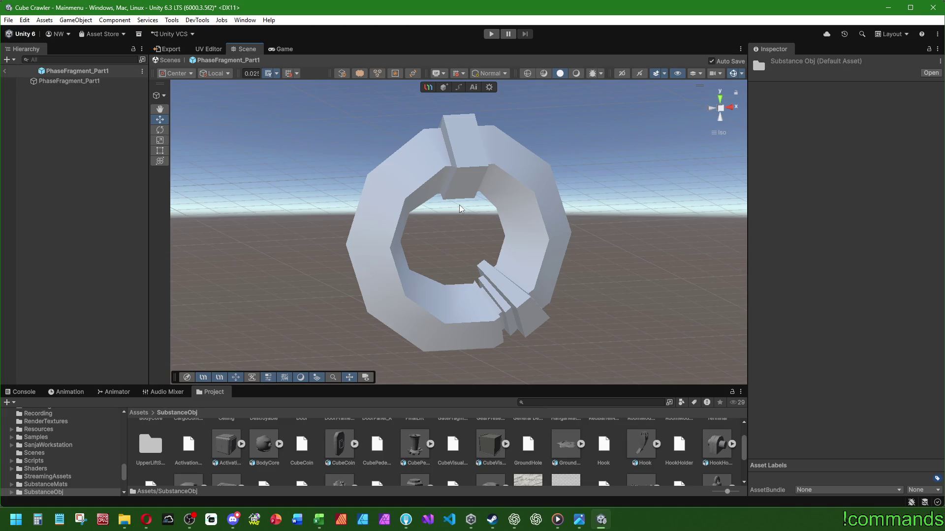
Step: Switch away to another program, then return and orbit around the PhaseFragment_Part1 ring
{"action": "left_click", "coordinate": [189, 519]}
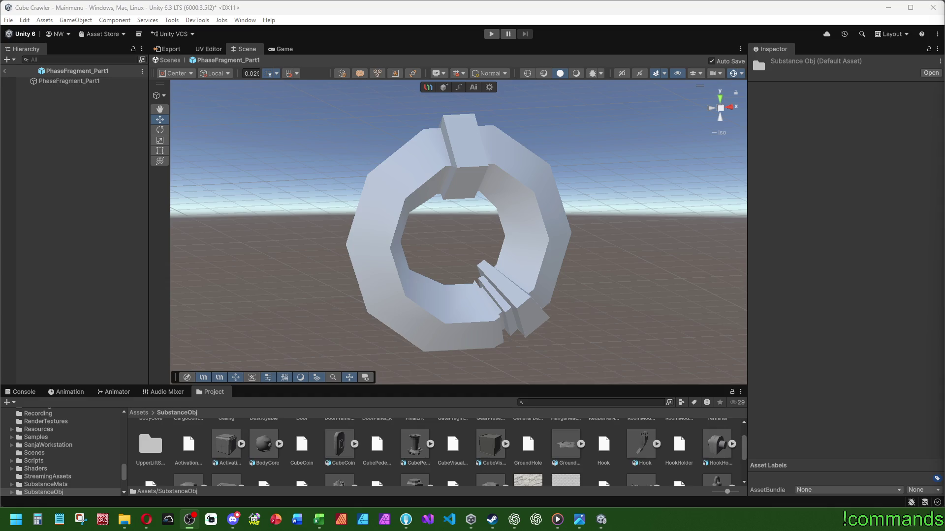
{"action": "mouse_move", "coordinate": [522, 210]}
{"action": "left_mouse_down"}
{"action": "mouse_move", "coordinate": [344, 223]}
{"action": "mouse_move", "coordinate": [595, 224]}
{"action": "mouse_move", "coordinate": [493, 235]}
{"action": "mouse_move", "coordinate": [391, 213]}
{"action": "mouse_move", "coordinate": [523, 242]}
{"action": "left_mouse_up"}
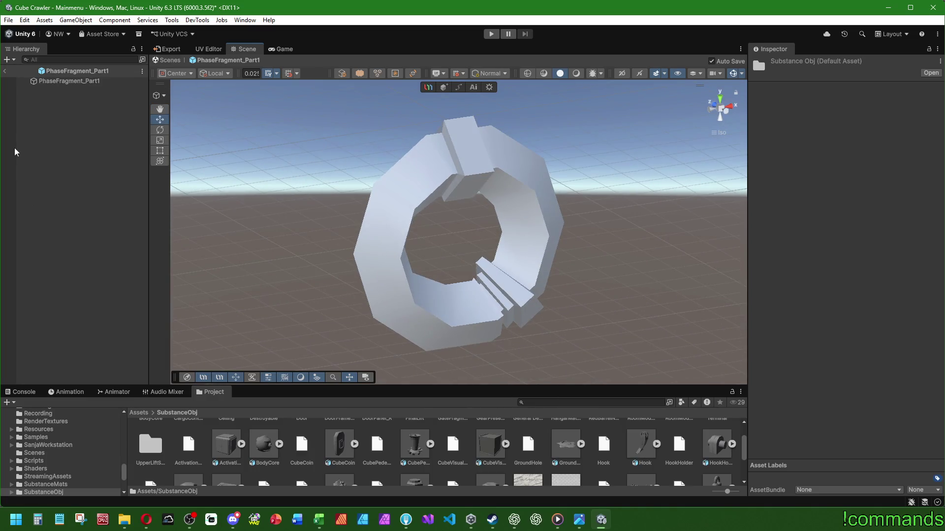
Step: Browse the Project window into SubstanceObj/HangarMaterials/Passway
{"action": "left_click", "coordinate": [70, 138]}
{"action": "left_click", "coordinate": [22, 393]}
{"action": "left_click", "coordinate": [214, 392]}
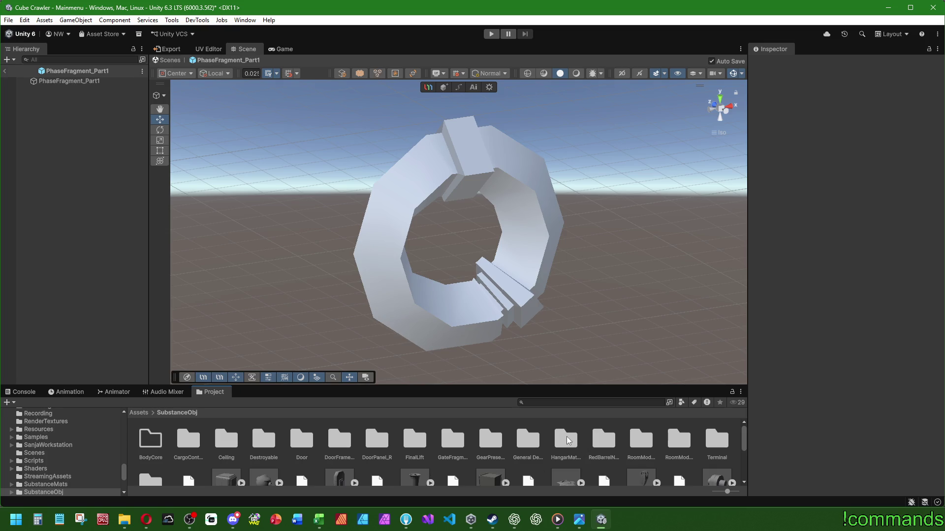
{"action": "double_click", "coordinate": [565, 438]}
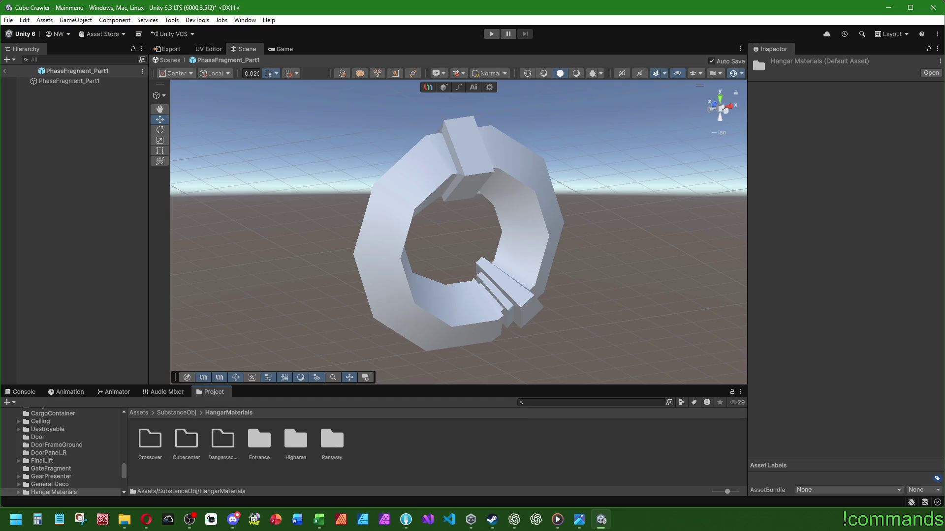
{"action": "key", "text": "alt+Tab"}
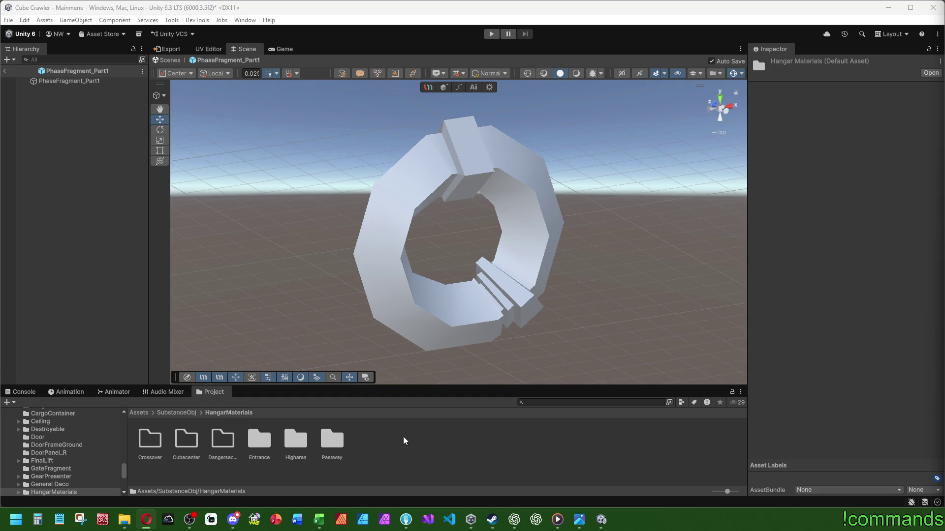
{"action": "double_click", "coordinate": [345, 452]}
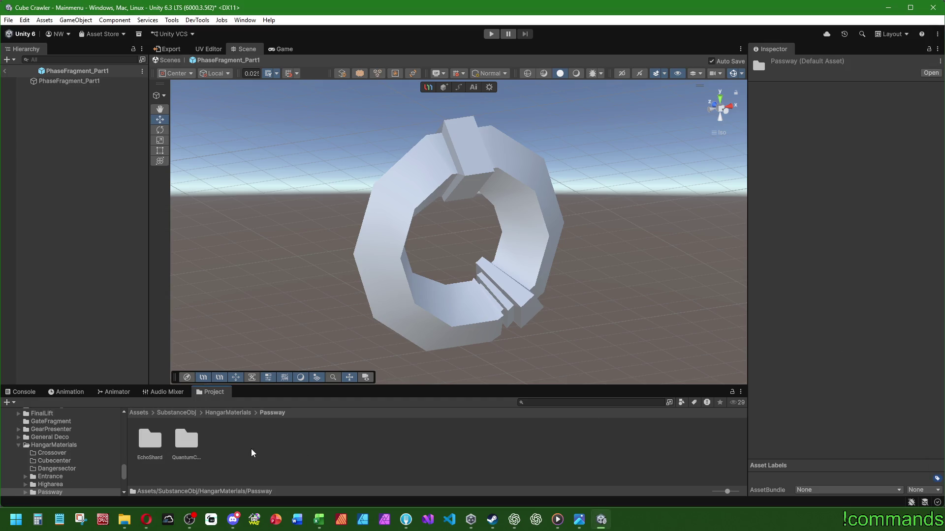
{"action": "left_click", "coordinate": [576, 526]}
Step: Create a new folder named PhaseFragment inside the Passway folder
{"action": "right_click", "coordinate": [274, 463]}
{"action": "mouse_move", "coordinate": [379, 185]}
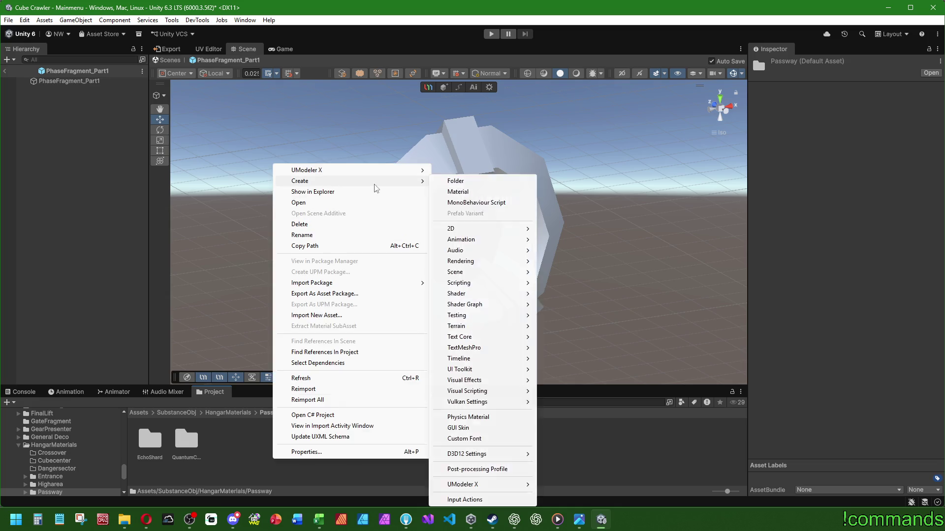
{"action": "left_click", "coordinate": [462, 183]}
{"action": "type", "text": "Phase"}
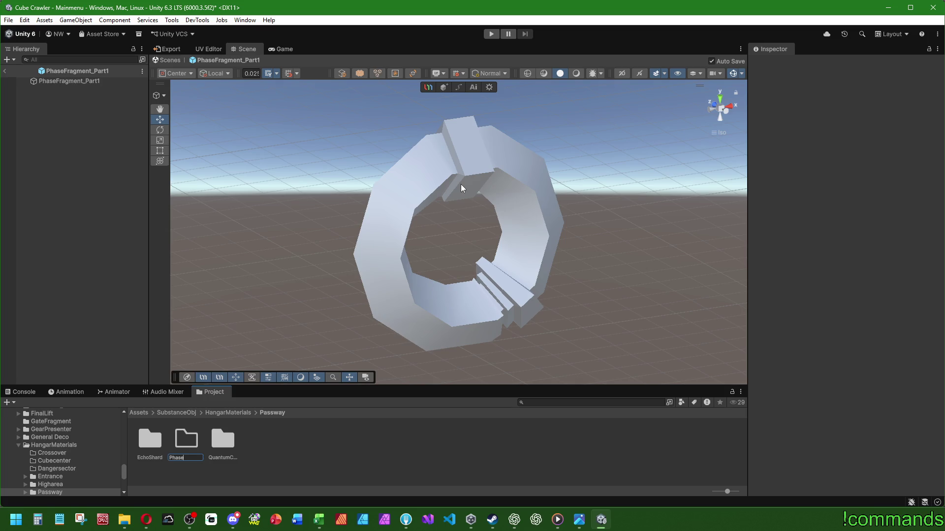
{"action": "type", "text": "Fragment"}
{"action": "key", "text": "Return"}
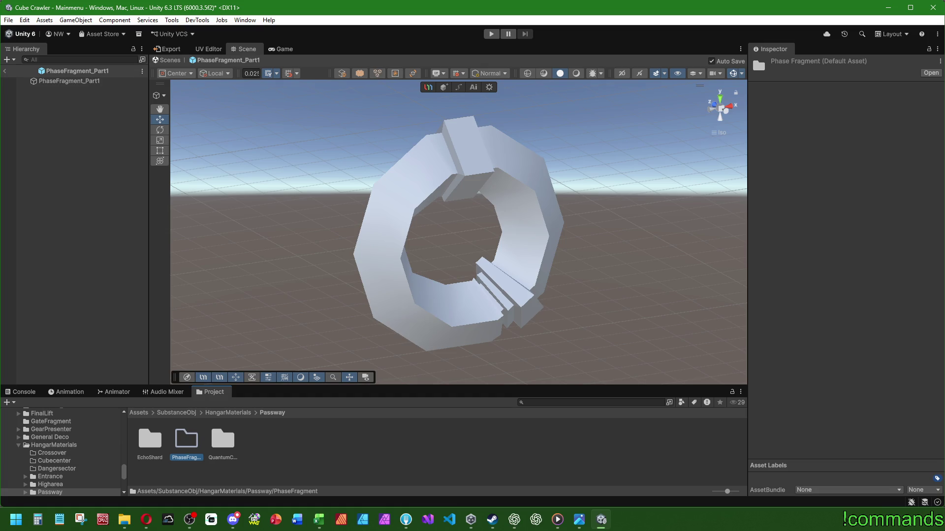
{"action": "key", "text": "alt+Tab"}
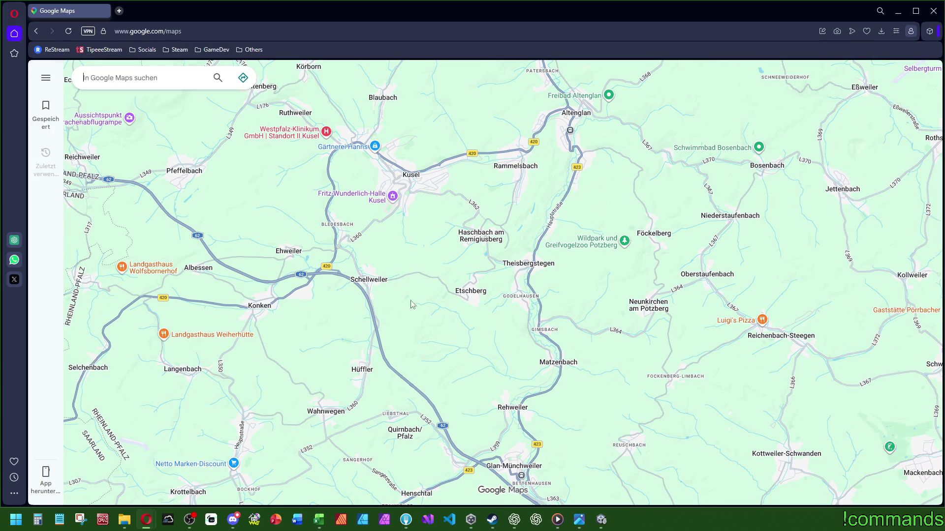
Step: Pan the map over Germany and zoom toward Piešťany
{"action": "scroll", "coordinate": [413, 304], "scroll_direction": "down", "scroll_amount": 5}
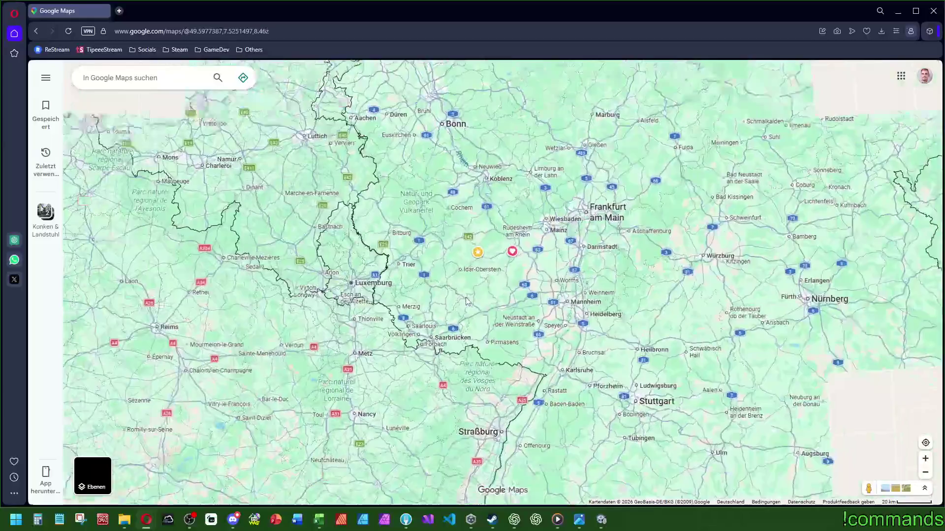
{"action": "scroll", "coordinate": [467, 301], "scroll_direction": "down", "scroll_amount": 3}
{"action": "mouse_move", "coordinate": [467, 301]}
{"action": "left_mouse_down"}
{"action": "mouse_move", "coordinate": [375, 392]}
{"action": "mouse_move", "coordinate": [348, 348]}
{"action": "left_mouse_up"}
{"action": "scroll", "coordinate": [375, 392], "scroll_direction": "down", "scroll_amount": 2}
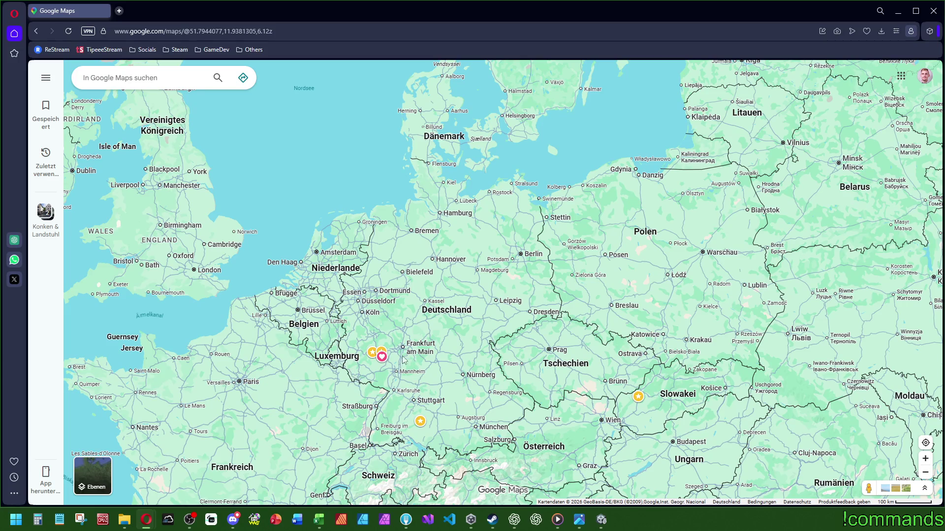
{"action": "scroll", "coordinate": [423, 387], "scroll_direction": "up", "scroll_amount": 2}
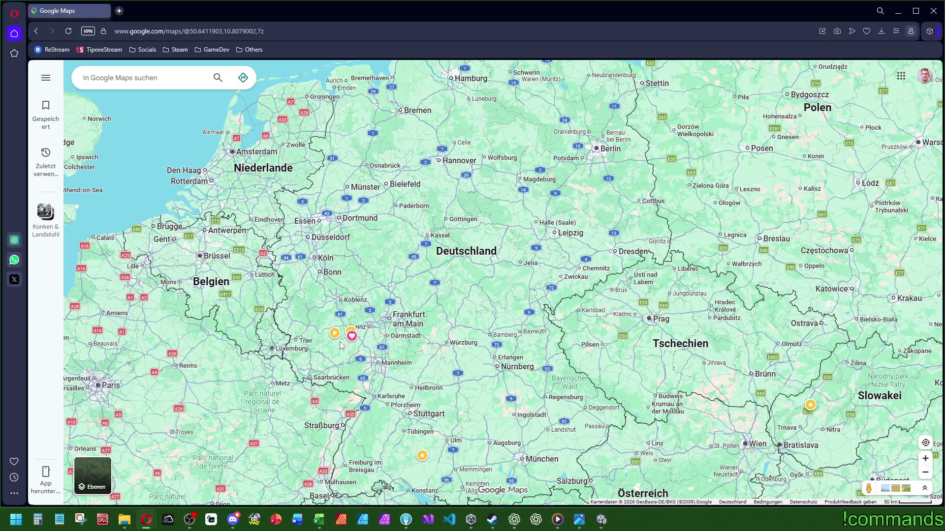
{"action": "scroll", "coordinate": [347, 346], "scroll_direction": "down", "scroll_amount": 1}
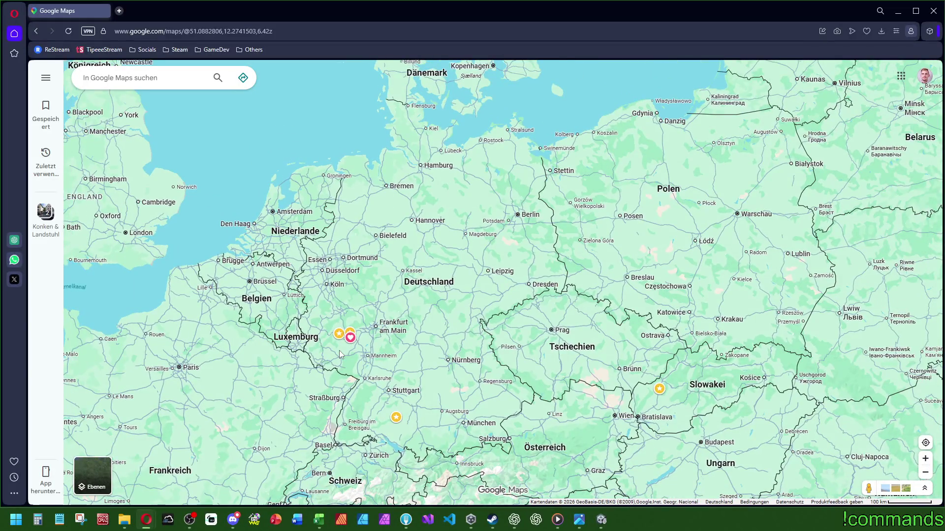
{"action": "mouse_move", "coordinate": [350, 333]}
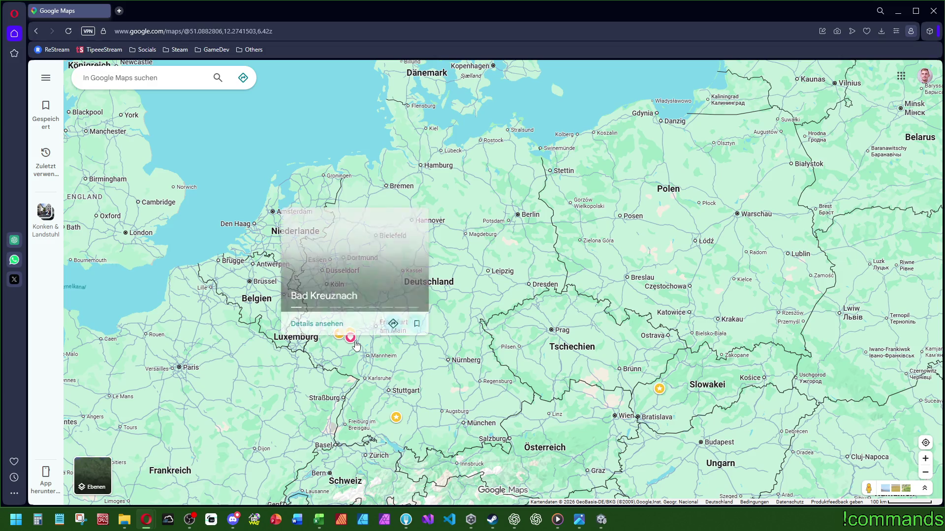
{"action": "mouse_move", "coordinate": [660, 390]}
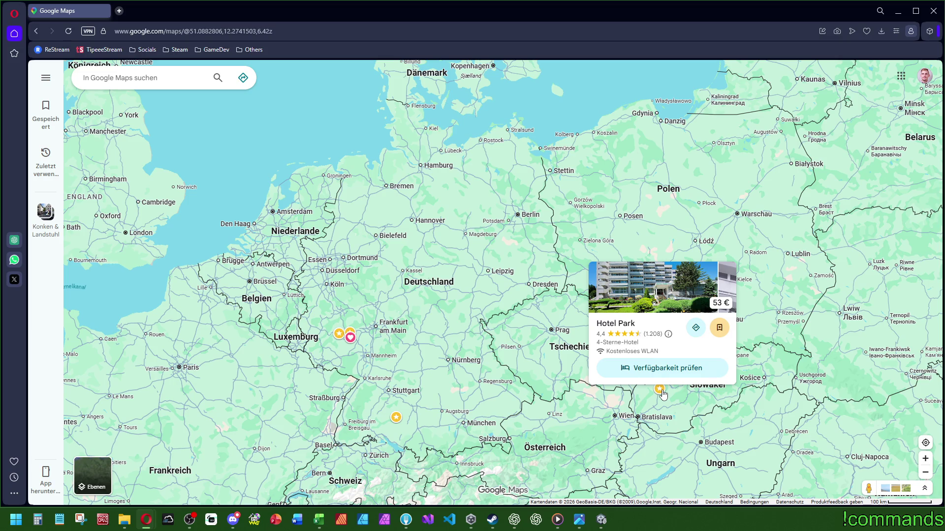
{"action": "scroll", "coordinate": [526, 451], "scroll_direction": "up", "scroll_amount": 5}
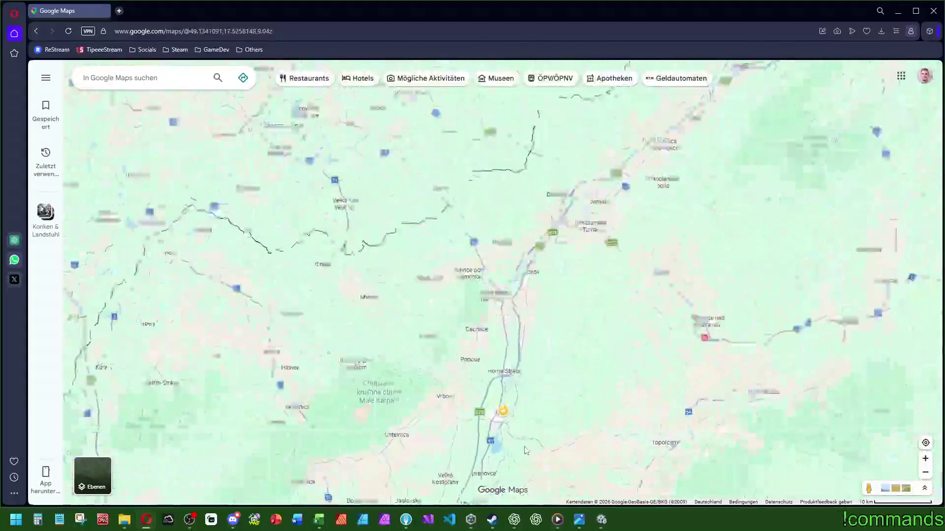
{"action": "scroll", "coordinate": [503, 411], "scroll_direction": "up", "scroll_amount": 5}
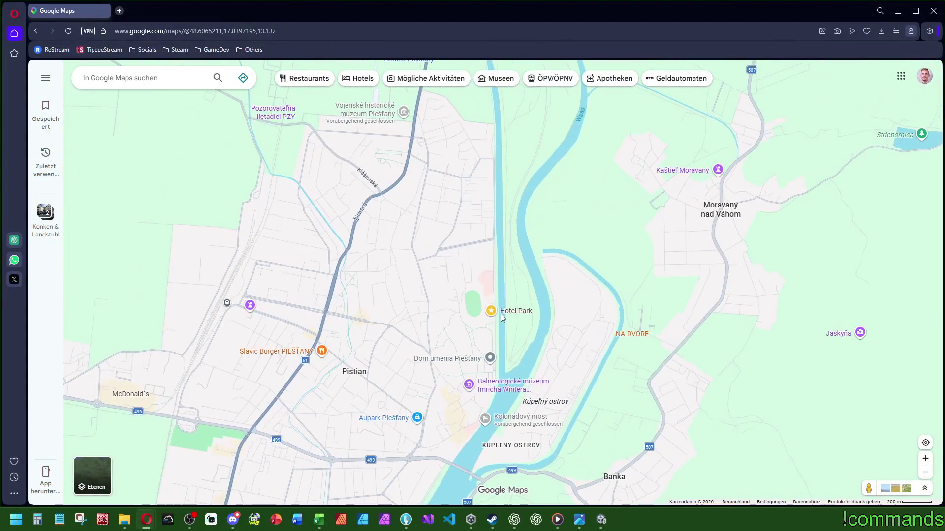
Step: Switch to Satellite imagery, zoom in, and open Hotel Park's details
{"action": "left_click", "coordinate": [98, 469]}
{"action": "scroll", "coordinate": [494, 312], "scroll_direction": "up", "scroll_amount": 5}
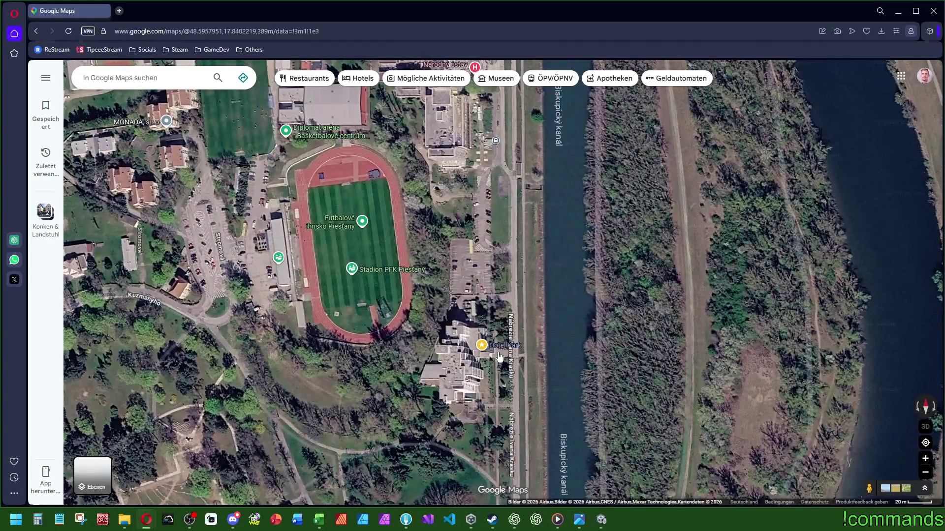
{"action": "left_click", "coordinate": [499, 354]}
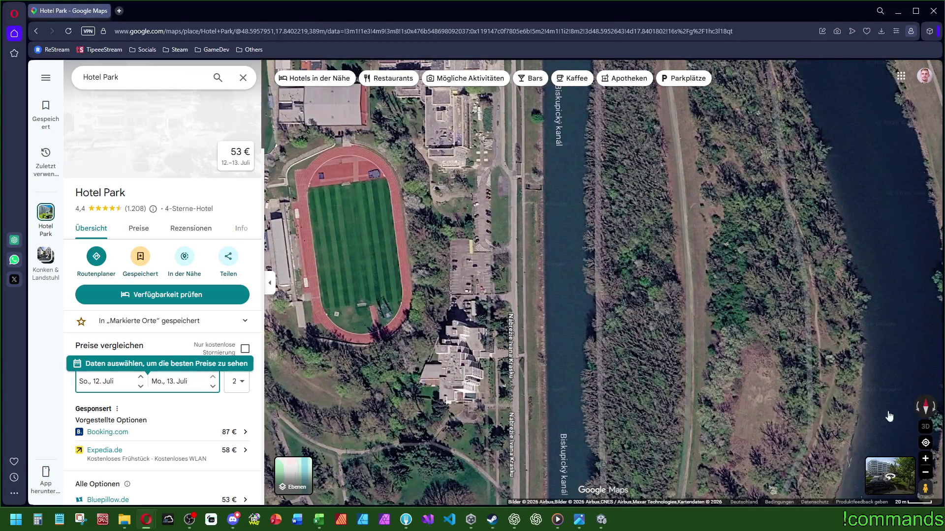
Step: Enter Street View beside Hotel Park and walk along Nábrežie Ivana Krasku to the entrance
{"action": "mouse_move", "coordinate": [925, 489]}
{"action": "left_mouse_down"}
{"action": "mouse_move", "coordinate": [514, 335]}
{"action": "mouse_move", "coordinate": [512, 310]}
{"action": "left_mouse_up"}
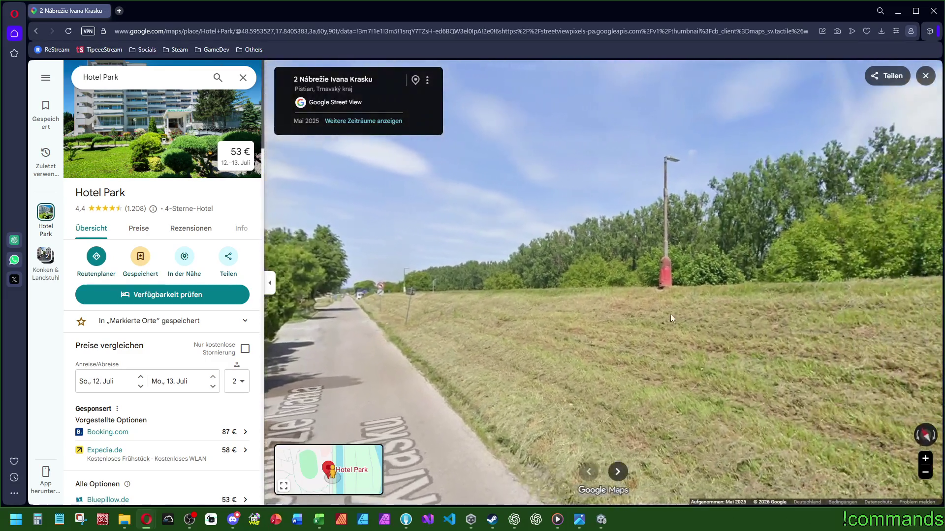
{"action": "left_click_drag", "start_coordinate": [671, 318], "coordinate": [441, 331]}
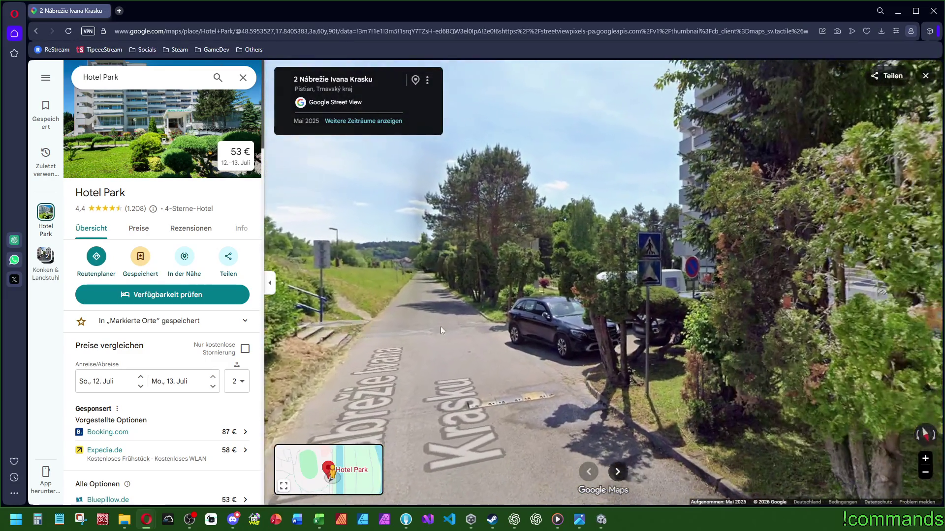
{"action": "left_click", "coordinate": [403, 353]}
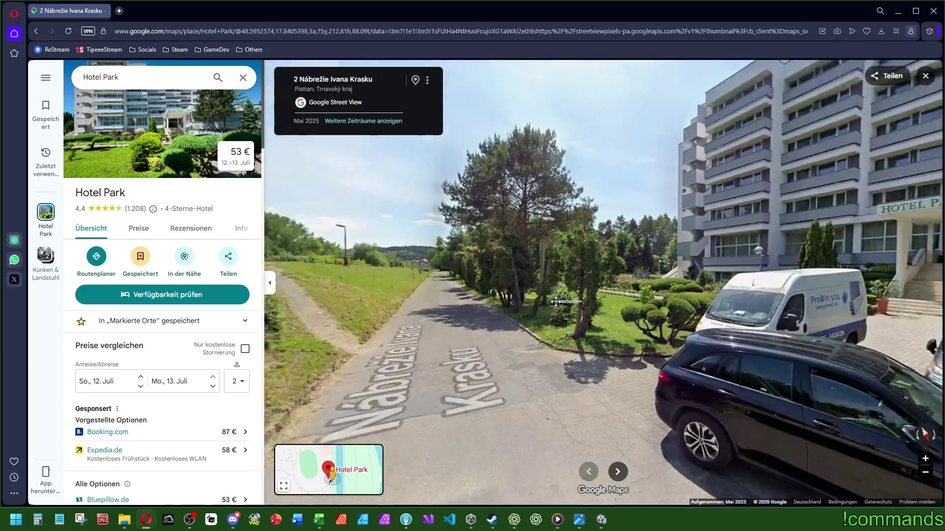
{"action": "left_click", "coordinate": [556, 302]}
{"action": "left_click", "coordinate": [430, 363]}
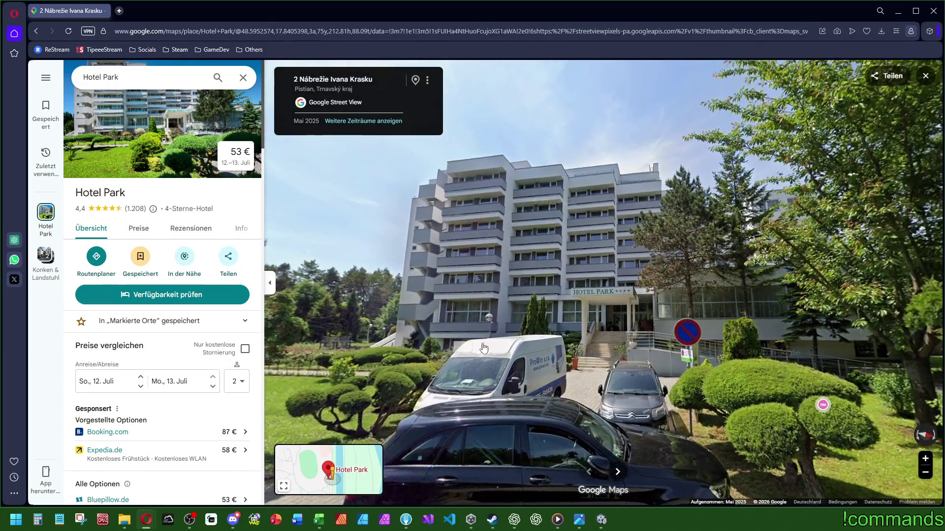
Step: Look toward the road, move forward once more, then return to the satellite map
{"action": "left_click_drag", "start_coordinate": [484, 348], "coordinate": [563, 300]}
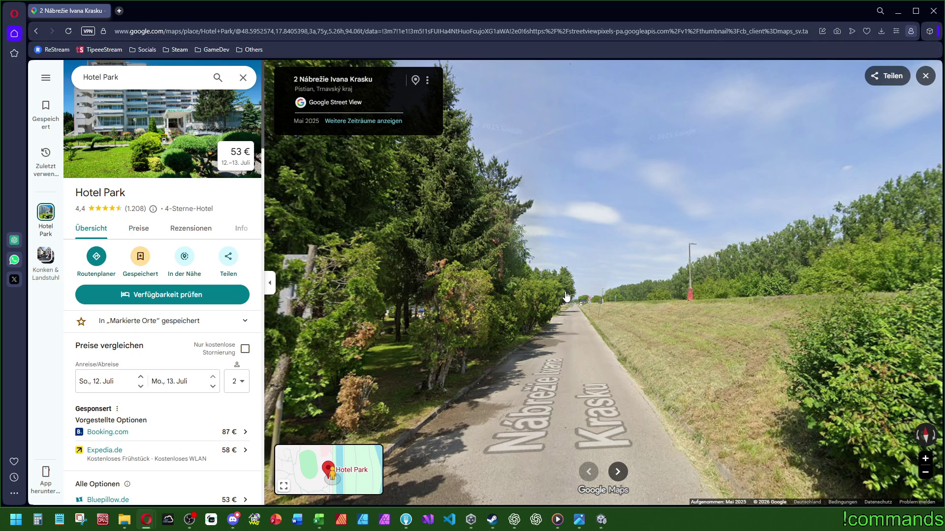
{"action": "left_click", "coordinate": [567, 299]}
{"action": "key", "text": "Escape"}
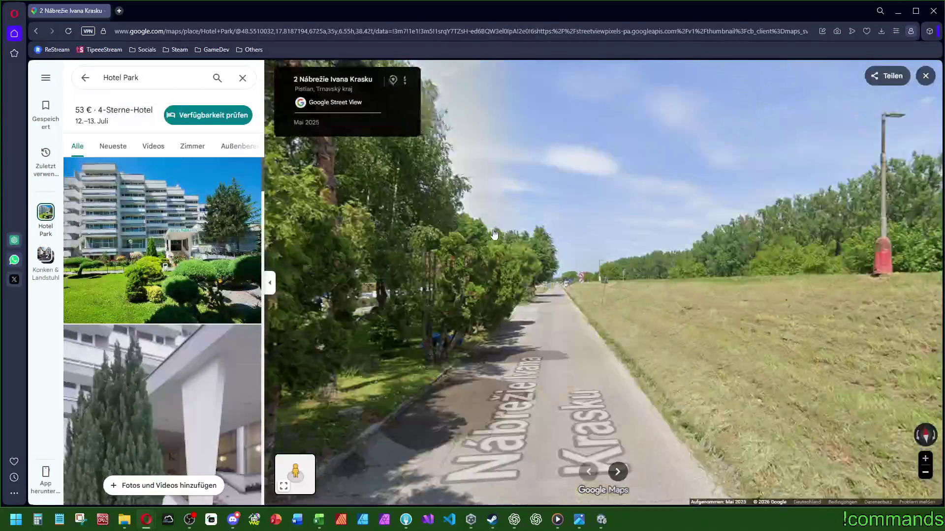
{"action": "left_click", "coordinate": [326, 467]}
Step: Zoom out from Piešťany and re-centre the map over Europe
{"action": "scroll", "coordinate": [548, 308], "scroll_direction": "down", "scroll_amount": 5}
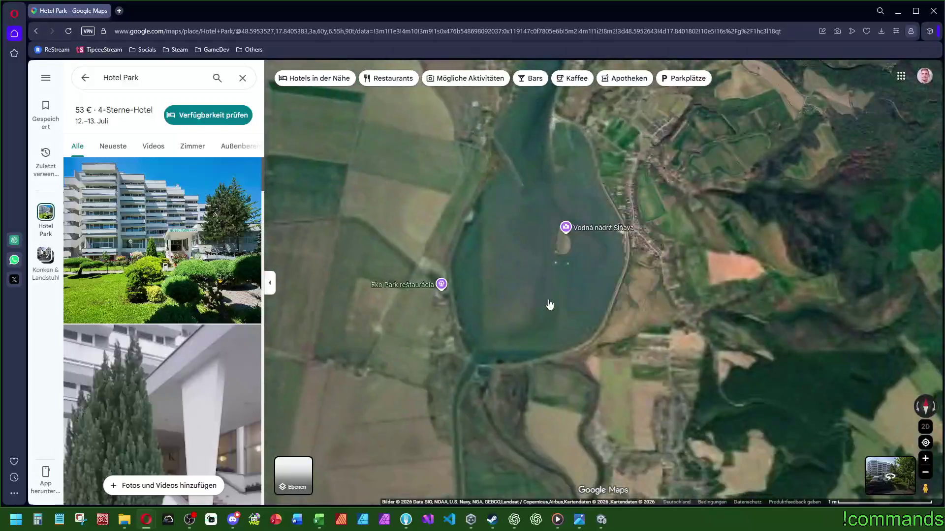
{"action": "scroll", "coordinate": [547, 310], "scroll_direction": "down", "scroll_amount": 10}
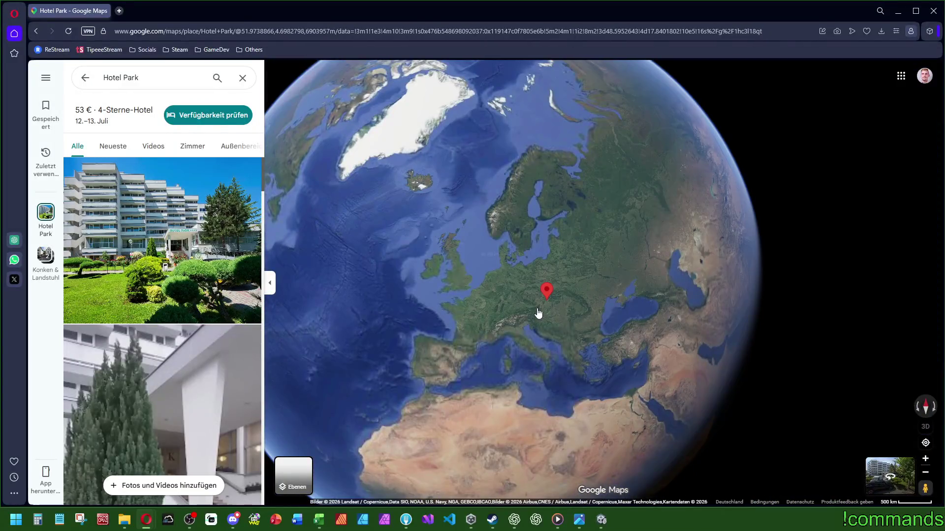
{"action": "scroll", "coordinate": [545, 311], "scroll_direction": "up", "scroll_amount": 2}
{"action": "scroll", "coordinate": [545, 311], "scroll_direction": "up", "scroll_amount": 5}
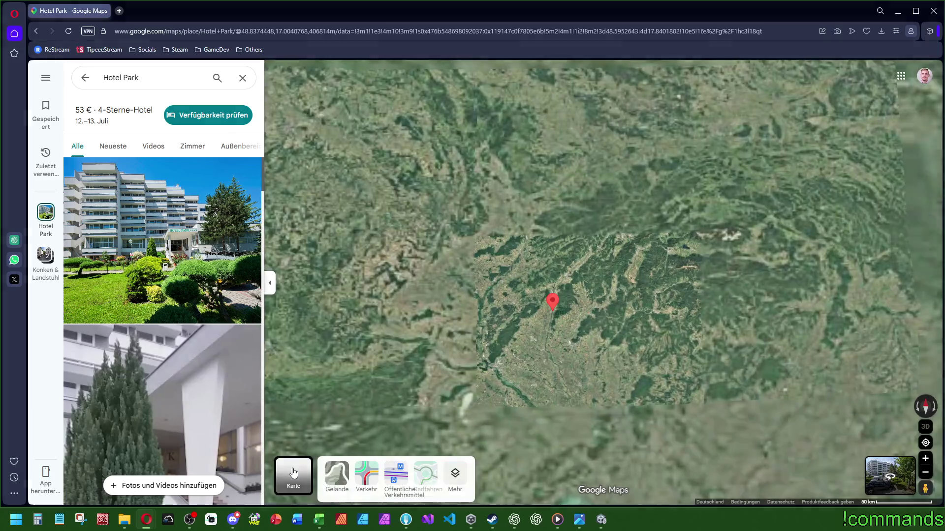
{"action": "scroll", "coordinate": [545, 305], "scroll_direction": "down", "scroll_amount": 5}
{"action": "scroll", "coordinate": [457, 303], "scroll_direction": "up", "scroll_amount": 4}
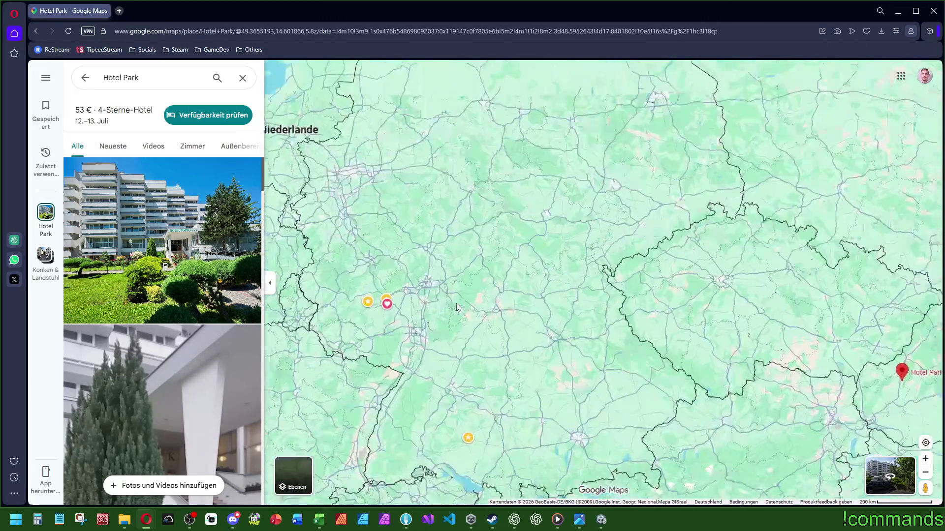
{"action": "scroll", "coordinate": [511, 280], "scroll_direction": "up", "scroll_amount": 2}
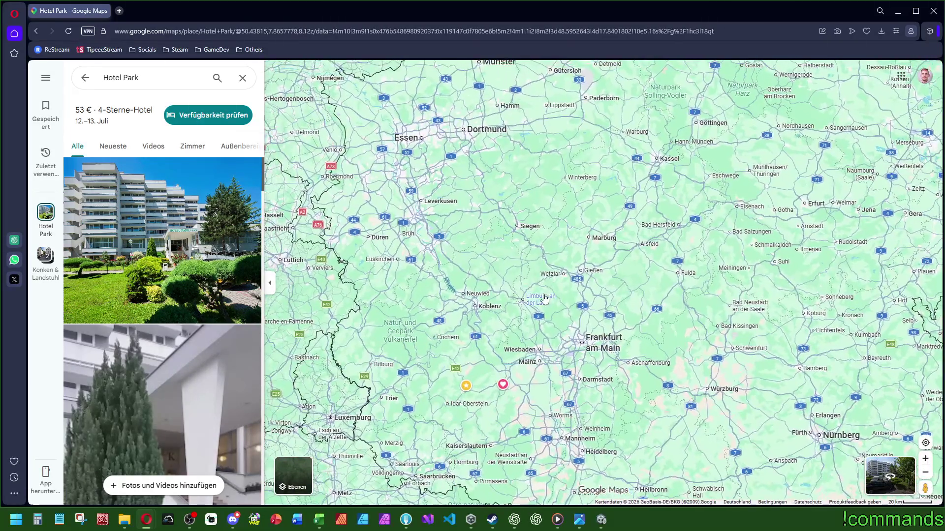
{"action": "scroll", "coordinate": [539, 304], "scroll_direction": "down", "scroll_amount": 1}
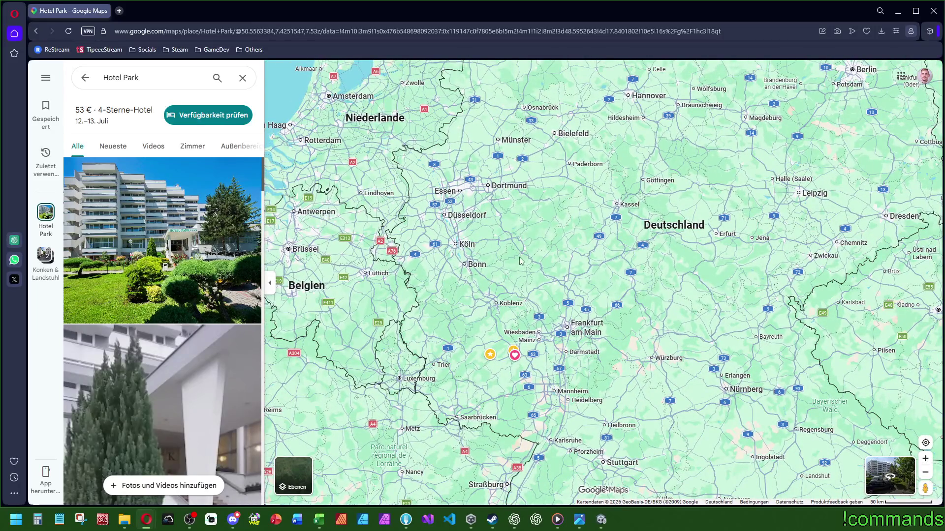
{"action": "left_click_drag", "start_coordinate": [521, 261], "coordinate": [501, 294]}
Step: Zoom into Kaiserslautern and open the Erlenbach place details
{"action": "scroll", "coordinate": [529, 284], "scroll_direction": "up", "scroll_amount": 3}
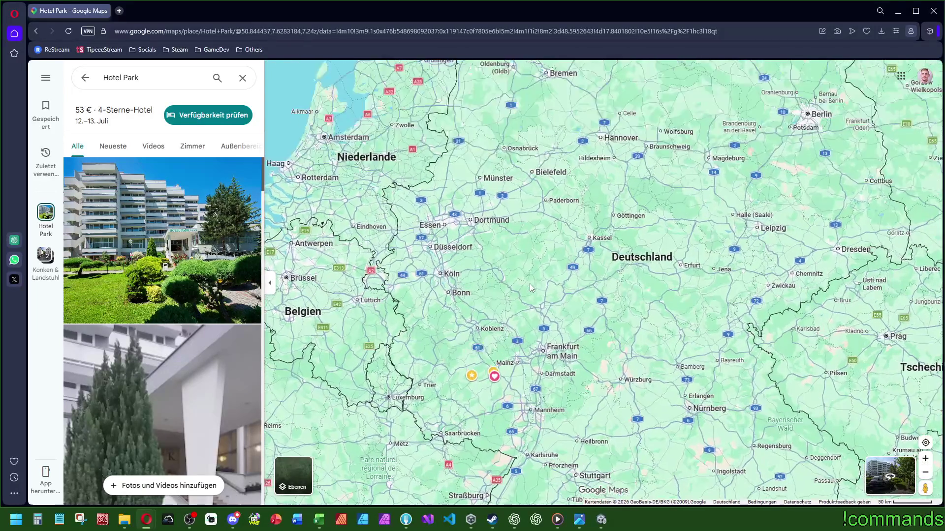
{"action": "scroll", "coordinate": [530, 287], "scroll_direction": "down", "scroll_amount": 2}
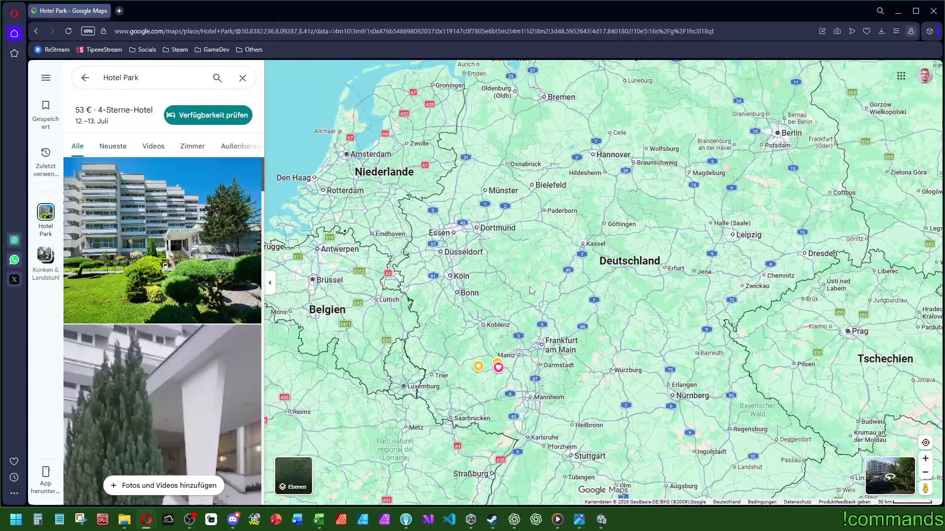
{"action": "scroll", "coordinate": [590, 306], "scroll_direction": "down", "scroll_amount": 2}
{"action": "scroll", "coordinate": [581, 309], "scroll_direction": "up", "scroll_amount": 3}
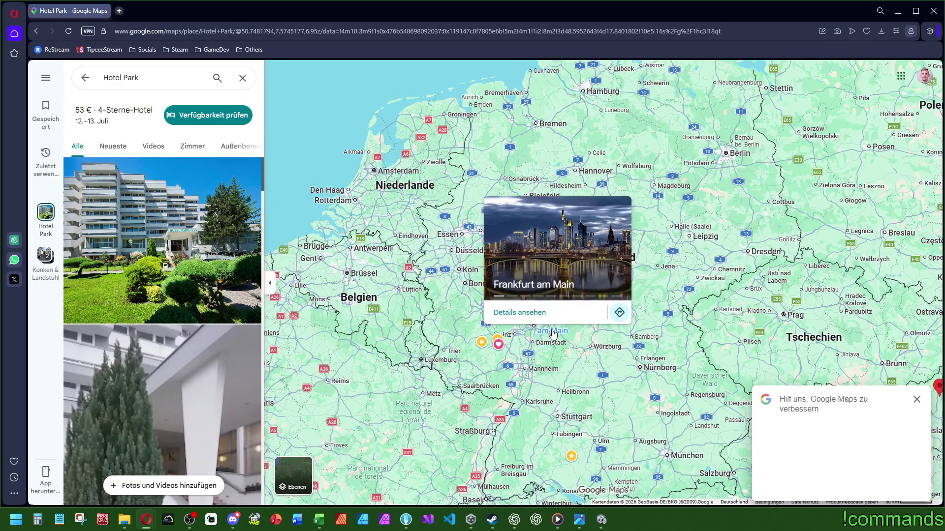
{"action": "scroll", "coordinate": [487, 364], "scroll_direction": "up", "scroll_amount": 3}
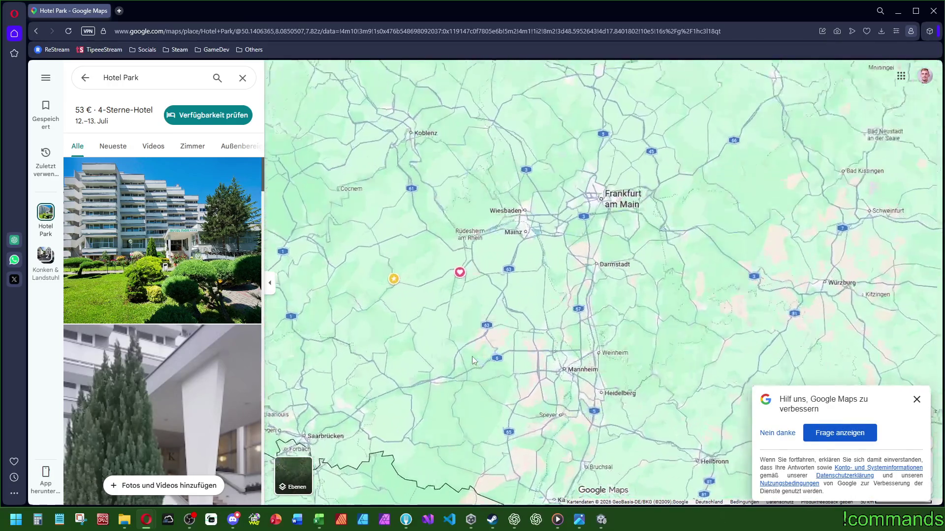
{"action": "scroll", "coordinate": [496, 416], "scroll_direction": "up", "scroll_amount": 2}
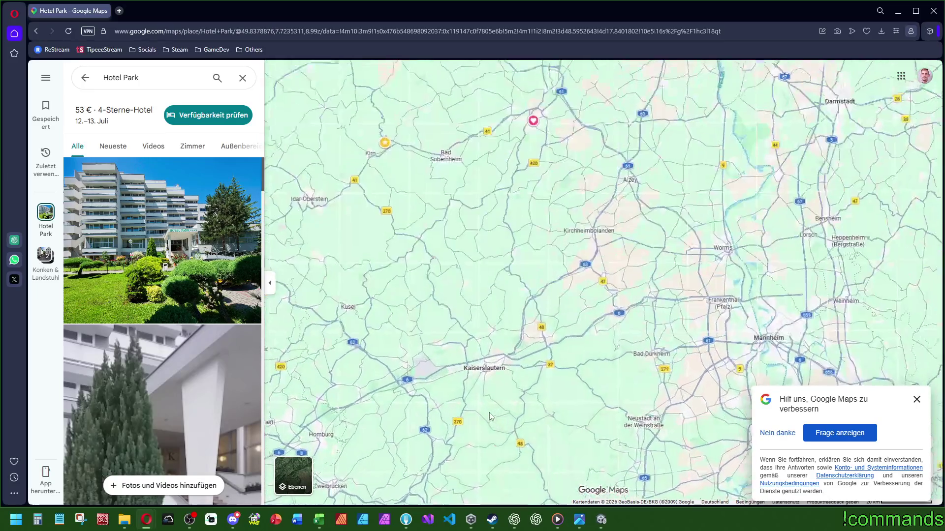
{"action": "scroll", "coordinate": [565, 390], "scroll_direction": "down", "scroll_amount": 3}
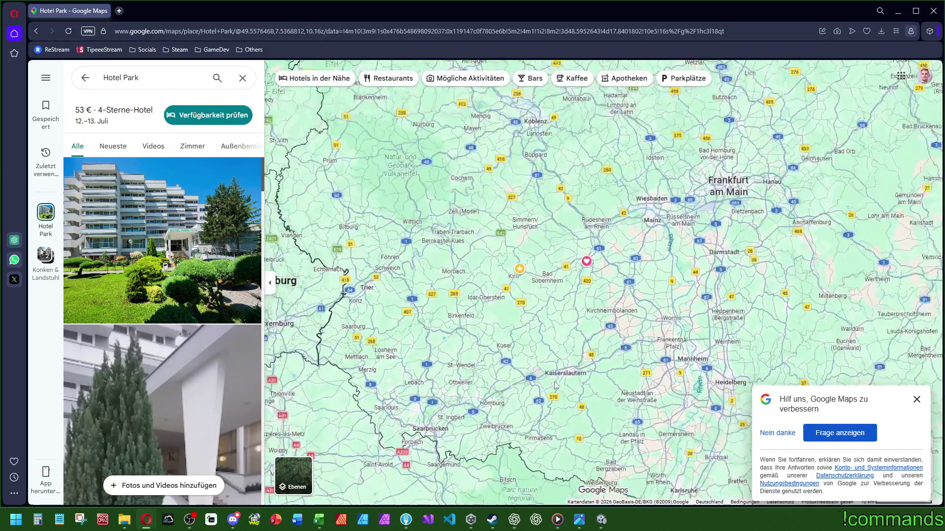
{"action": "scroll", "coordinate": [566, 382], "scroll_direction": "up", "scroll_amount": 1}
{"action": "mouse_move", "coordinate": [568, 377]}
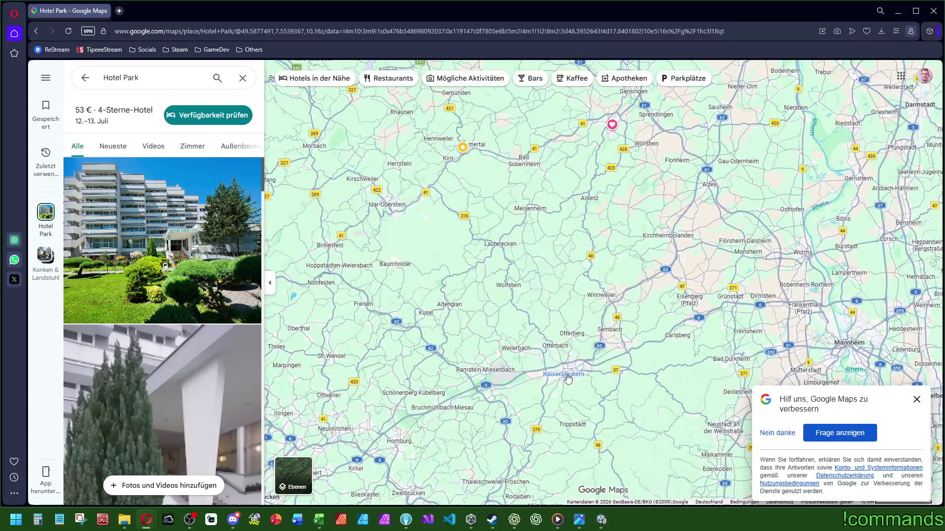
{"action": "scroll", "coordinate": [568, 377], "scroll_direction": "up", "scroll_amount": 4}
{"action": "left_click_drag", "start_coordinate": [607, 353], "coordinate": [588, 334]}
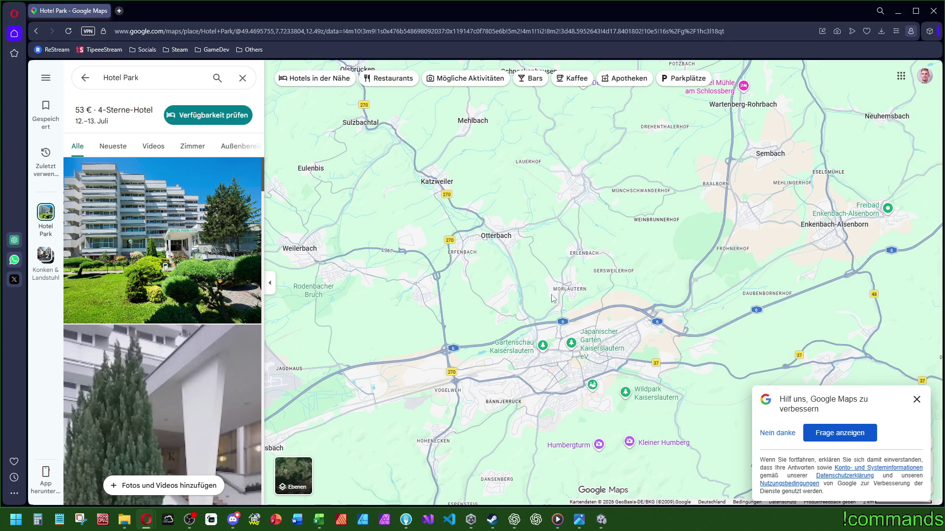
{"action": "scroll", "coordinate": [581, 268], "scroll_direction": "up", "scroll_amount": 3}
{"action": "left_click", "coordinate": [585, 246]}
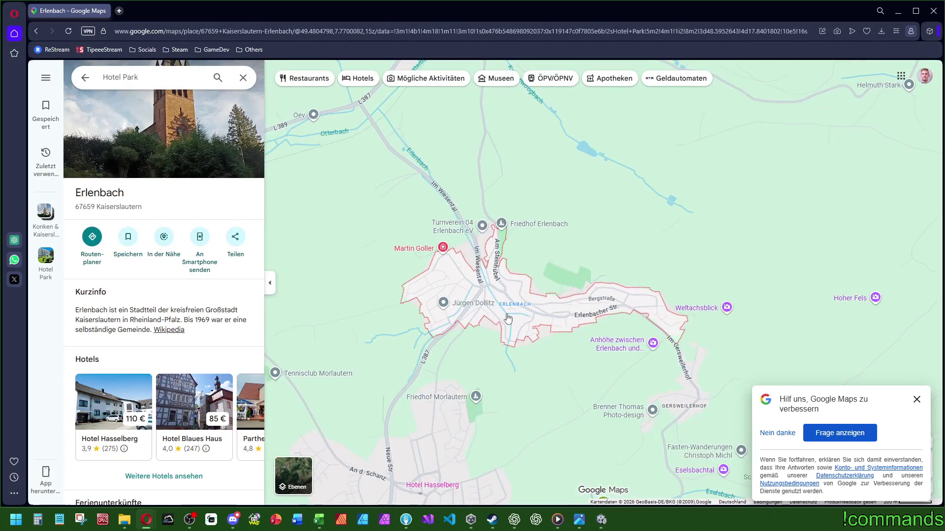